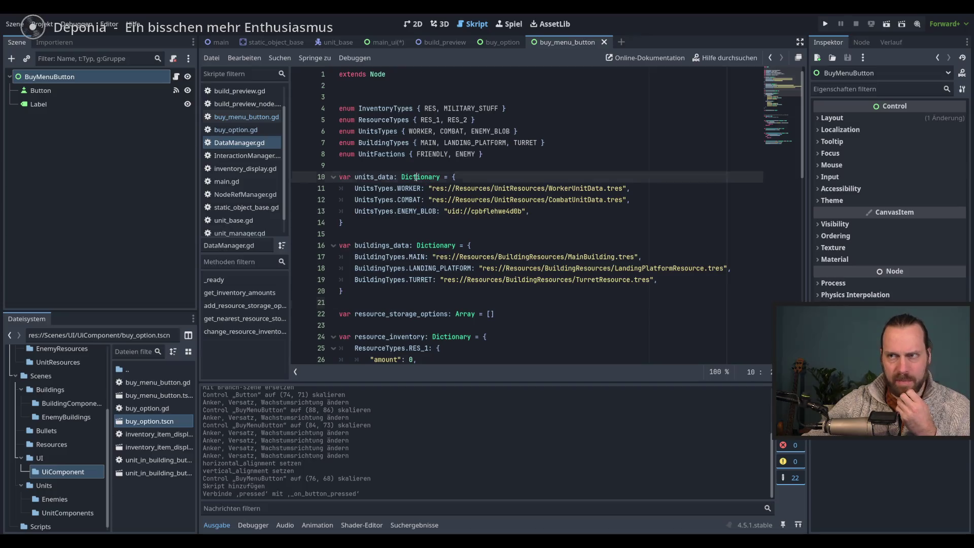
Step: Review the script's resource_inventory and units_data dictionaries
{"action": "left_click", "coordinate": [427, 289]}
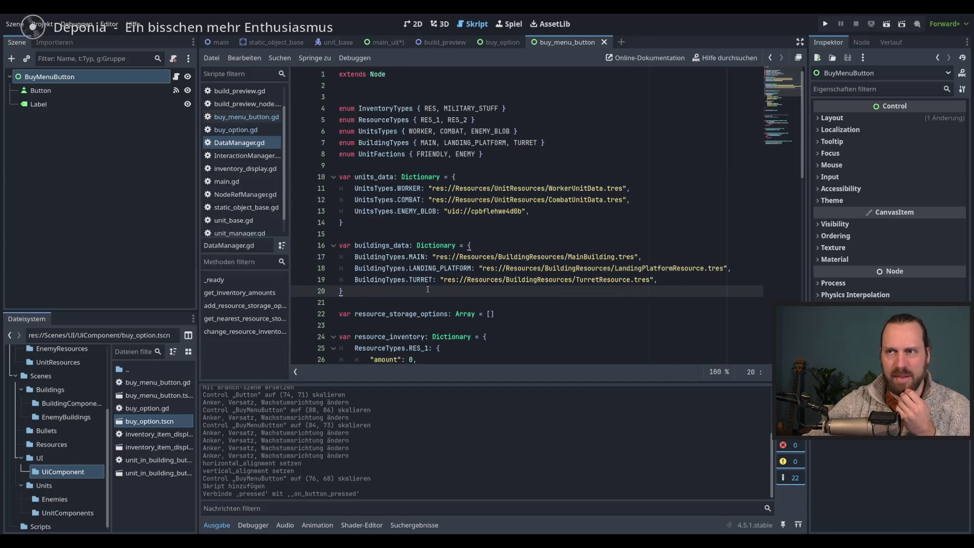
{"action": "scroll", "coordinate": [427, 289], "scroll_direction": "down", "scroll_amount": 2}
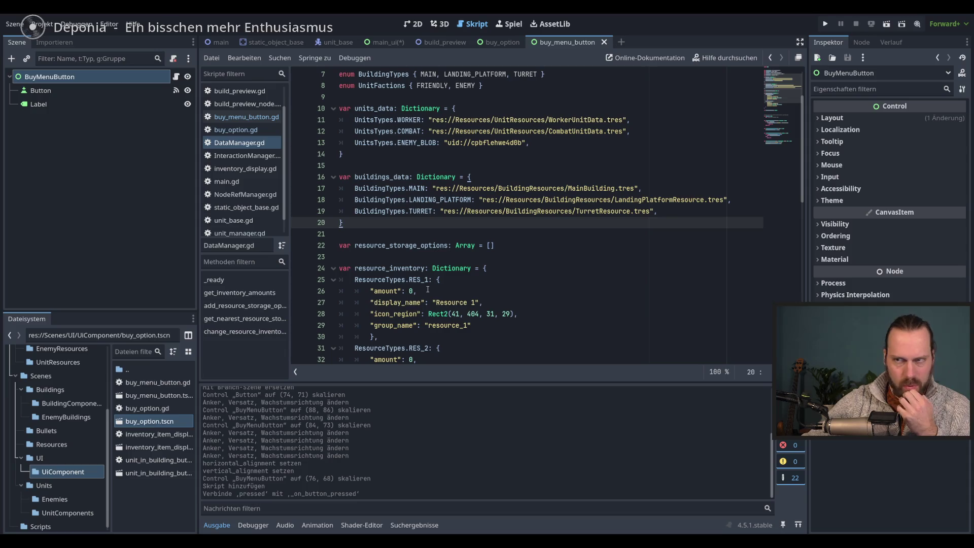
{"action": "left_click", "coordinate": [522, 270]}
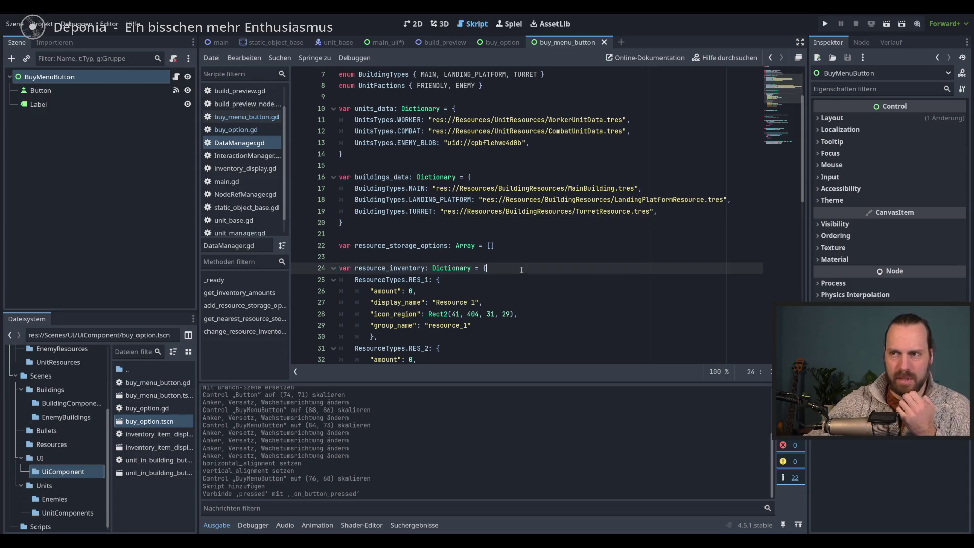
{"action": "scroll", "coordinate": [521, 270], "scroll_direction": "down", "scroll_amount": 2}
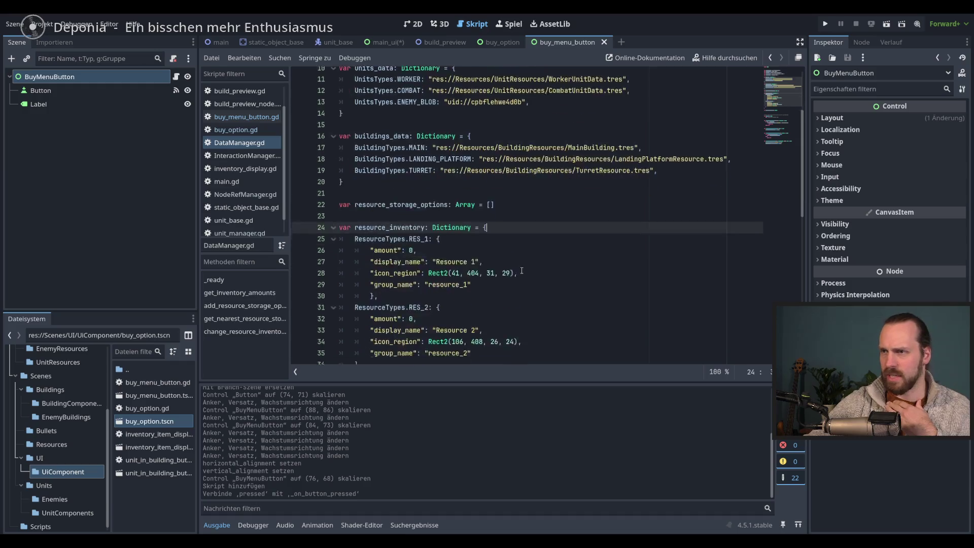
{"action": "scroll", "coordinate": [521, 270], "scroll_direction": "up", "scroll_amount": 1}
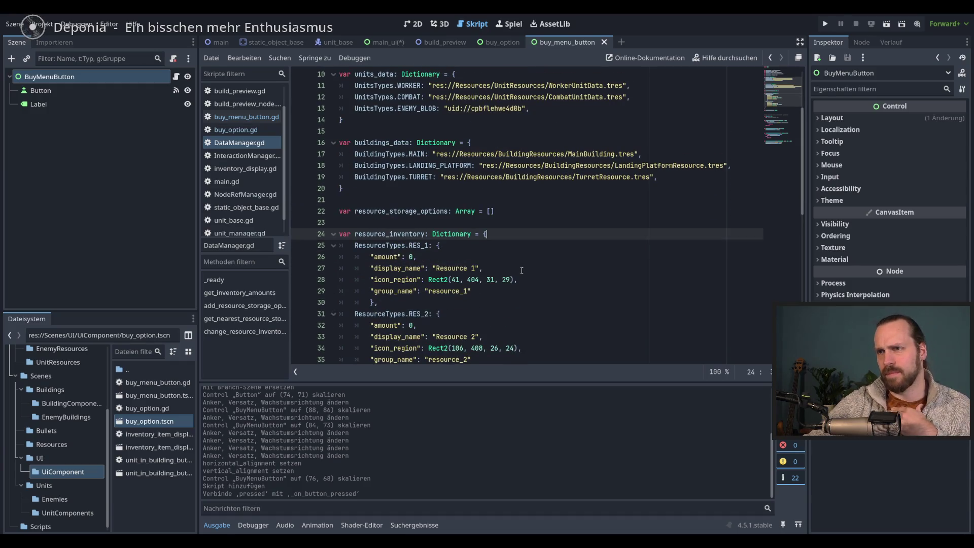
{"action": "scroll", "coordinate": [521, 270], "scroll_direction": "down", "scroll_amount": 6}
{"action": "scroll", "coordinate": [521, 270], "scroll_direction": "up", "scroll_amount": 5}
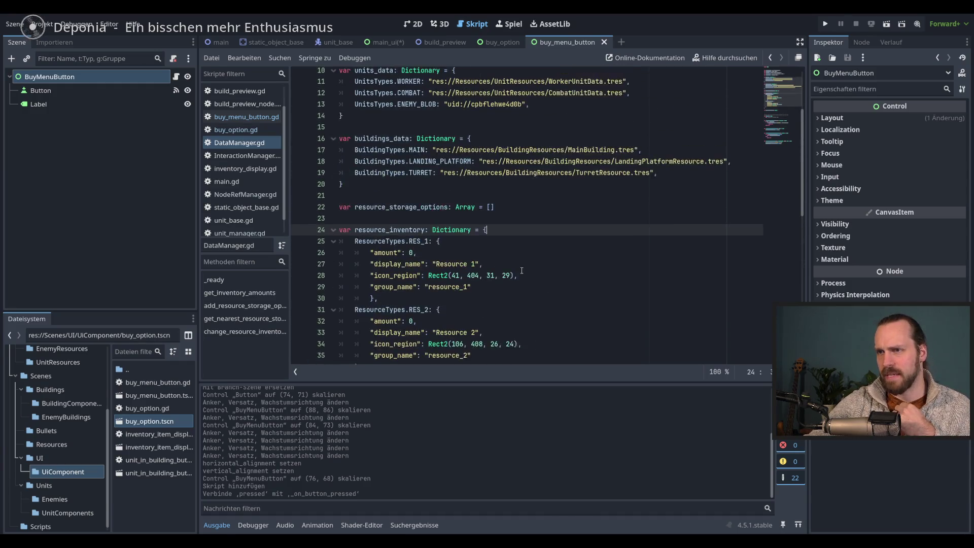
{"action": "scroll", "coordinate": [522, 271], "scroll_direction": "down", "scroll_amount": 4}
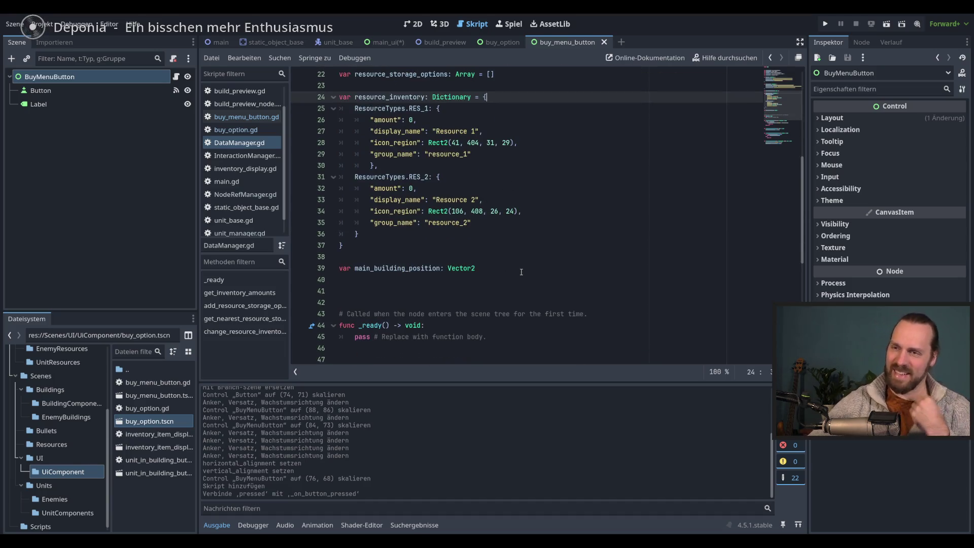
{"action": "scroll", "coordinate": [521, 271], "scroll_direction": "down", "scroll_amount": 3}
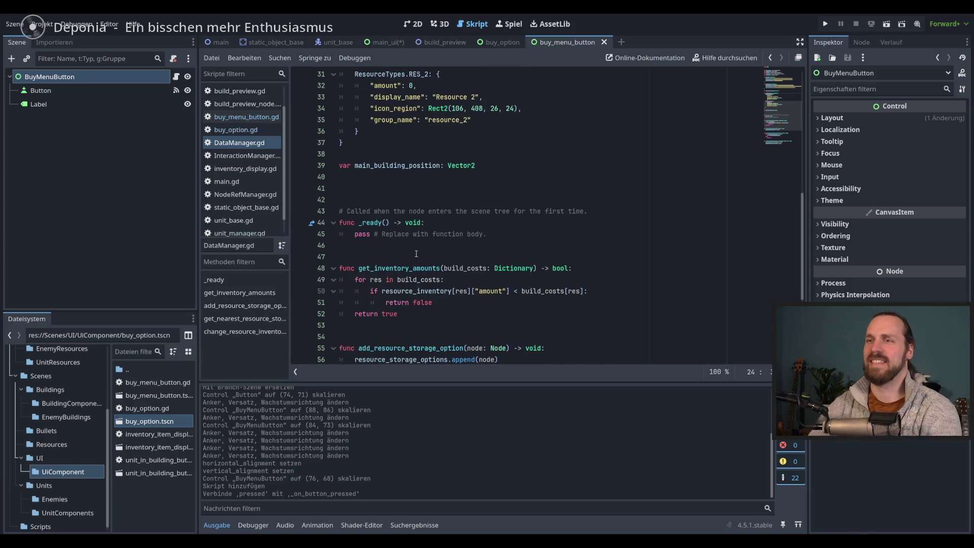
{"action": "scroll", "coordinate": [416, 254], "scroll_direction": "down", "scroll_amount": 5}
{"action": "scroll", "coordinate": [457, 255], "scroll_direction": "up", "scroll_amount": 15}
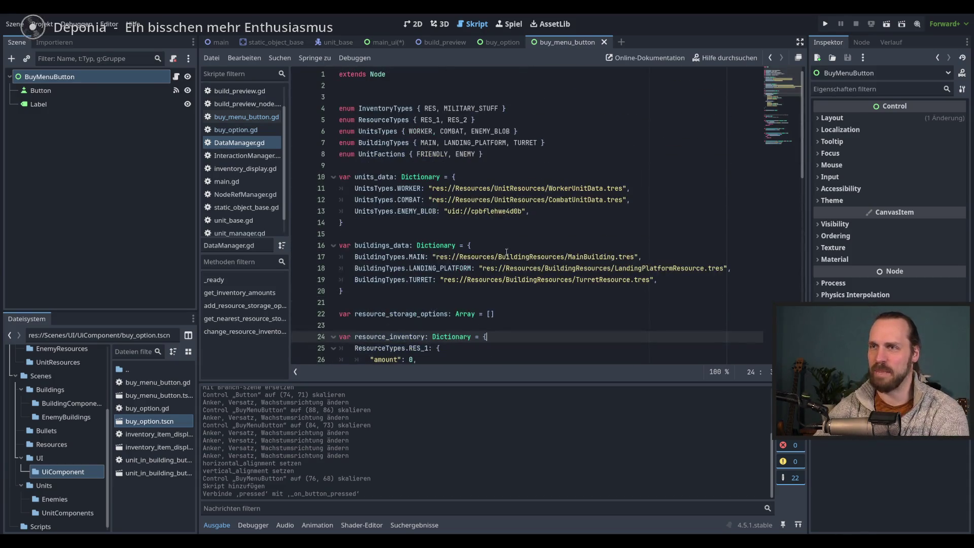
{"action": "left_click", "coordinate": [560, 213]}
{"action": "left_click", "coordinate": [546, 226]}
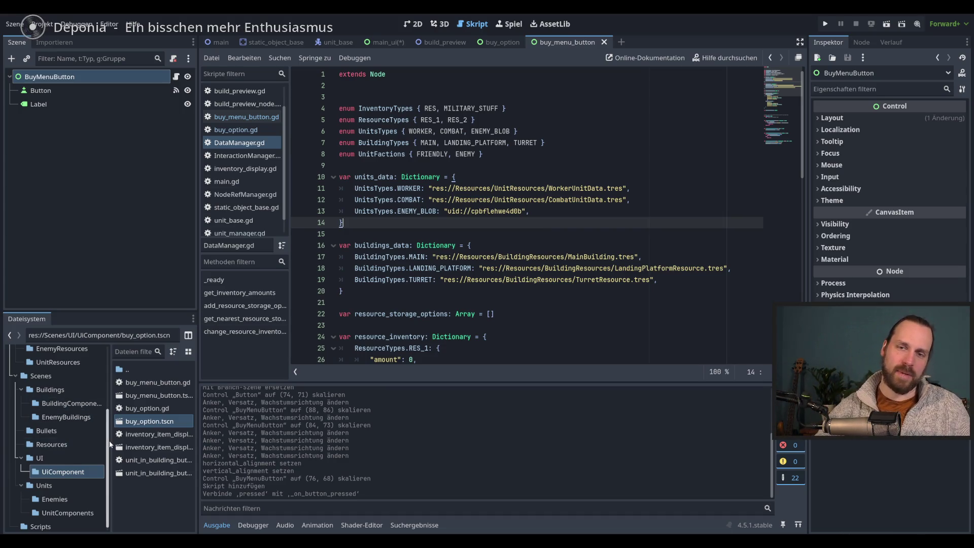
Step: Show the Globals folder's scripts and bring up its new-item context menu
{"action": "scroll", "coordinate": [108, 440], "scroll_direction": "down", "scroll_amount": 1}
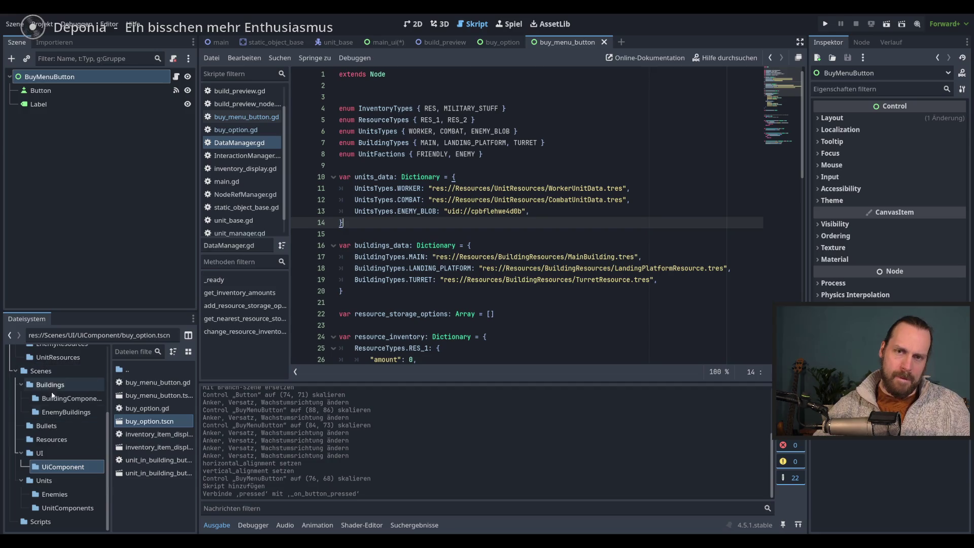
{"action": "scroll", "coordinate": [61, 433], "scroll_direction": "up", "scroll_amount": 5}
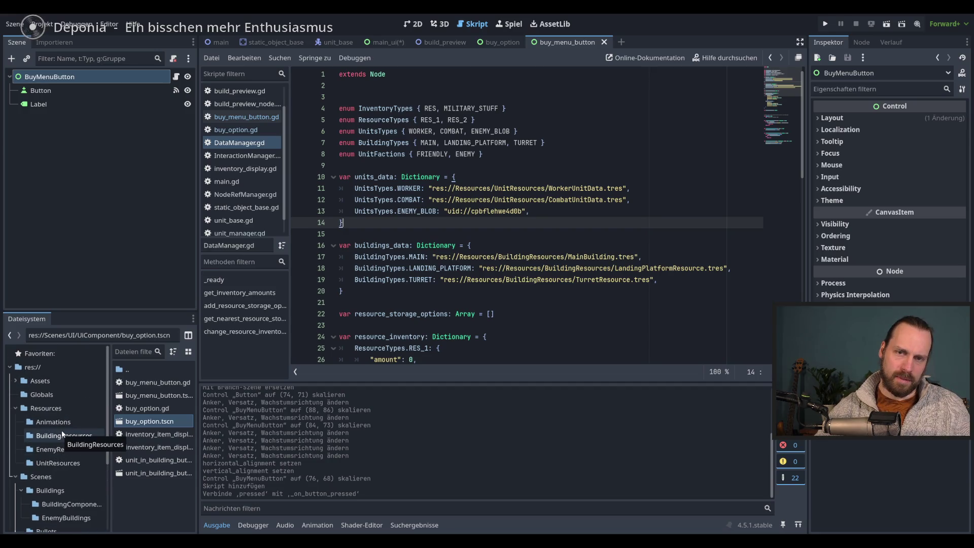
{"action": "left_click", "coordinate": [66, 394]}
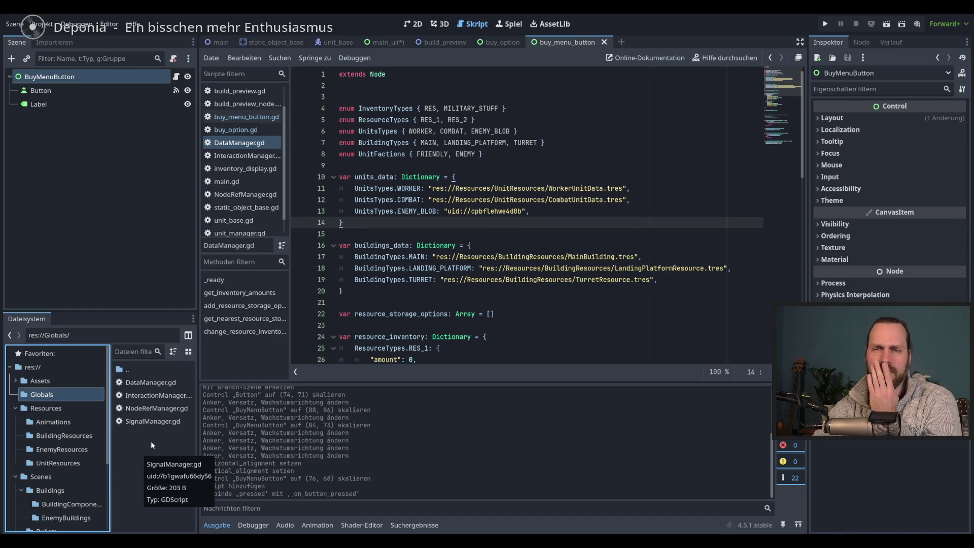
{"action": "right_click", "coordinate": [143, 441]}
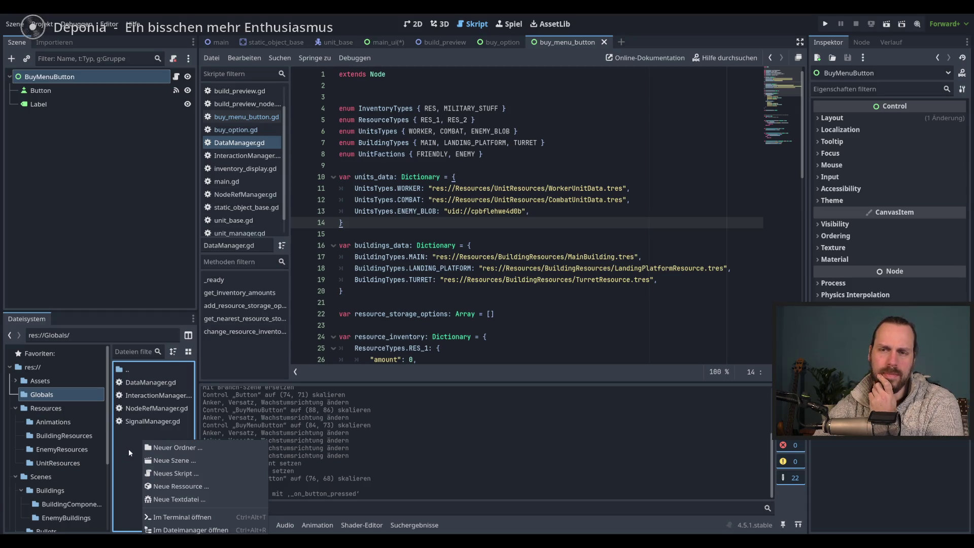
Step: Create a new script at res://Globals/GameProgressManager.gd
{"action": "left_click", "coordinate": [178, 475]}
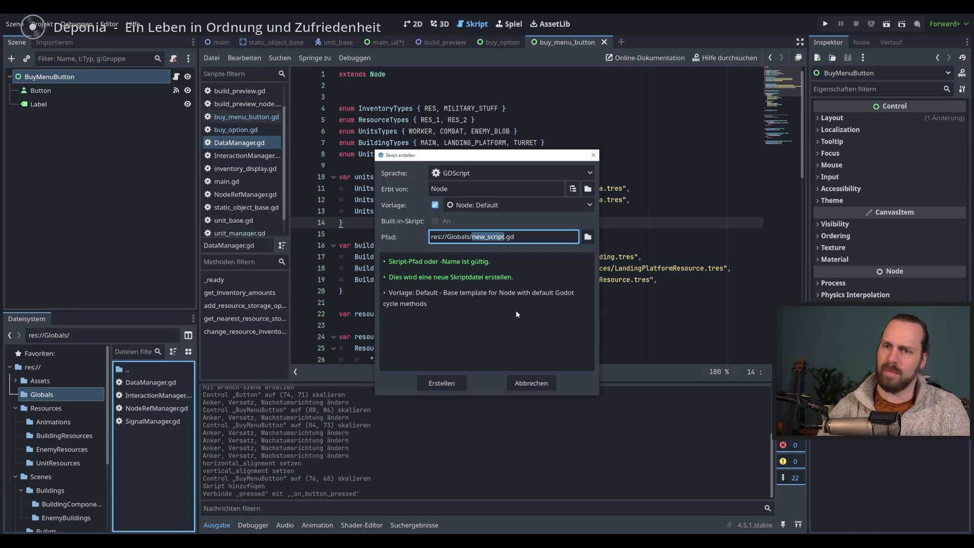
{"action": "type", "text": "Gamer"}
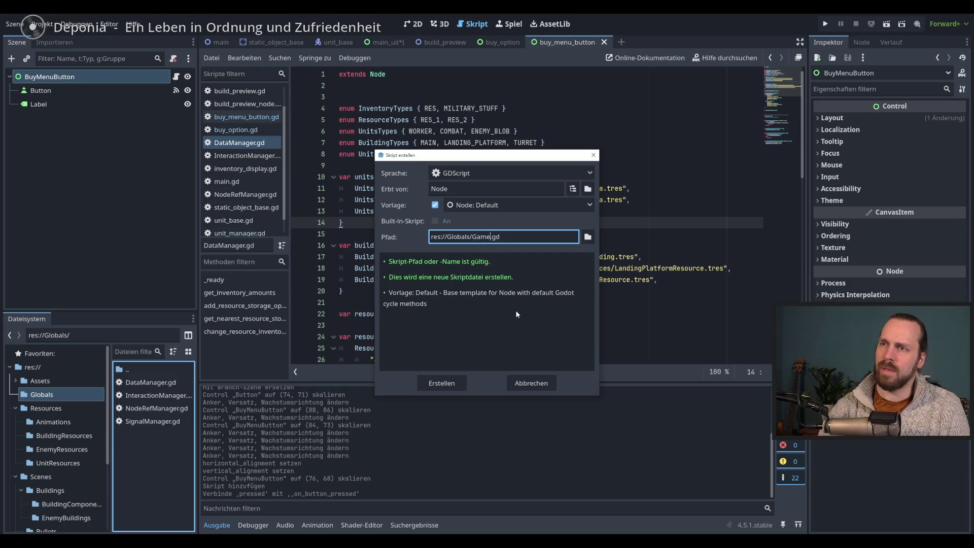
{"action": "key", "text": "BackSpace"}
{"action": "type", "text": "Progress"}
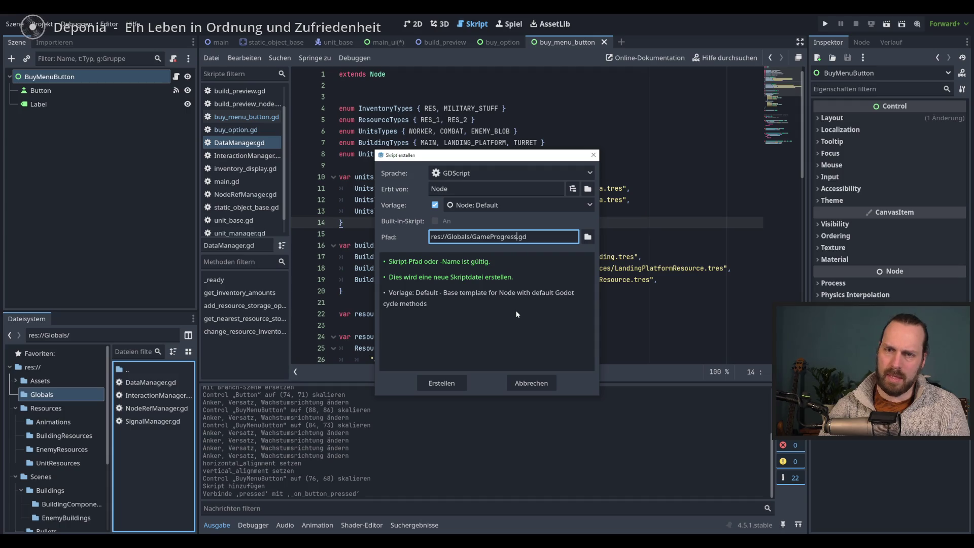
{"action": "type", "text": "Manager"}
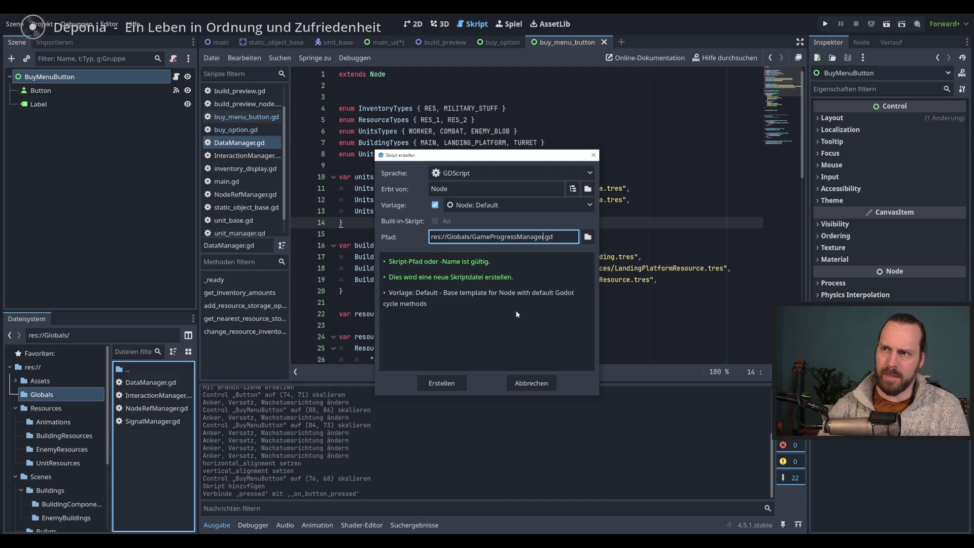
{"action": "key", "text": "Return"}
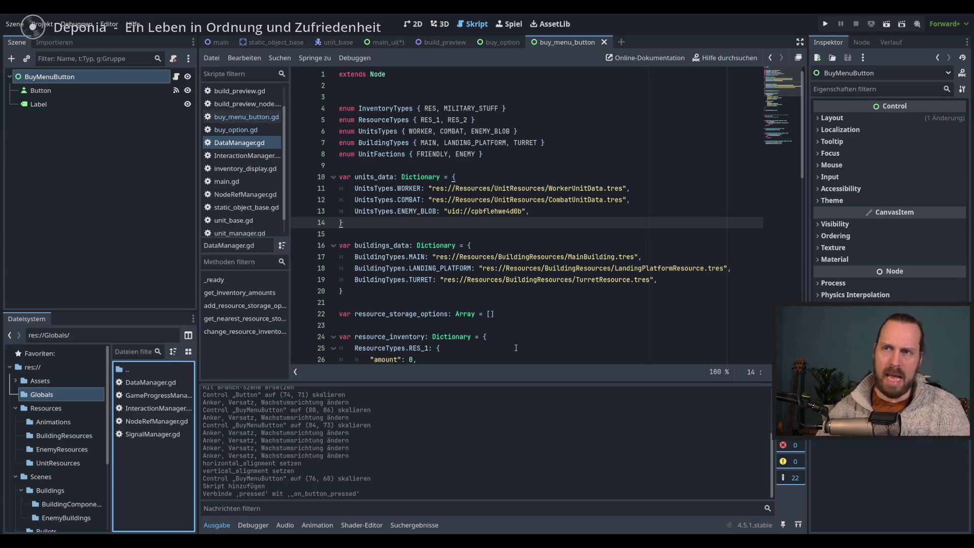
Step: Widen the left panels and script list, and open GameProgressManager.gd for editing
{"action": "left_click_drag", "start_coordinate": [289, 321], "coordinate": [294, 321]}
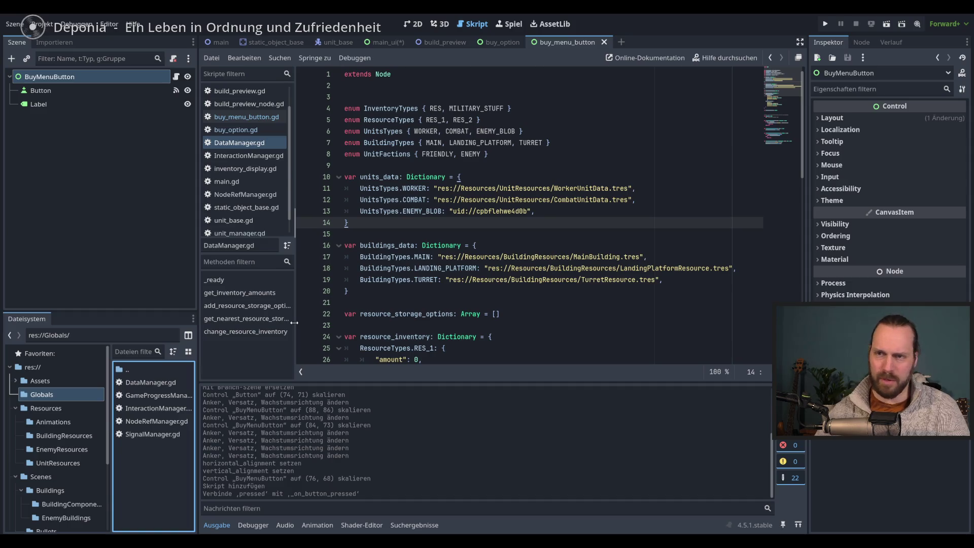
{"action": "left_click_drag", "start_coordinate": [198, 429], "coordinate": [202, 429]}
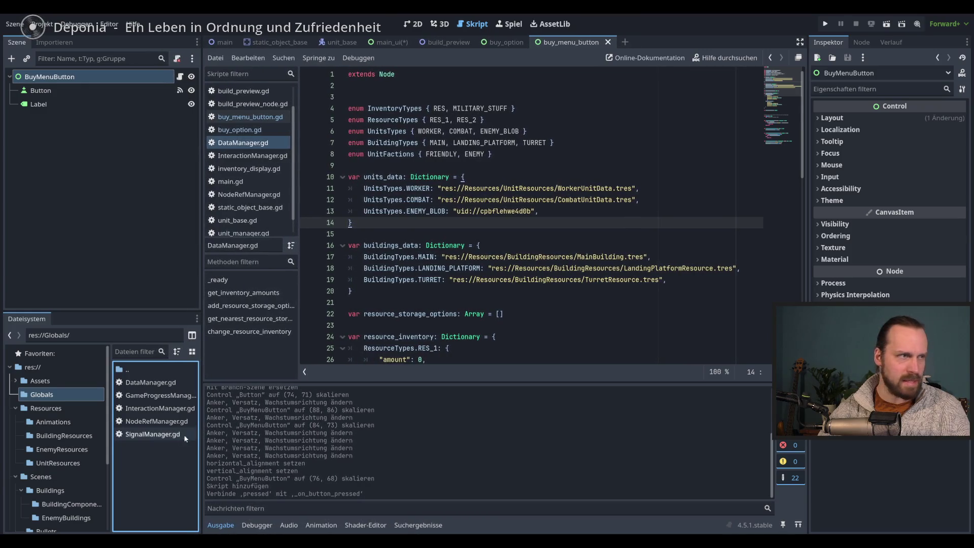
{"action": "double_click", "coordinate": [152, 395]}
Step: Add blank lines below the extends Node line
{"action": "left_click", "coordinate": [563, 205]}
{"action": "left_click_drag", "start_coordinate": [362, 155], "coordinate": [386, 200]}
{"action": "left_click", "coordinate": [385, 200]}
{"action": "left_click", "coordinate": [385, 96]}
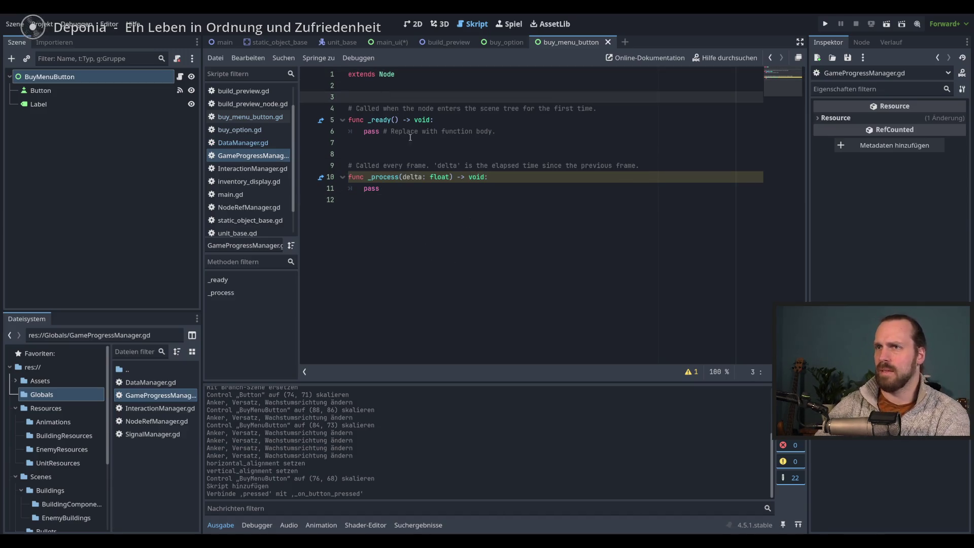
{"action": "key", "text": "Return"}
{"action": "key", "text": "Return"}
{"action": "key", "text": "Return"}
{"action": "left_click", "coordinate": [374, 108]}
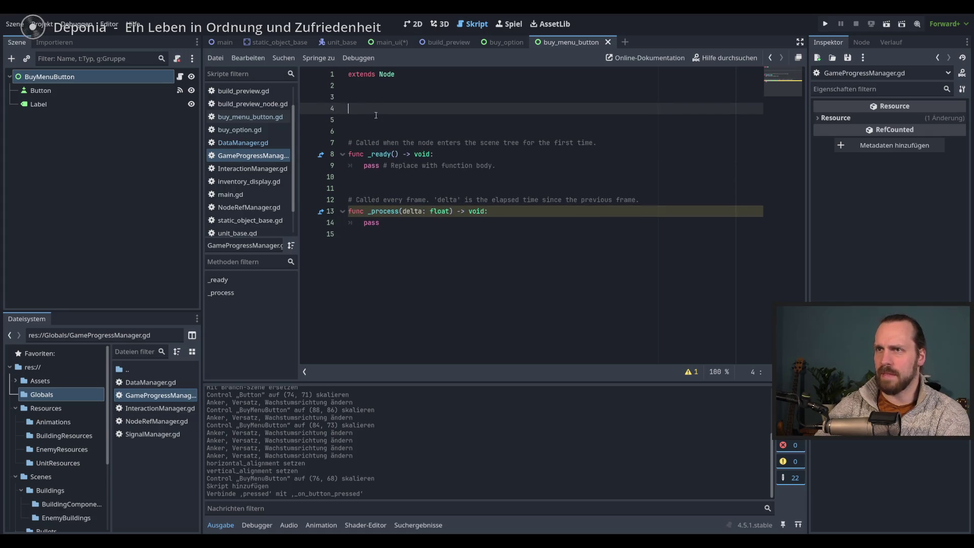
{"action": "left_click", "coordinate": [464, 252]}
{"action": "left_click", "coordinate": [364, 200]}
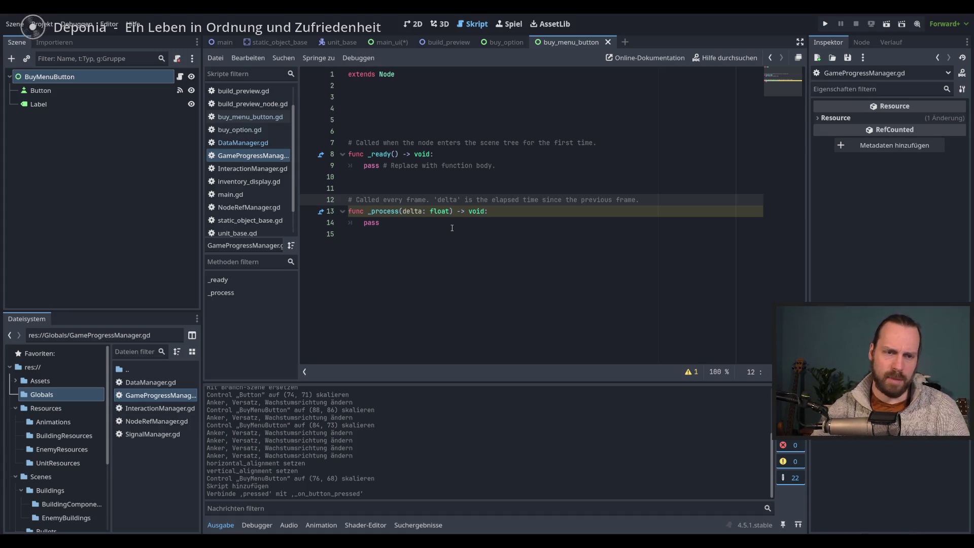
Step: Inspect the template _process and _ready functions in the new script
{"action": "left_click", "coordinate": [552, 212]}
{"action": "key", "text": "Down"}
{"action": "key", "text": "Up"}
{"action": "key", "text": "Down"}
{"action": "key", "text": "Up"}
{"action": "key", "text": "Up"}
{"action": "key", "text": "Down"}
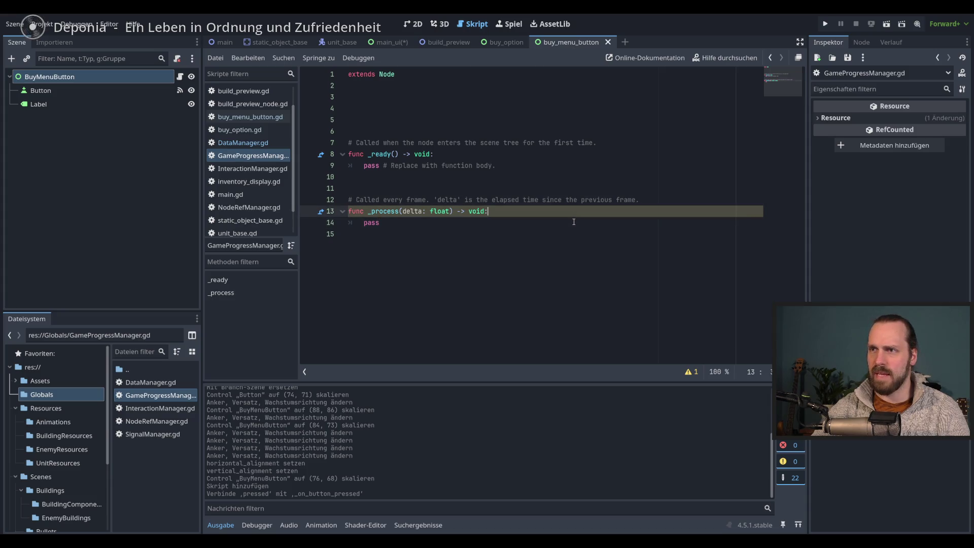
{"action": "key", "text": "Down"}
{"action": "key", "text": "Up"}
{"action": "key", "text": "Down"}
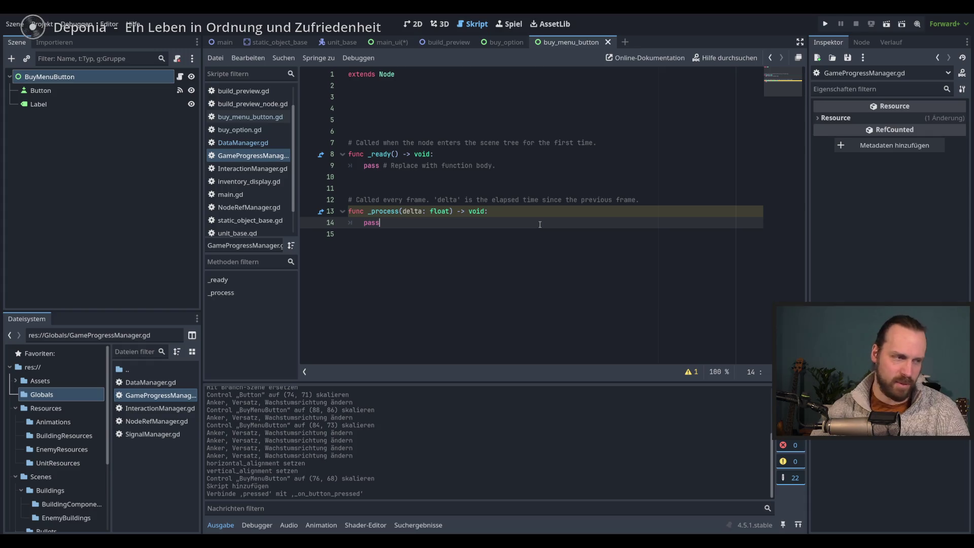
{"action": "left_click", "coordinate": [543, 214]}
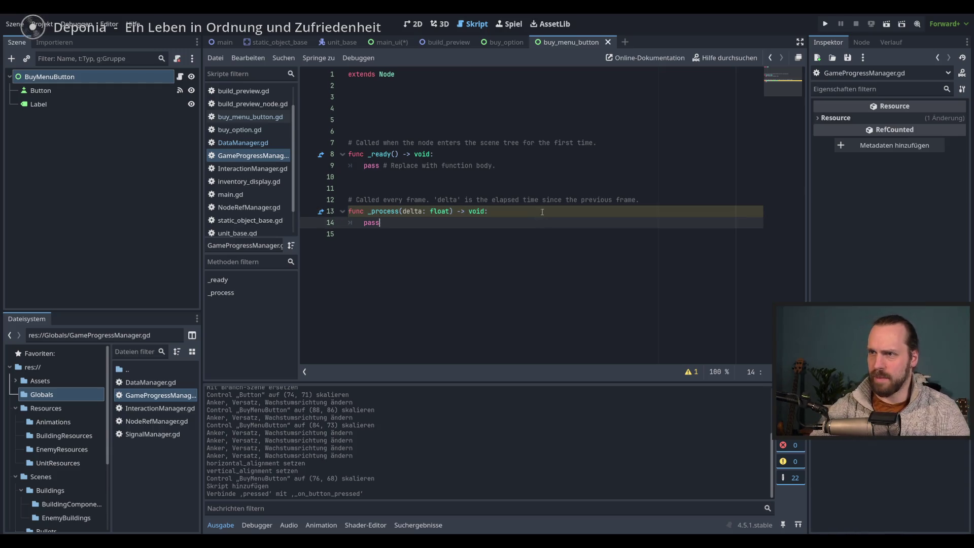
{"action": "left_click", "coordinate": [476, 181]}
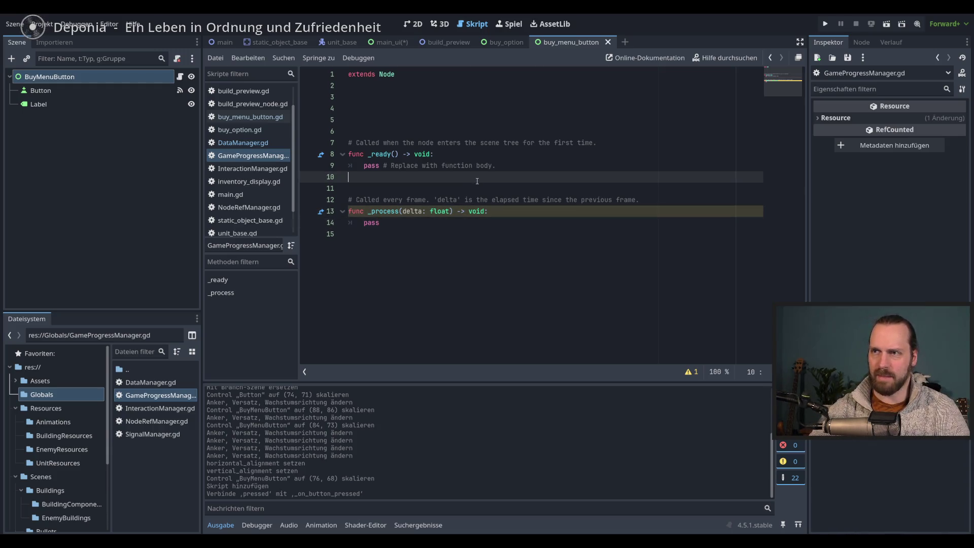
{"action": "left_click", "coordinate": [525, 158]}
{"action": "left_click", "coordinate": [445, 124]}
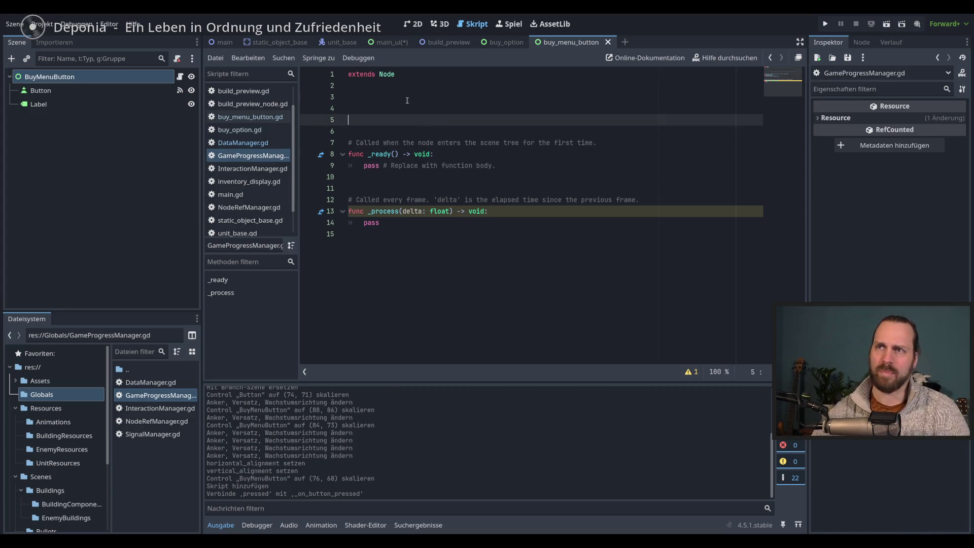
{"action": "left_click", "coordinate": [425, 112]}
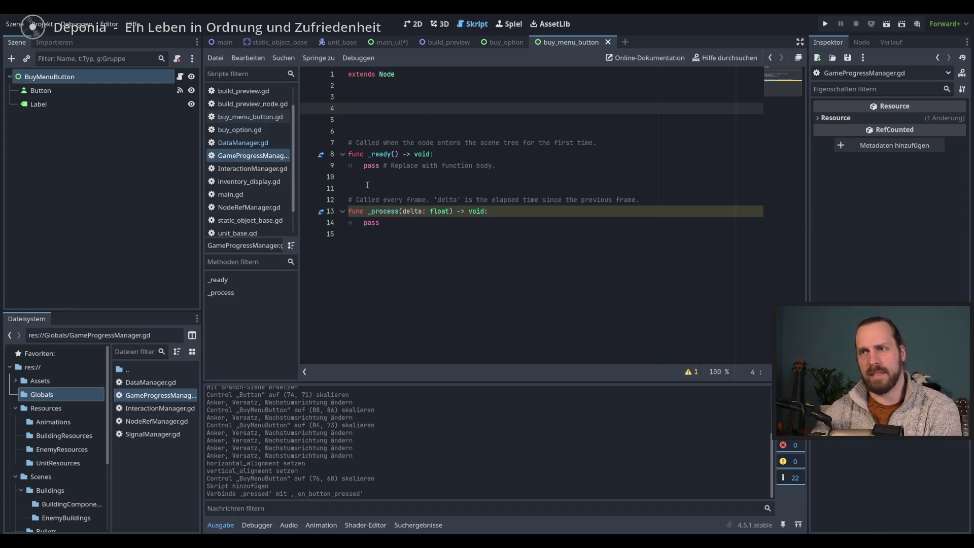
Step: Delete the _process and _ready template functions along with their comments
{"action": "left_click_drag", "start_coordinate": [367, 182], "coordinate": [402, 279]}
{"action": "key", "text": "BackSpace"}
{"action": "left_click", "coordinate": [360, 144], "text": "shift"}
{"action": "key", "text": "BackSpace"}
{"action": "key", "text": "BackSpace"}
{"action": "key", "text": "BackSpace"}
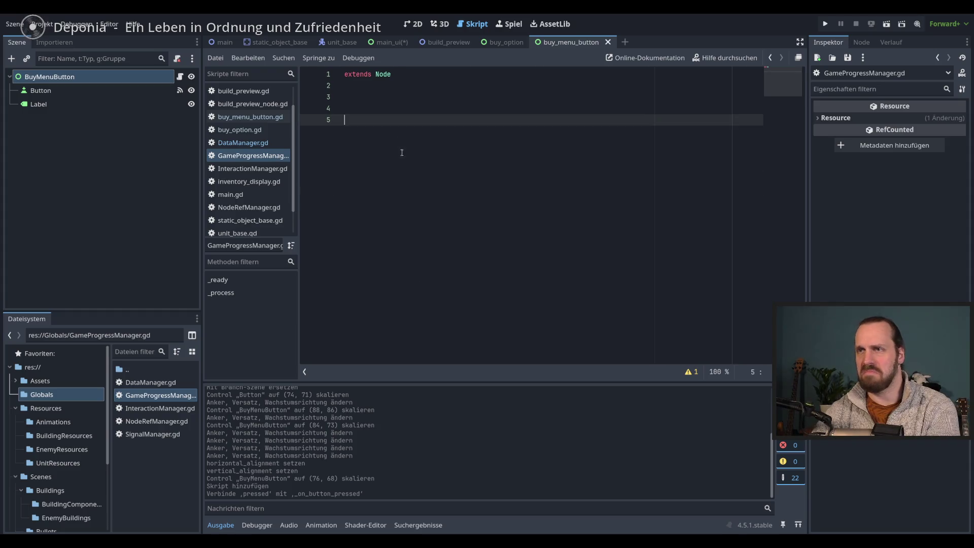
Step: Remove the leftover empty line and place the caret on line 4
{"action": "key", "text": "BackSpace"}
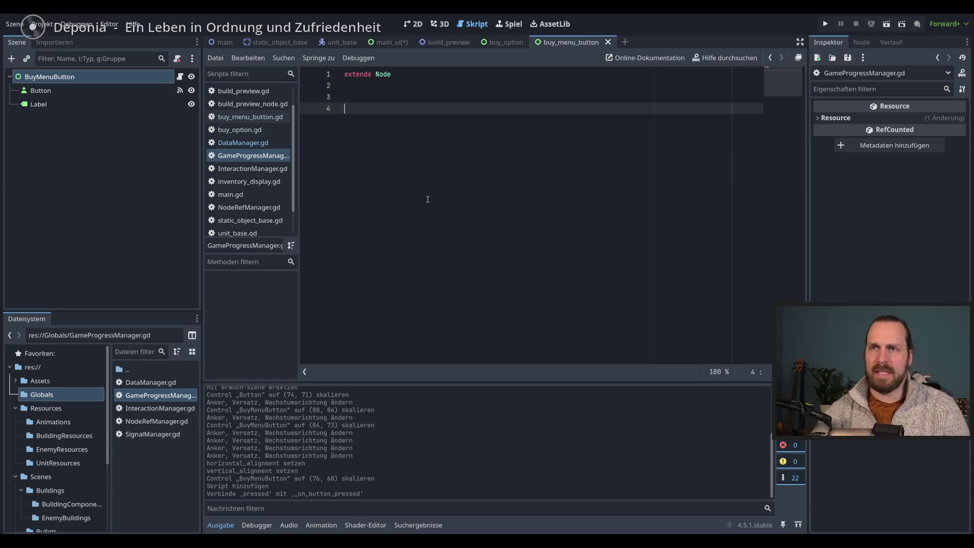
{"action": "left_click", "coordinate": [270, 161]}
{"action": "left_click", "coordinate": [397, 190]}
{"action": "left_click", "coordinate": [249, 161]}
{"action": "left_click", "coordinate": [422, 176]}
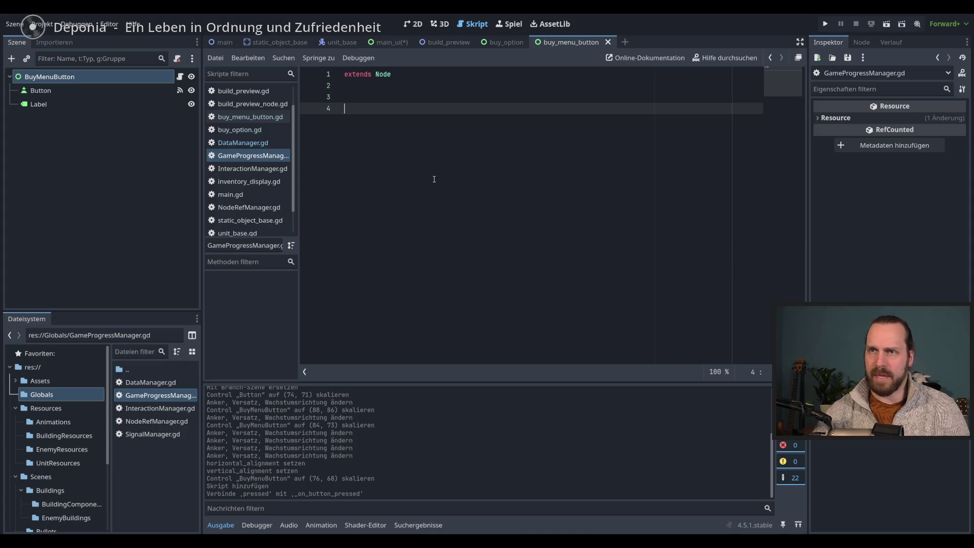
{"action": "left_click", "coordinate": [244, 159]}
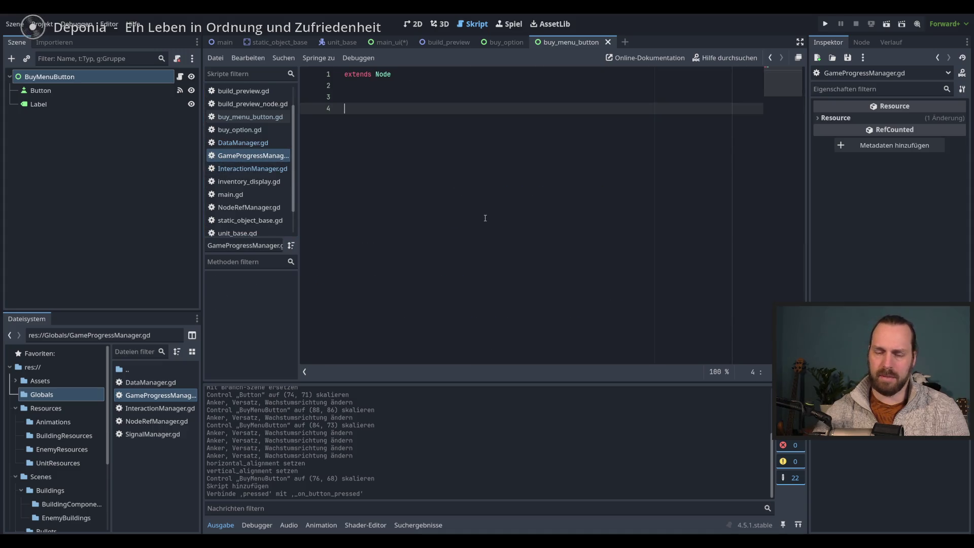
Step: Declare 'var buildings_available' on line 4, then view InteractionManager.gd
{"action": "type", "text": "var"}
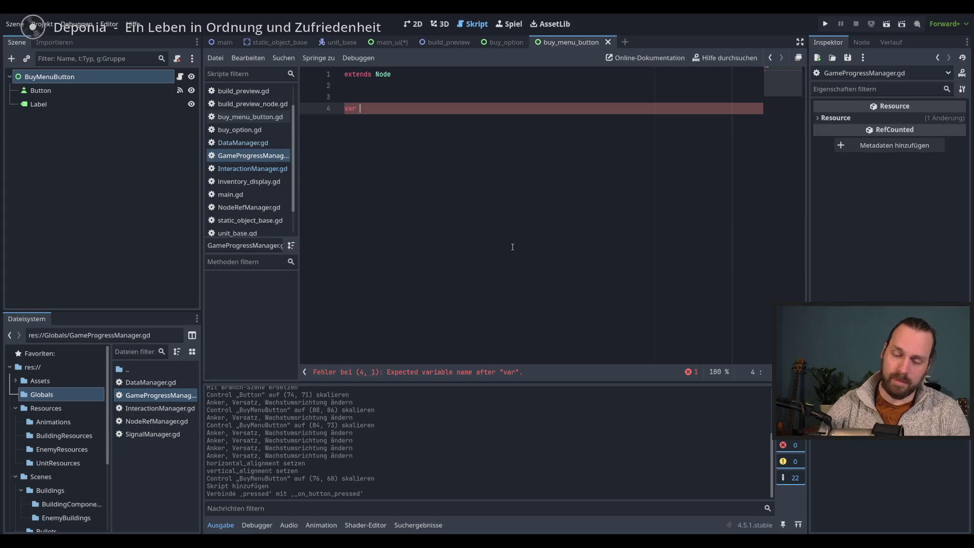
{"action": "type", "text": "buildint"}
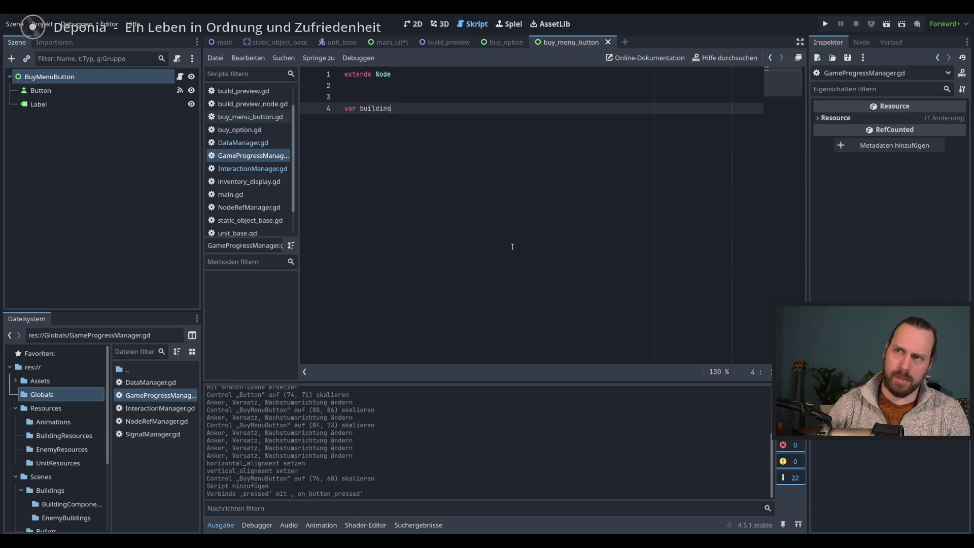
{"action": "key", "text": "BackSpace"}
{"action": "type", "text": "gs_availa"}
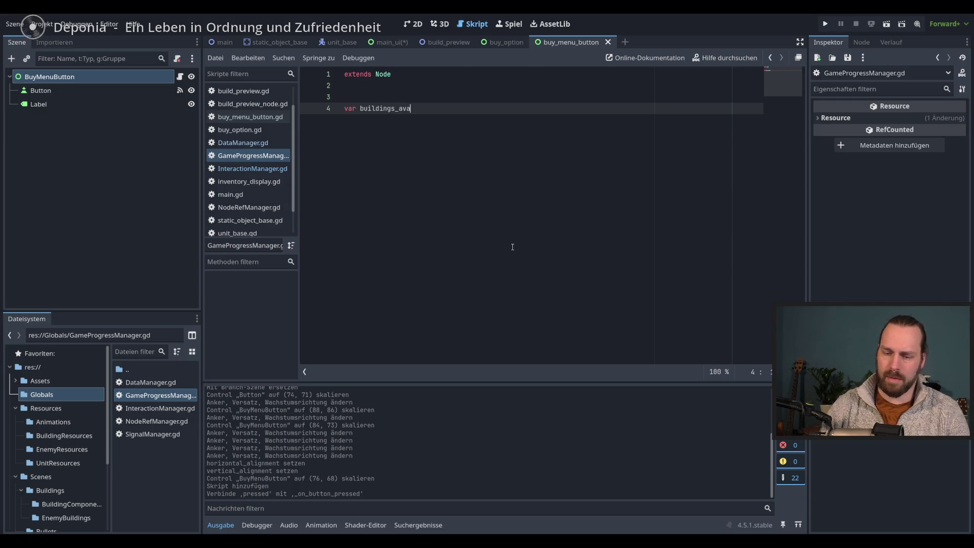
{"action": "type", "text": "ble"}
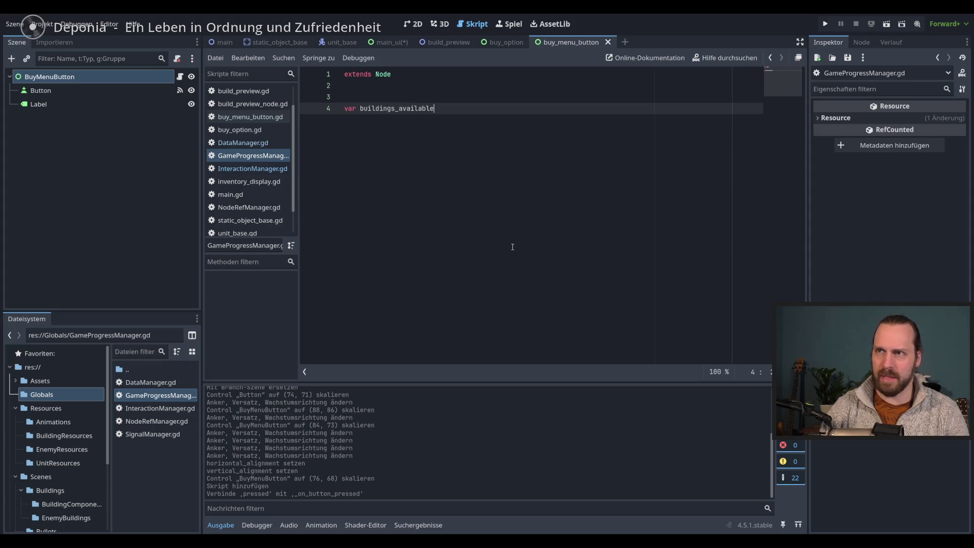
{"action": "left_click", "coordinate": [248, 170]}
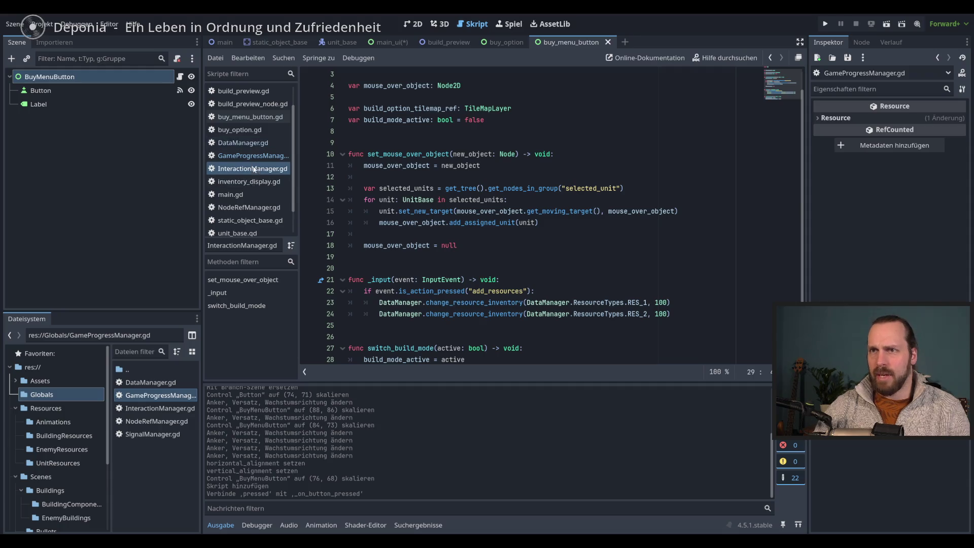
Step: Open building_manager.gd and select the building_available name on line 4
{"action": "scroll", "coordinate": [252, 167], "scroll_direction": "up", "scroll_amount": 1}
{"action": "scroll", "coordinate": [272, 213], "scroll_direction": "up", "scroll_amount": 1}
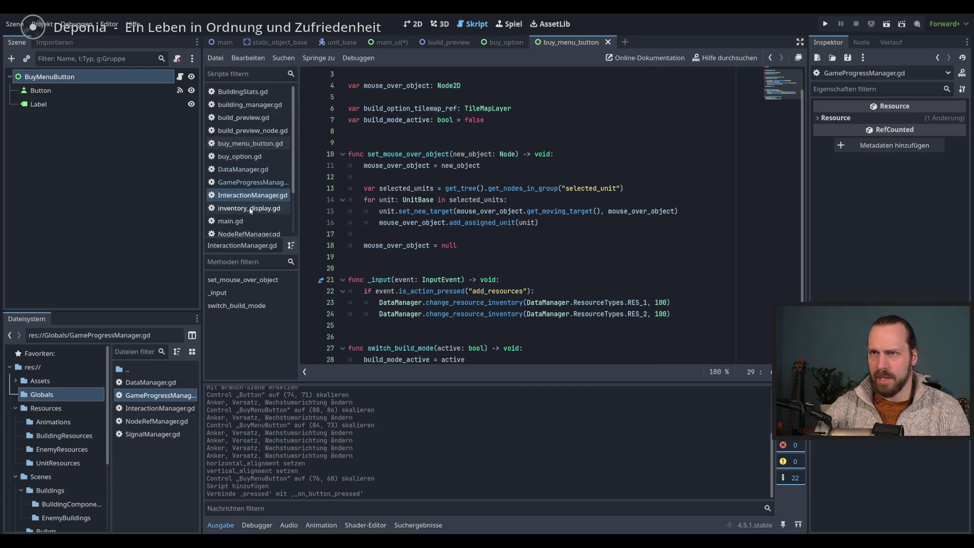
{"action": "left_click", "coordinate": [248, 105]}
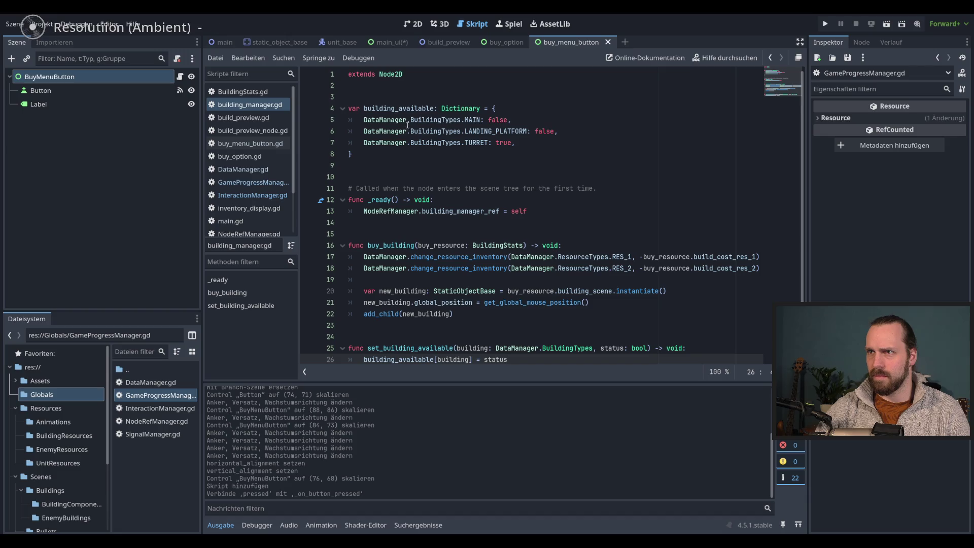
{"action": "double_click", "coordinate": [401, 109]}
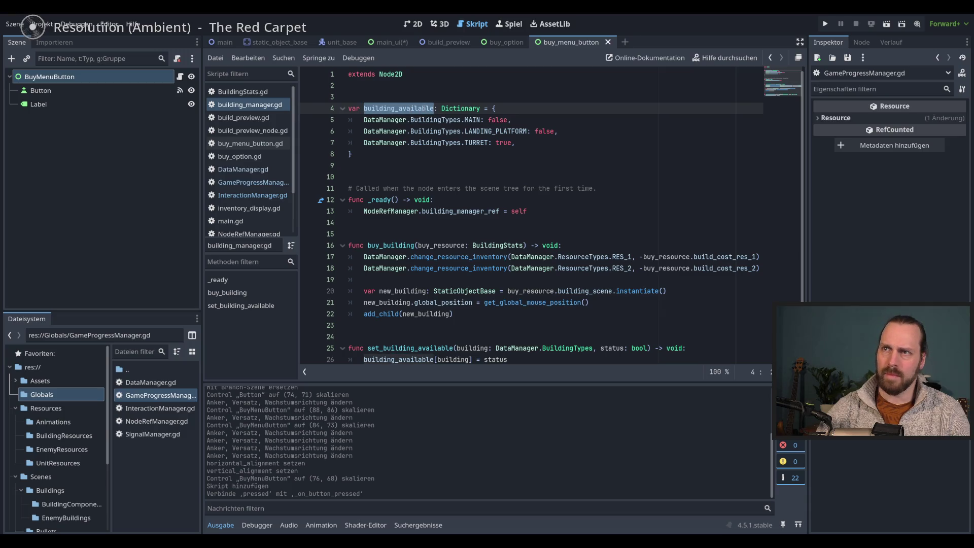
Step: Rename building_available to building_active_in_level on lines 4 and 26, then return to GameProgressManager.gd
{"action": "left_click_drag", "start_coordinate": [434, 108], "coordinate": [399, 108]}
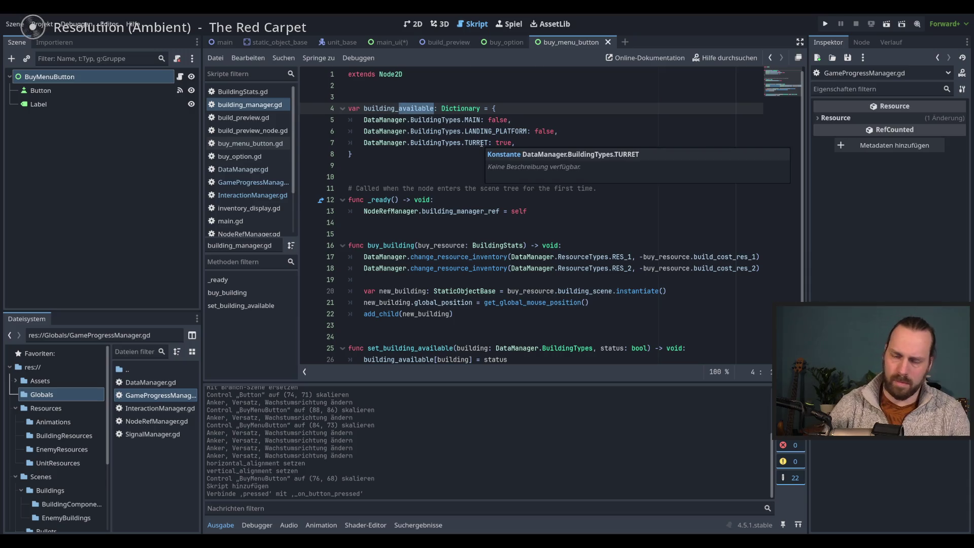
{"action": "type", "text": "active_"}
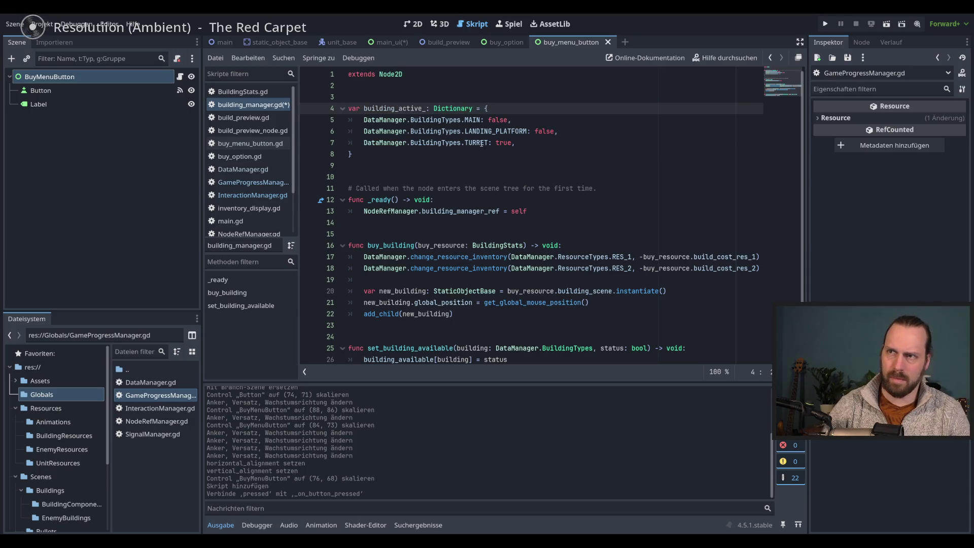
{"action": "type", "text": "in_level"}
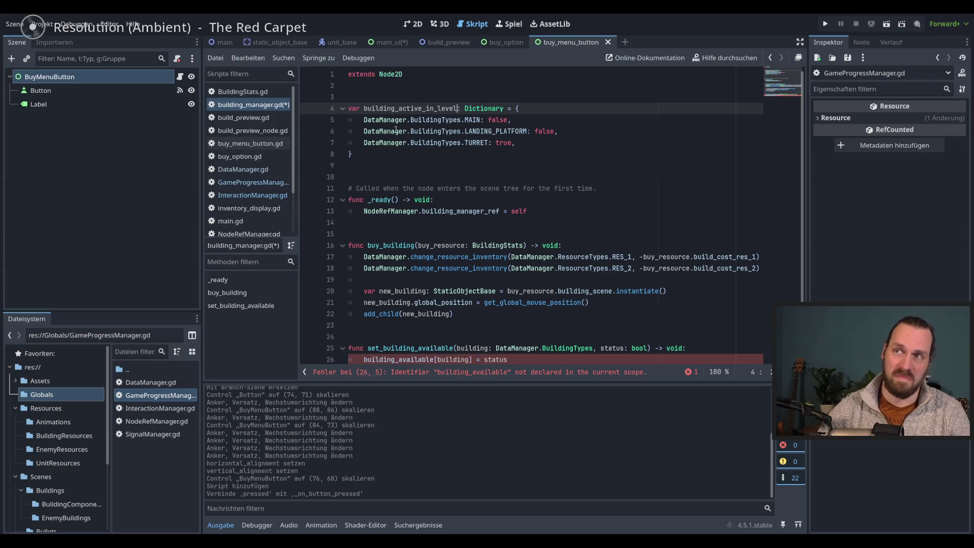
{"action": "double_click", "coordinate": [403, 110]}
{"action": "key", "text": "ctrl+c"}
{"action": "scroll", "coordinate": [460, 261], "scroll_direction": "down", "scroll_amount": 2}
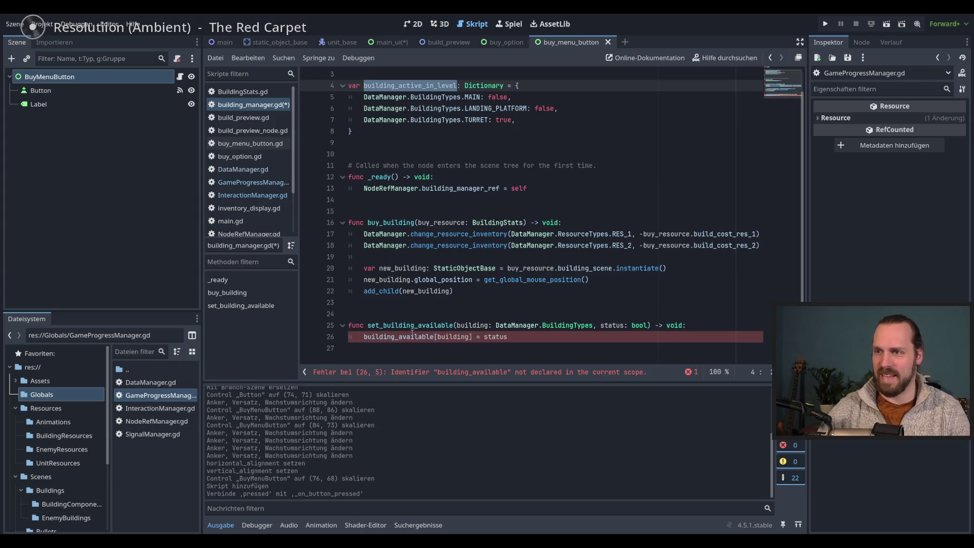
{"action": "double_click", "coordinate": [412, 336]}
{"action": "key", "text": "ctrl+v"}
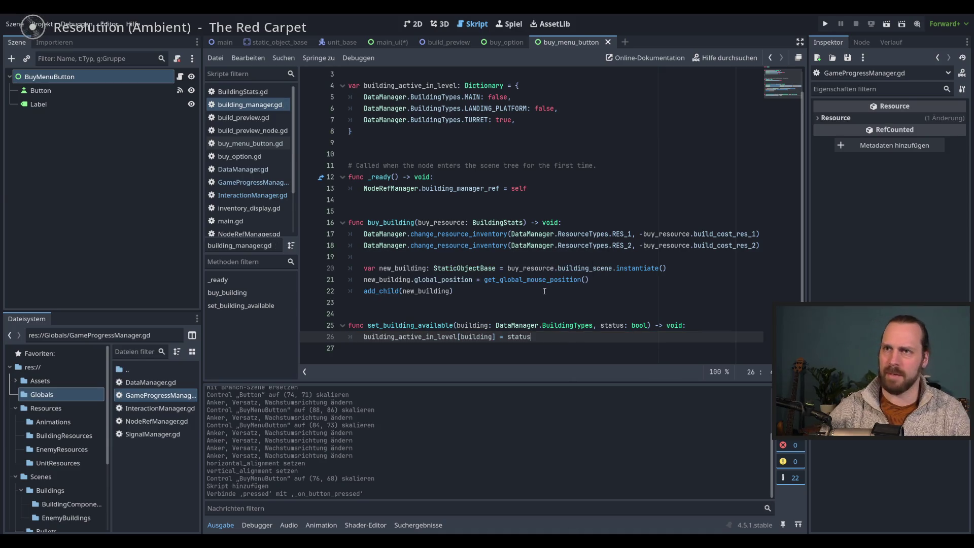
{"action": "left_click", "coordinate": [248, 182]}
{"action": "left_click", "coordinate": [489, 110]}
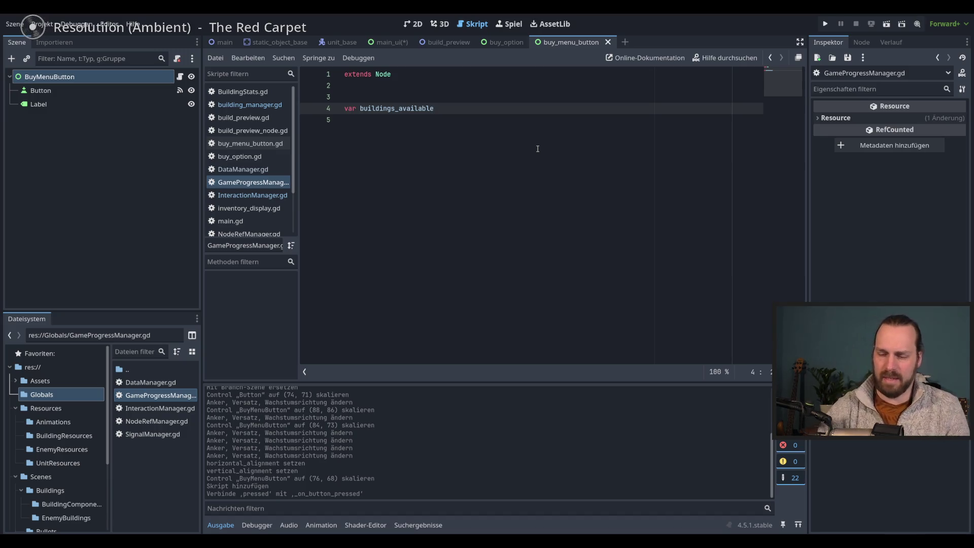
Step: Rename the variable to buildings_unlocked, type it as Dictionary, and open empty { } braces
{"action": "key", "text": "BackSpace"}
{"action": "key", "text": "BackSpace"}
{"action": "key", "text": "BackSpace"}
{"action": "type", "text": "unlocked"}
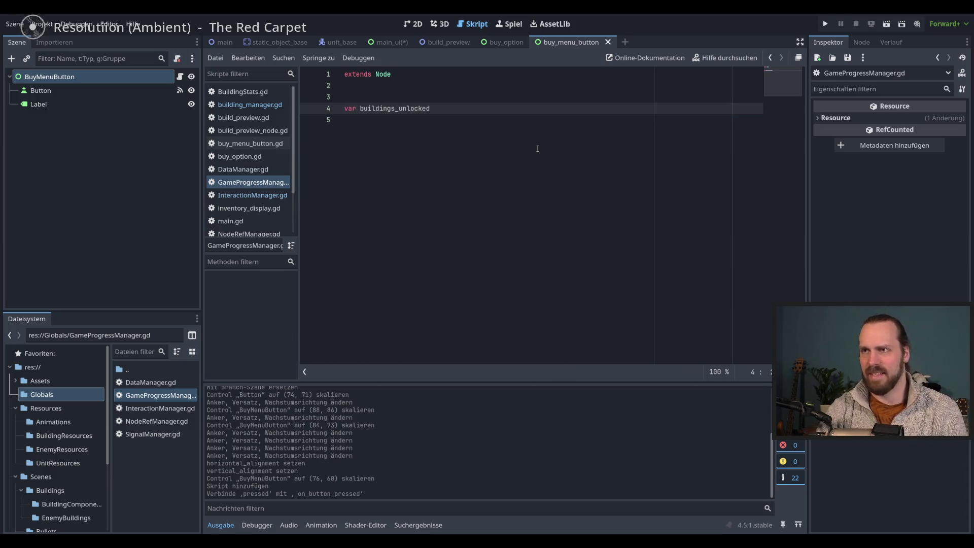
{"action": "key", "text": "BackSpace"}
{"action": "key", "text": "BackSpace"}
{"action": "key", "text": "BackSpace"}
{"action": "type", "text": "stta"}
{"action": "key", "text": "BackSpace"}
{"action": "key", "text": "BackSpace"}
{"action": "key", "text": "BackSpace"}
{"action": "type", "text": "unlc"}
{"action": "key", "text": "BackSpace"}
{"action": "type", "text": "o"}
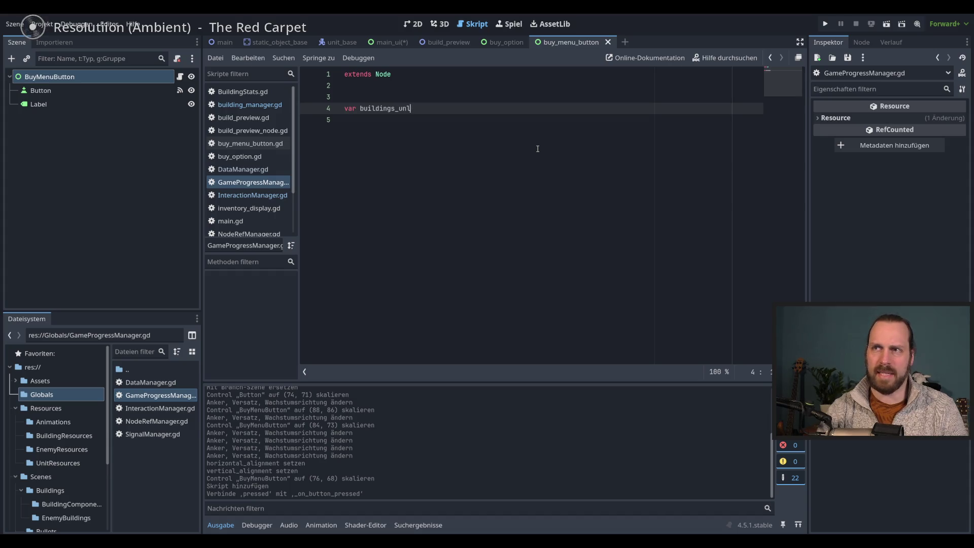
{"action": "type", "text": "cked: "}
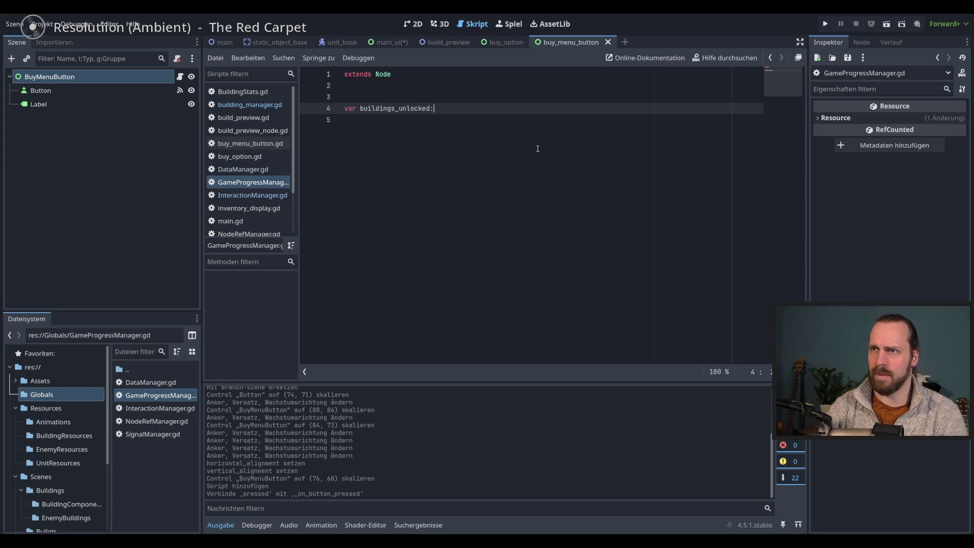
{"action": "type", "text": "Dic"}
{"action": "key", "text": "Return"}
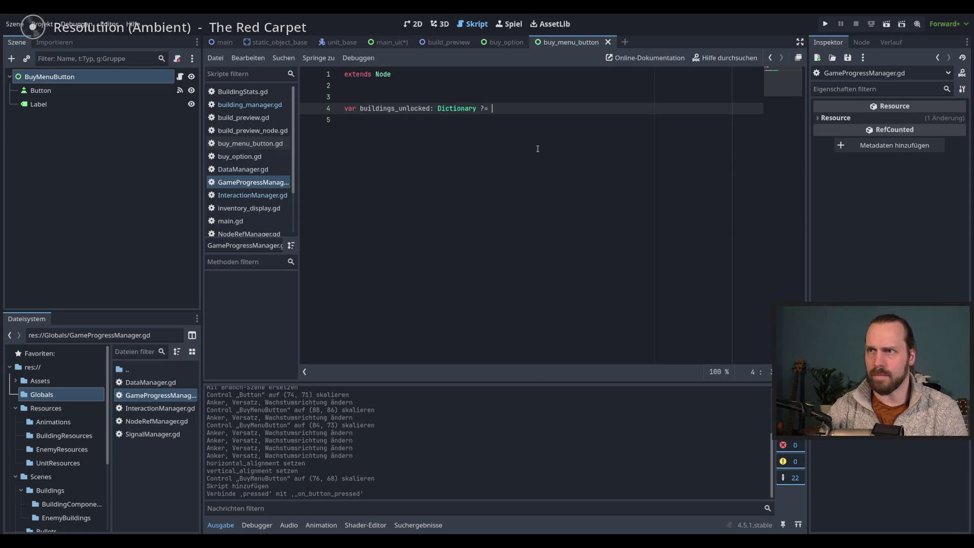
{"action": "key", "text": "BackSpace"}
{"action": "key", "text": "BackSpace"}
{"action": "type", "text": "= {"}
{"action": "key", "text": "Return"}
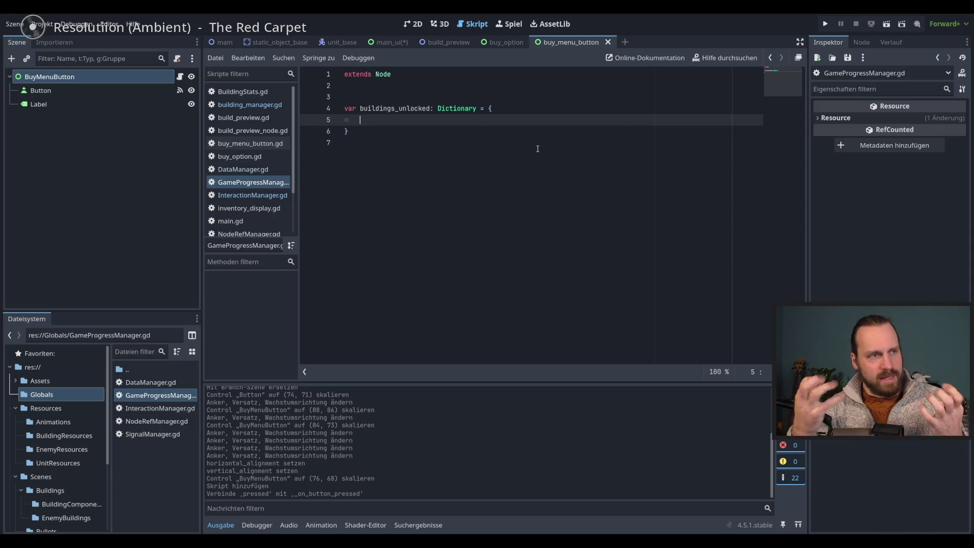
Step: Add the DataManager.BuildingTypes.MAIN: true entry to buildings_unlocked
{"action": "type", "text": "Data"}
{"action": "key", "text": "Return"}
{"action": "type", "text": "."}
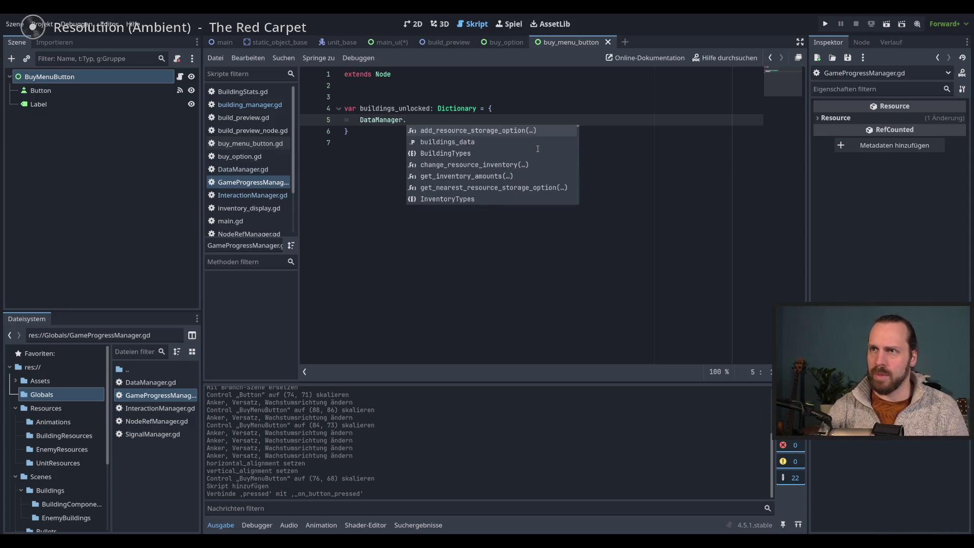
{"action": "key", "text": "Down"}
{"action": "key", "text": "Down"}
{"action": "key", "text": "Return"}
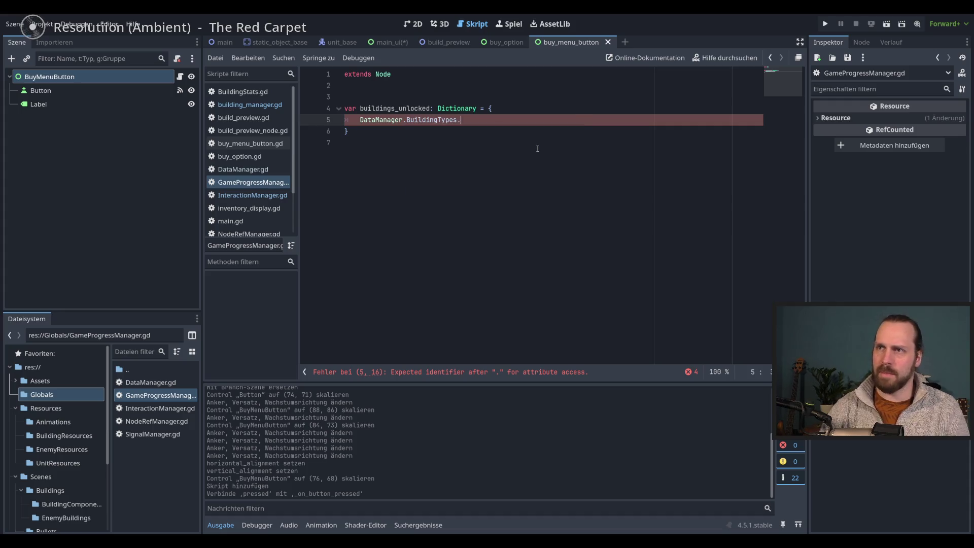
{"action": "type", "text": "."}
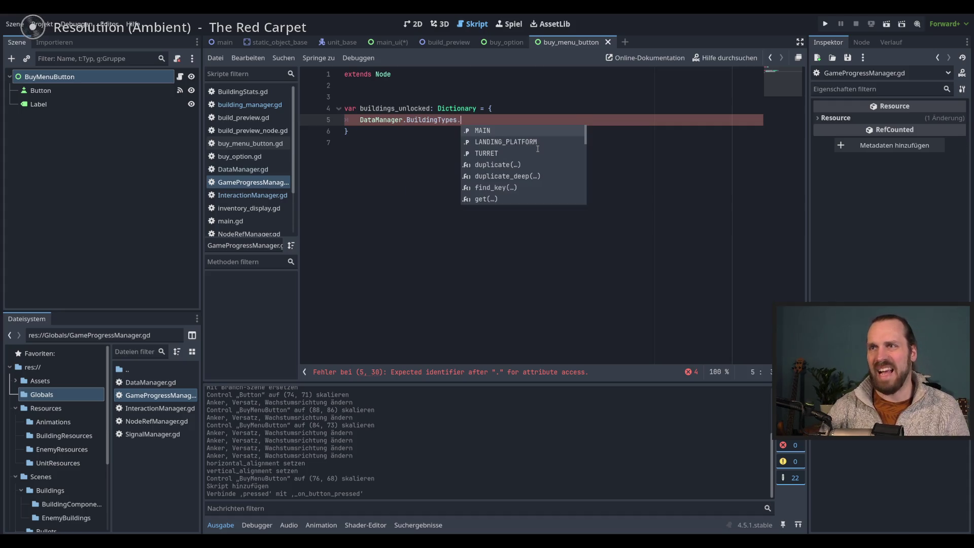
{"action": "key", "text": "Return"}
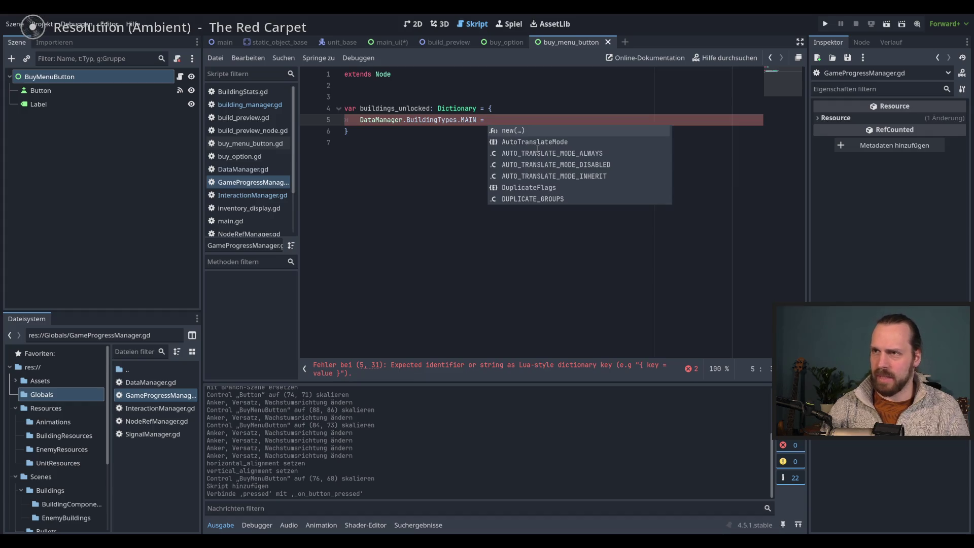
{"action": "type", "text": "true"}
{"action": "key", "text": "BackSpace"}
{"action": "key", "text": "BackSpace"}
{"action": "key", "text": "BackSpace"}
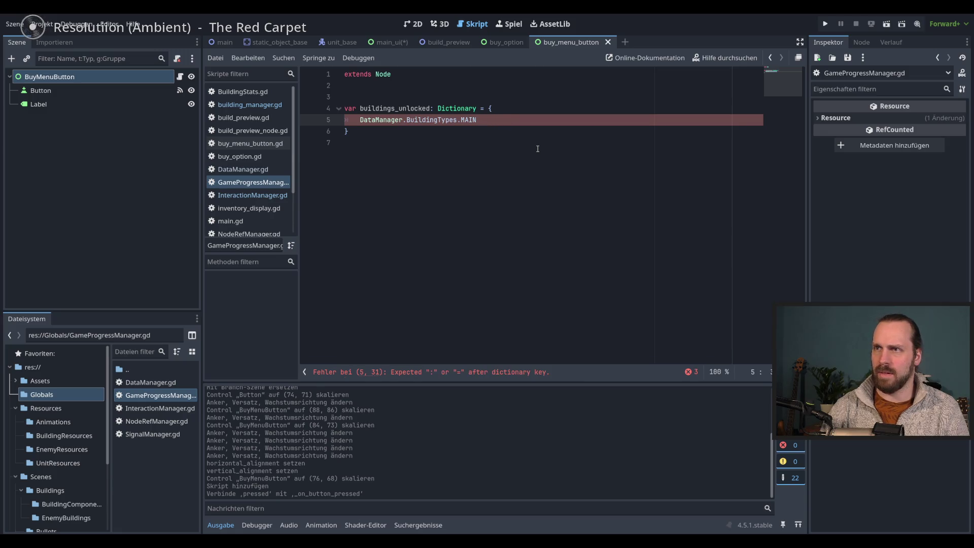
{"action": "key", "text": "BackSpace"}
{"action": "key", "text": "BackSpace"}
{"action": "key", "text": "BackSpace"}
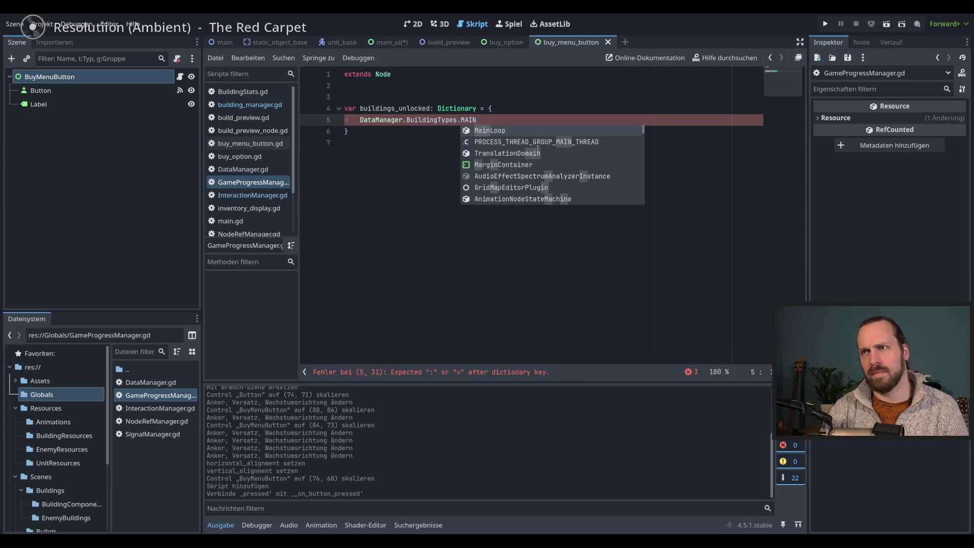
{"action": "type", "text": ": truem"}
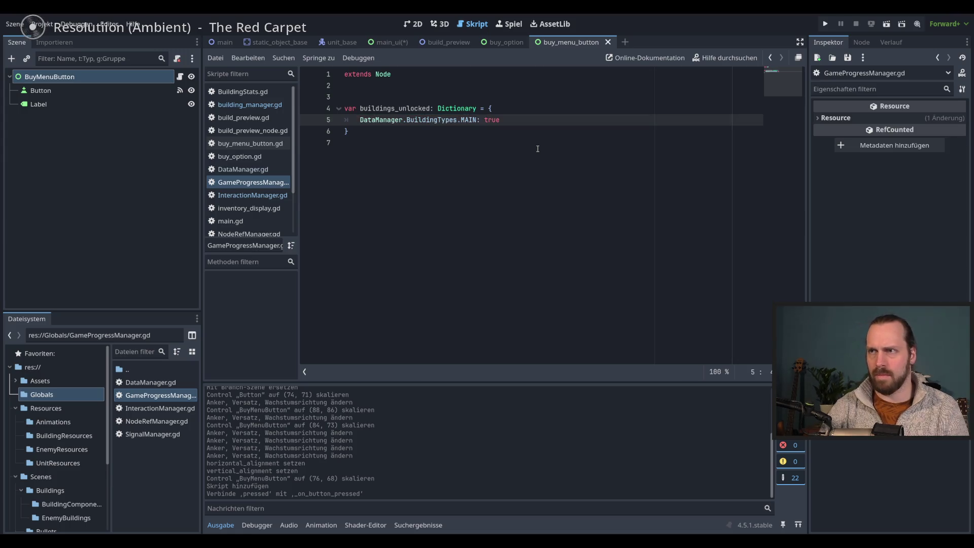
{"action": "key", "text": "Down"}
{"action": "key", "text": "Up"}
{"action": "key", "text": "ctrl+space"}
{"action": "key", "text": "BackSpace"}
{"action": "type", "text": ",new("}
{"action": "key", "text": "BackSpace"}
{"action": "key", "text": "BackSpace"}
{"action": "key", "text": "BackSpace"}
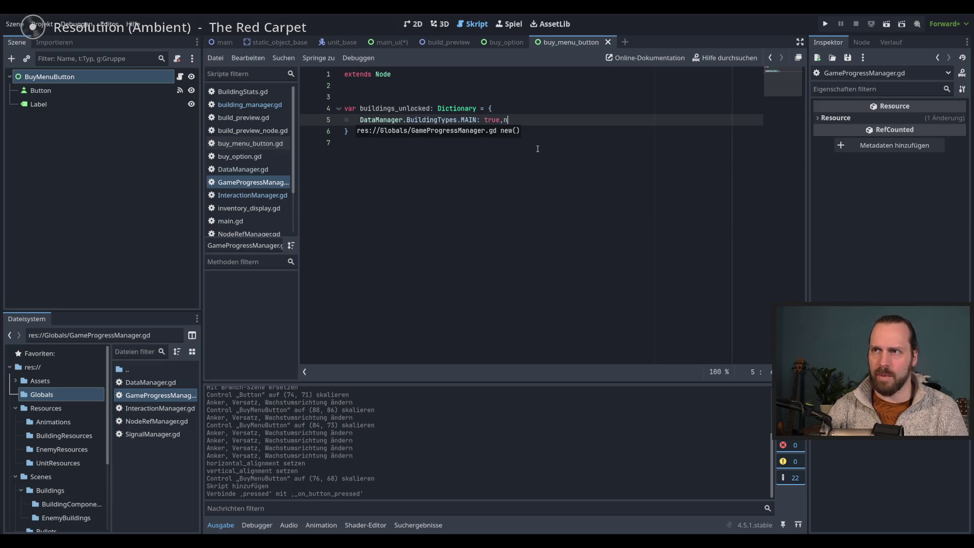
{"action": "key", "text": "Return"}
Step: Add a DataManager.BuildingTypes.LANDING_PLATFORM: true entry below MAIN
{"action": "type", "text": "Data"}
{"action": "key", "text": "Return"}
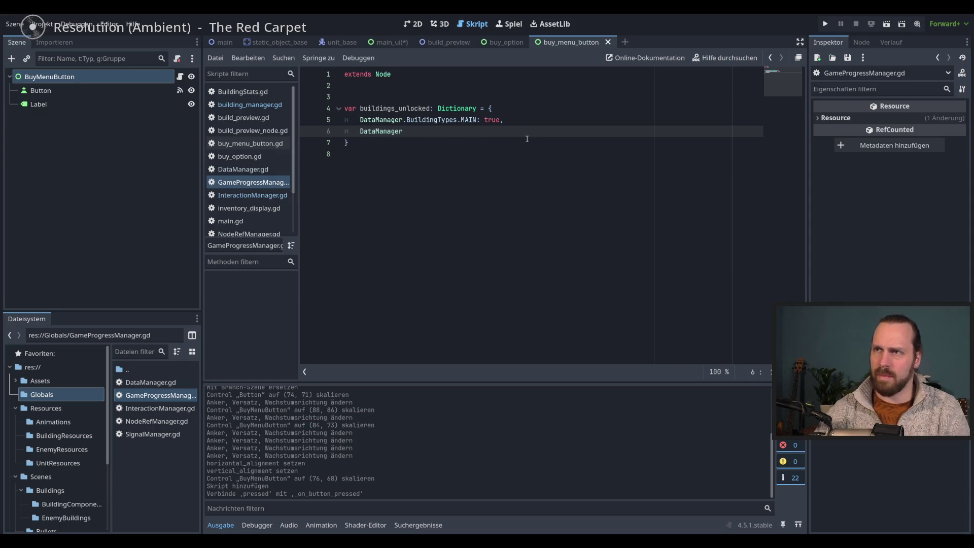
{"action": "key", "text": "ctrl+BackSpace"}
{"action": "key", "text": "ctrl+BackSpace"}
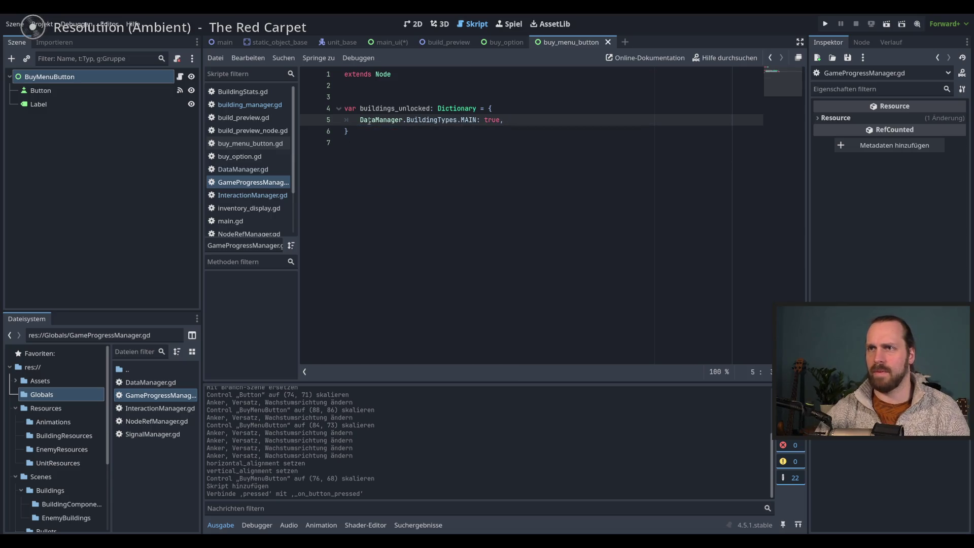
{"action": "key", "text": "shift+Home"}
{"action": "key", "text": "ctrl+c"}
{"action": "key", "text": "End"}
{"action": "key", "text": "Return"}
{"action": "key", "text": "ctrl+v"}
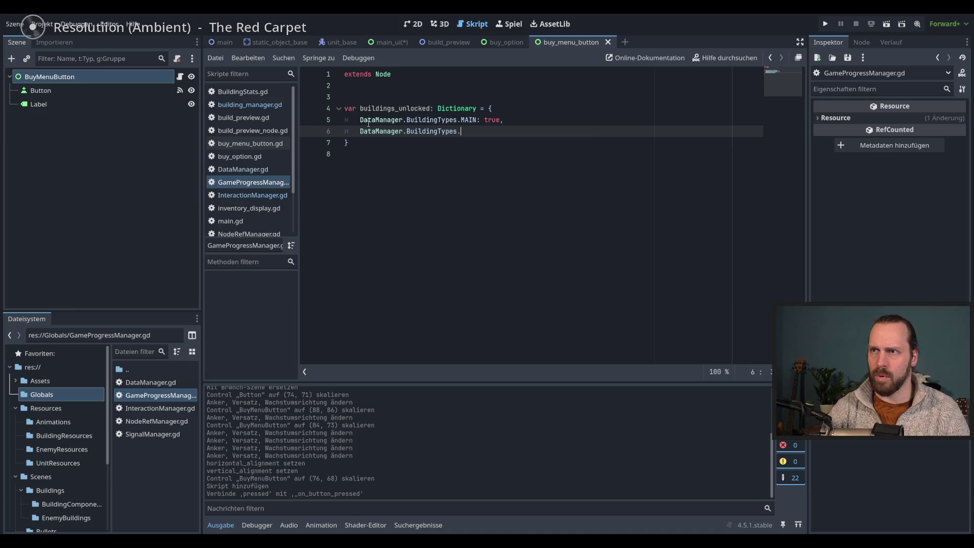
{"action": "key", "text": "ctrl+space"}
{"action": "key", "text": "Return"}
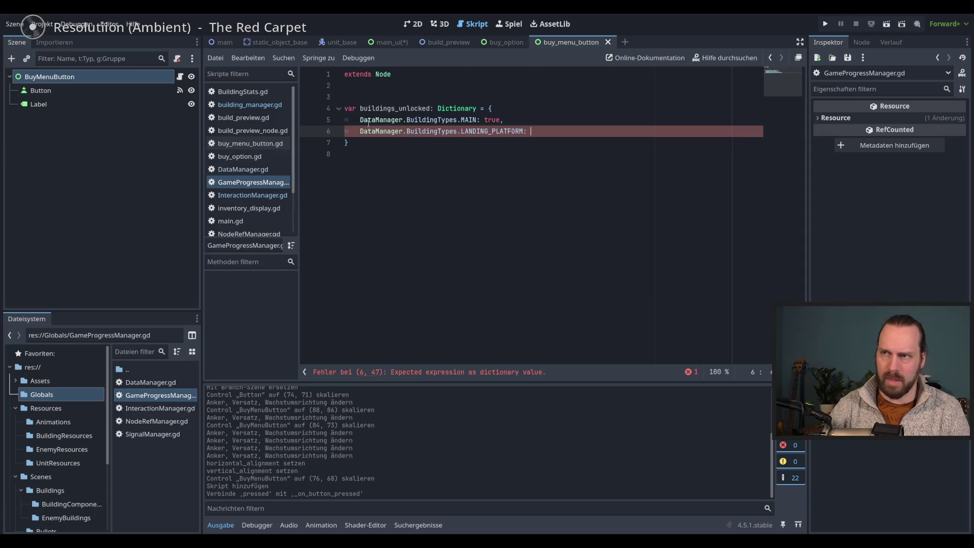
{"action": "type", "text": "true,"}
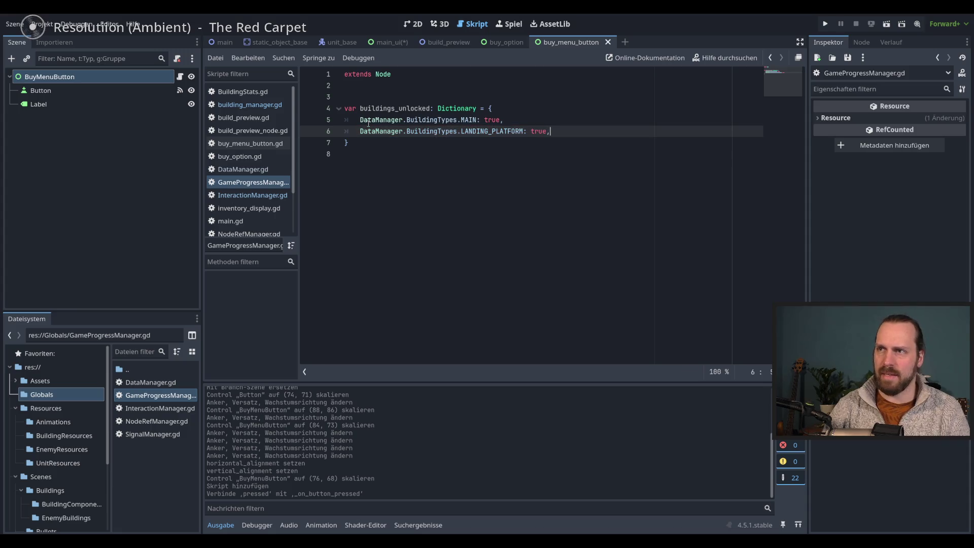
Step: Add a DataManager.BuildingTypes.TURRET: true entry as the third item
{"action": "key", "text": "Return"}
{"action": "type", "text": "DataManager.BuildingTypes."}
{"action": "key", "text": "Down"}
{"action": "key", "text": "Down"}
{"action": "key", "text": "Return"}
{"action": "key", "text": "BackSpace"}
{"action": "type", "text": ": true,"}
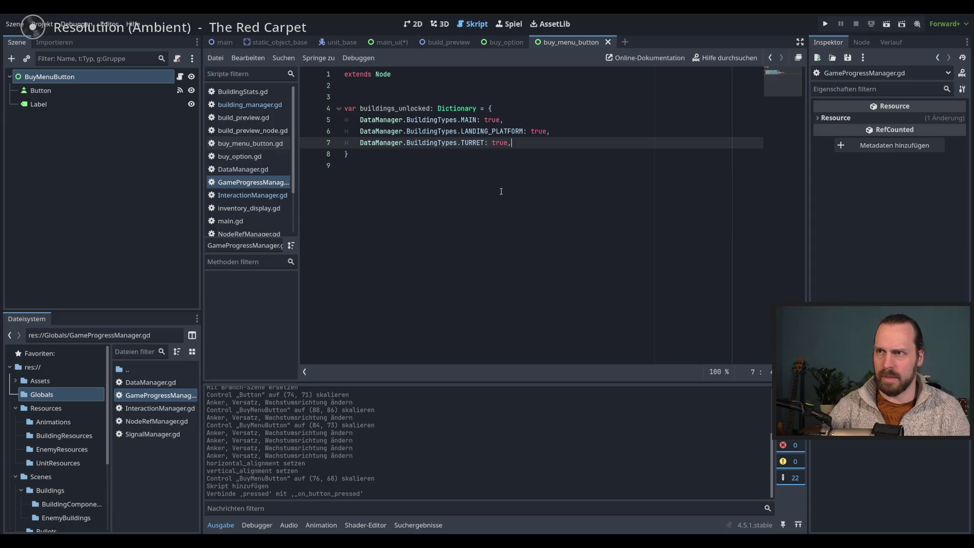
{"action": "left_click", "coordinate": [511, 191]}
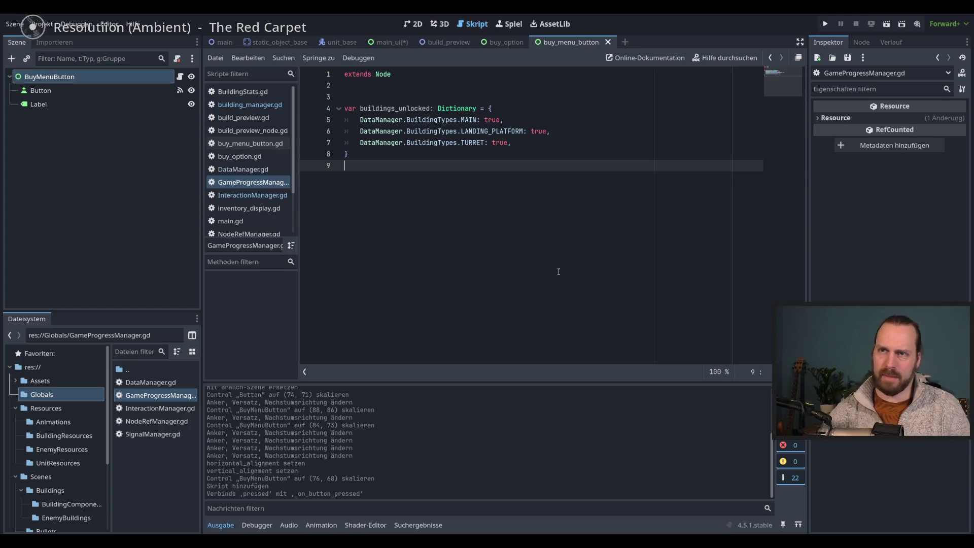
Step: Highlight the buildings_unlocked dictionary while explaining it, then return to GameProgressManager.gd
{"action": "left_click", "coordinate": [344, 108], "text": "shift"}
{"action": "left_click", "coordinate": [447, 254]}
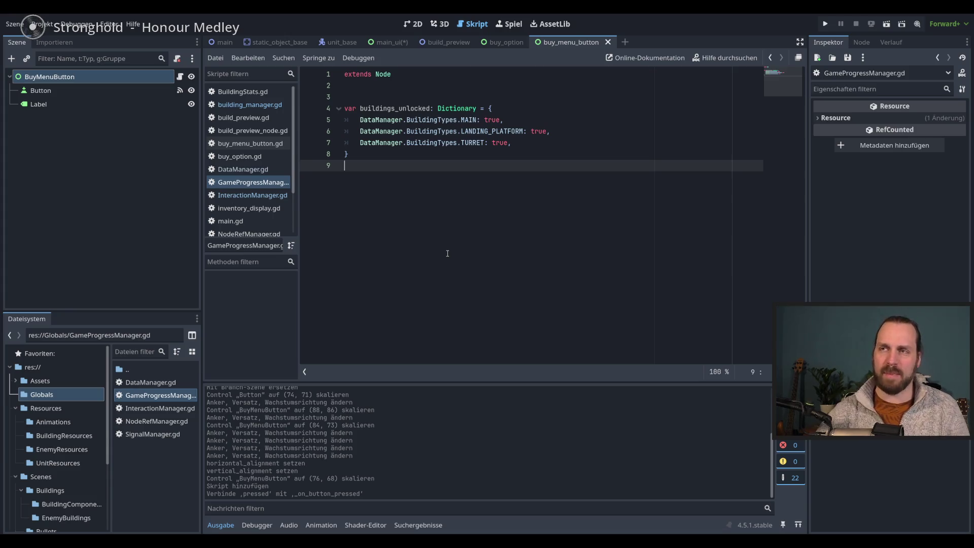
{"action": "left_click_drag", "start_coordinate": [498, 219], "coordinate": [345, 108]}
{"action": "left_click", "coordinate": [532, 280]}
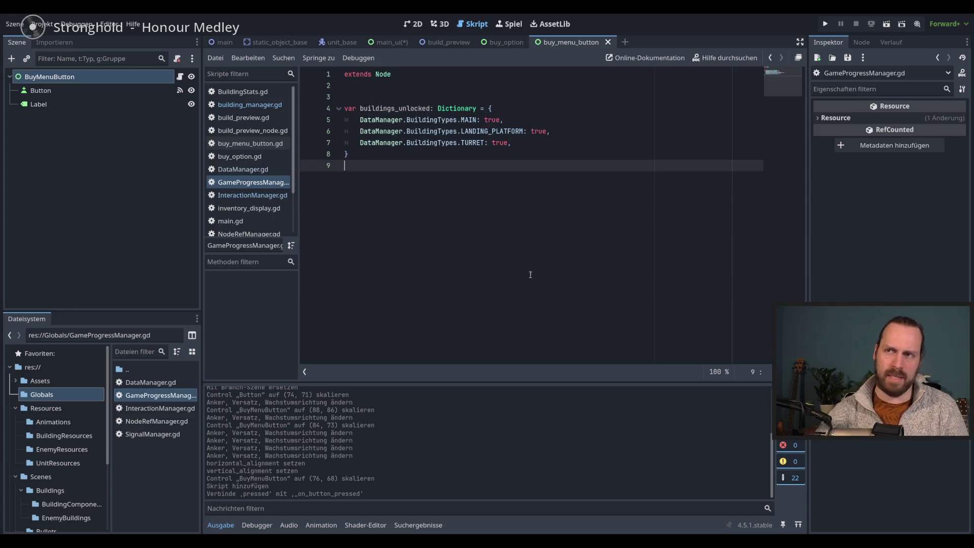
{"action": "left_click", "coordinate": [274, 196]}
{"action": "left_click", "coordinate": [253, 183]}
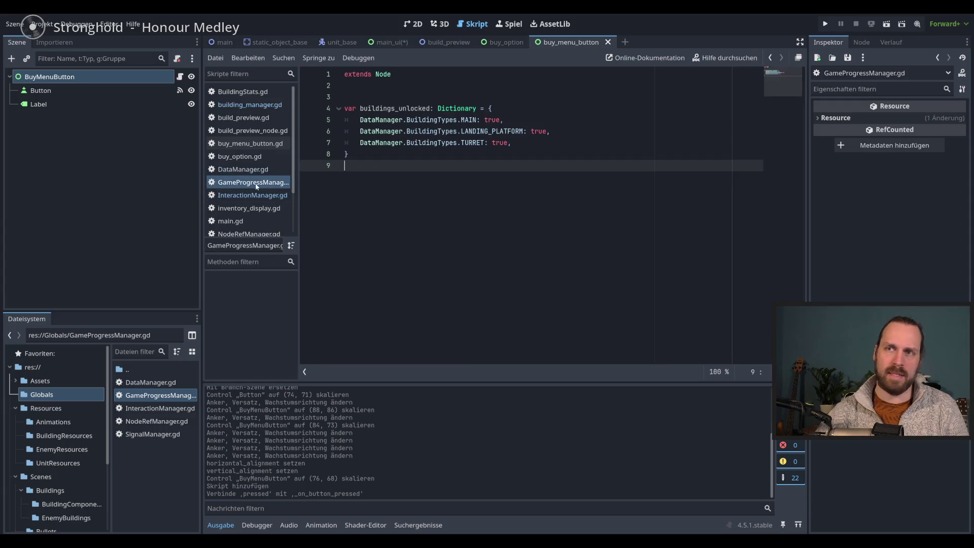
Step: Narrow the scene dock, widen the script list, and add blank lines below the dictionary
{"action": "left_click_drag", "start_coordinate": [203, 205], "coordinate": [196, 205]}
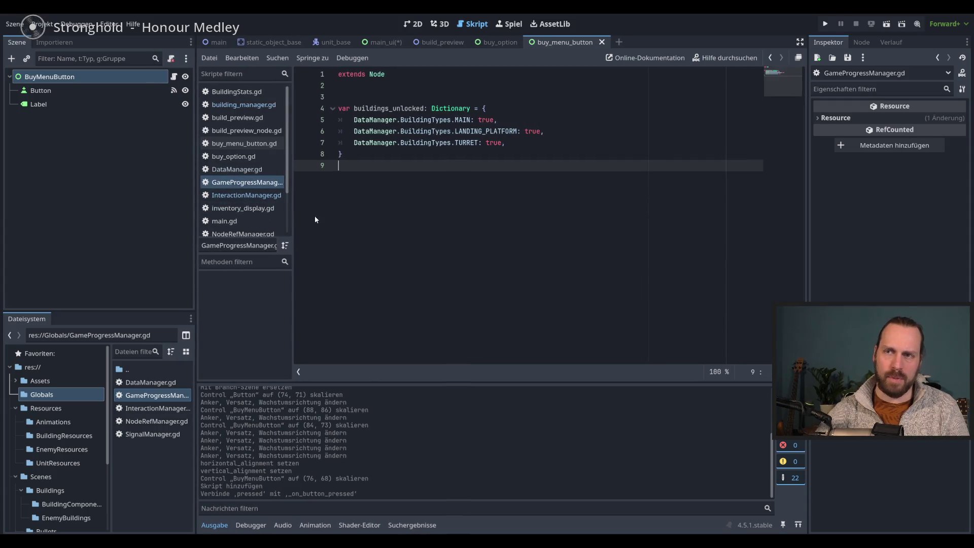
{"action": "left_click_drag", "start_coordinate": [292, 216], "coordinate": [304, 215]}
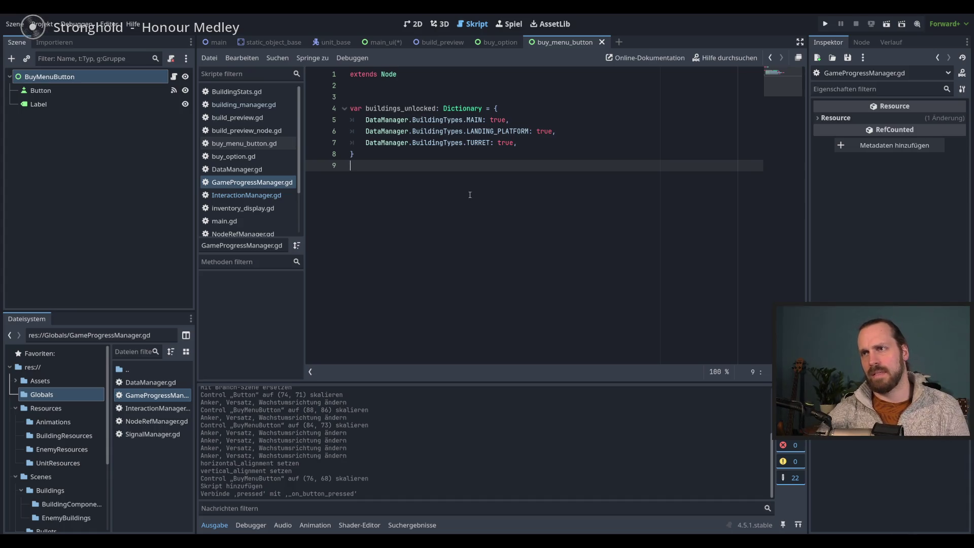
{"action": "left_click_drag", "start_coordinate": [437, 116], "coordinate": [517, 145]}
{"action": "left_click", "coordinate": [463, 237]}
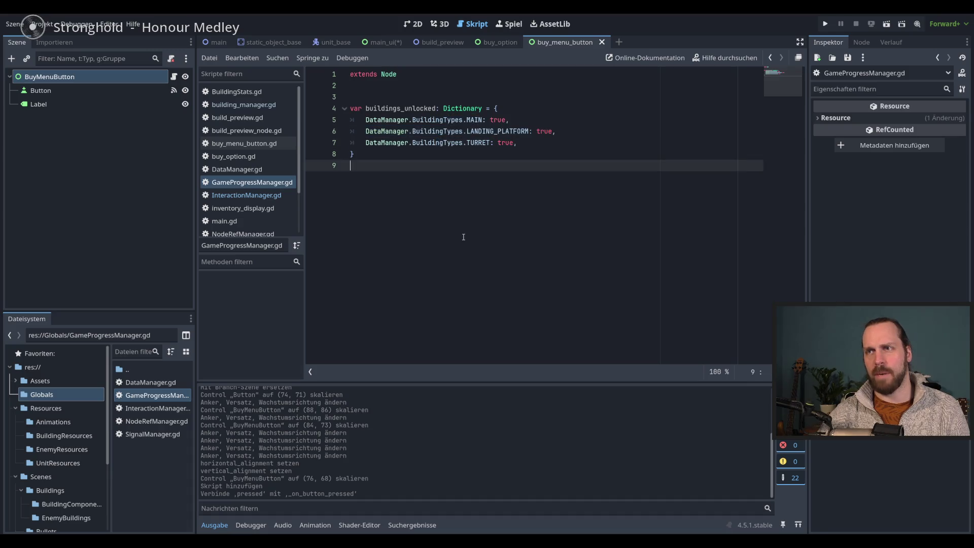
{"action": "key", "text": "Return"}
{"action": "key", "text": "Return"}
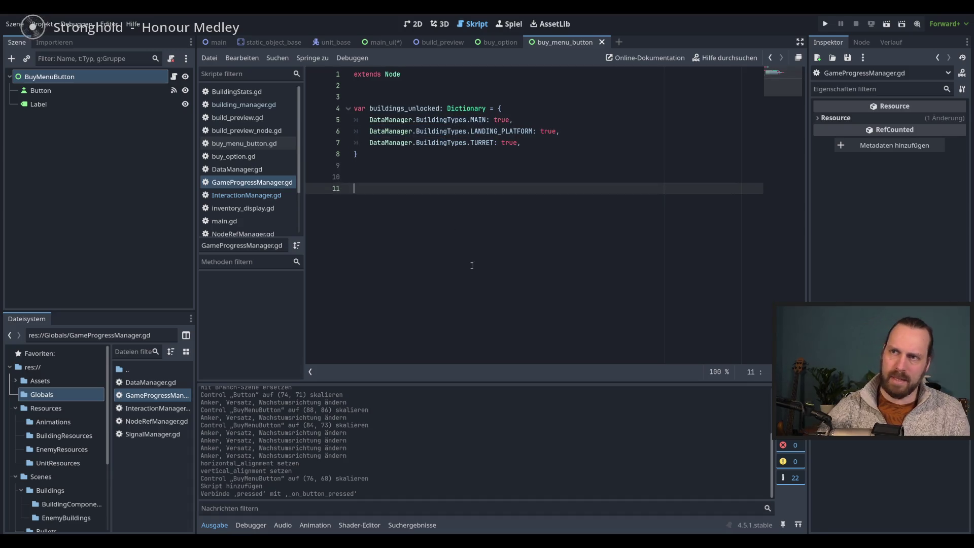
Step: Declare var units_unlocked: Dictionary with DataManager.UnitsTypes.WORKER set to true
{"action": "type", "text": "var units_"}
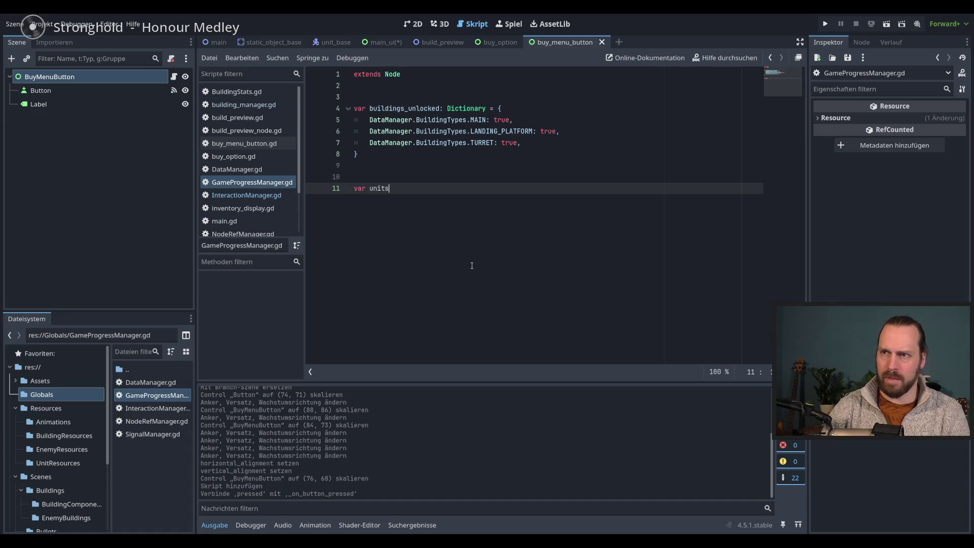
{"action": "type", "text": "unlo"}
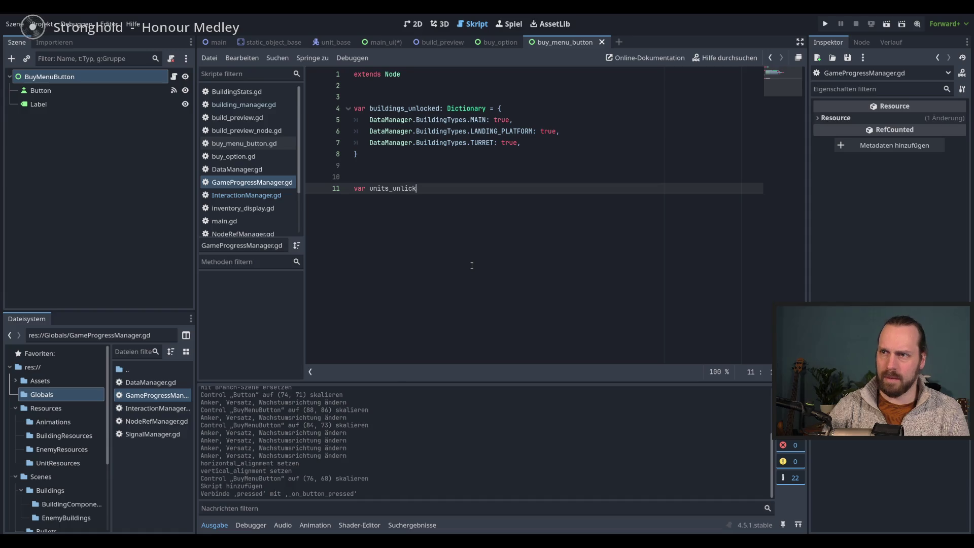
{"action": "type", "text": "cked"}
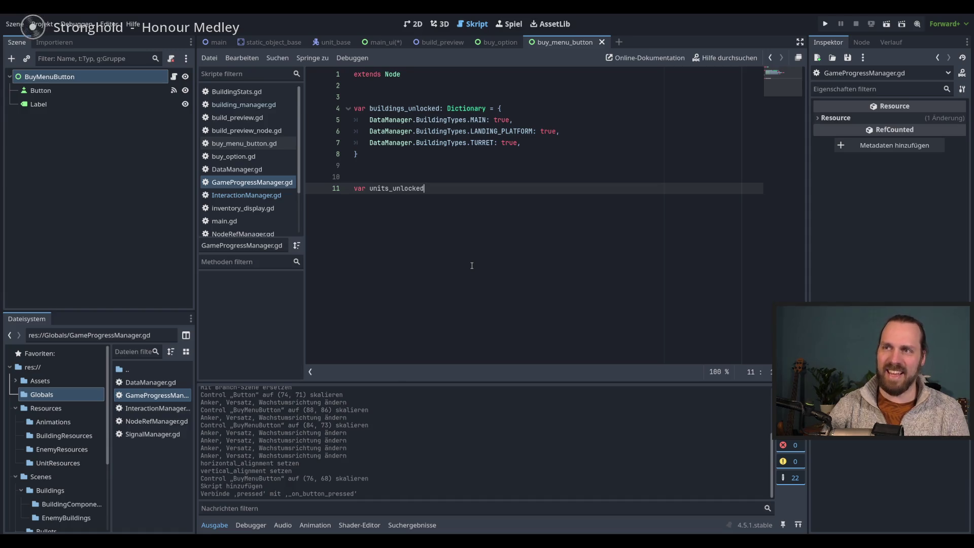
{"action": "type", "text": ": Dic"}
{"action": "key", "text": "Return"}
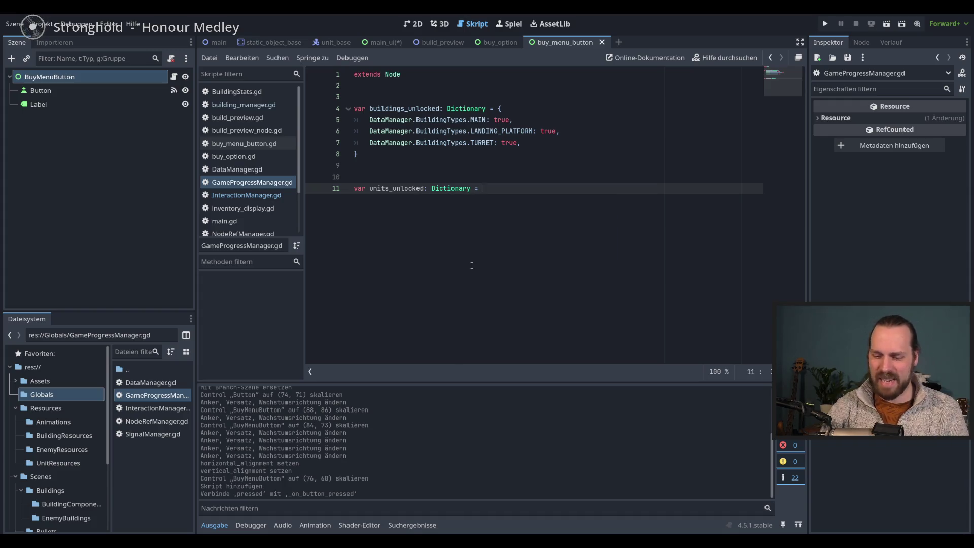
{"action": "type", "text": "{"}
{"action": "key", "text": "Return"}
{"action": "type", "text": "Data"}
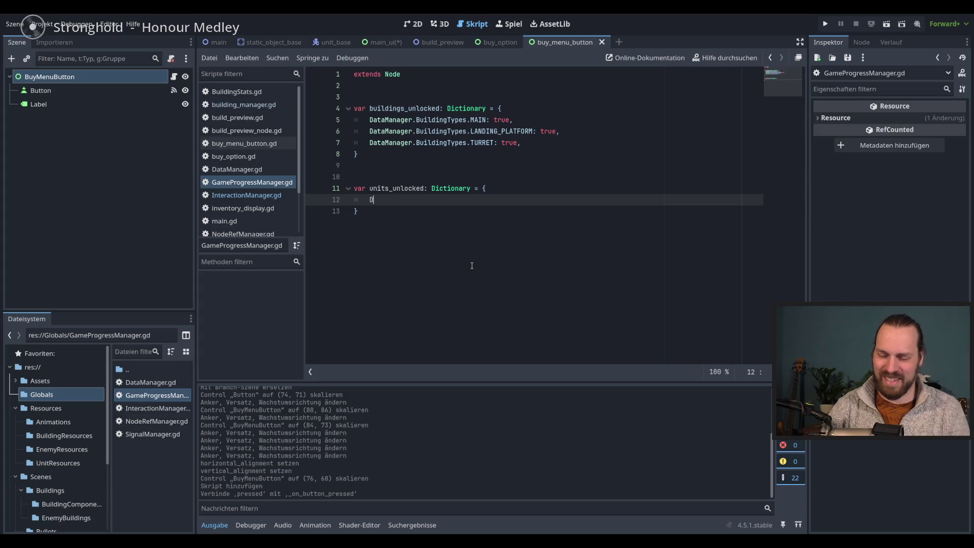
{"action": "key", "text": "Return"}
{"action": "type", "text": "."}
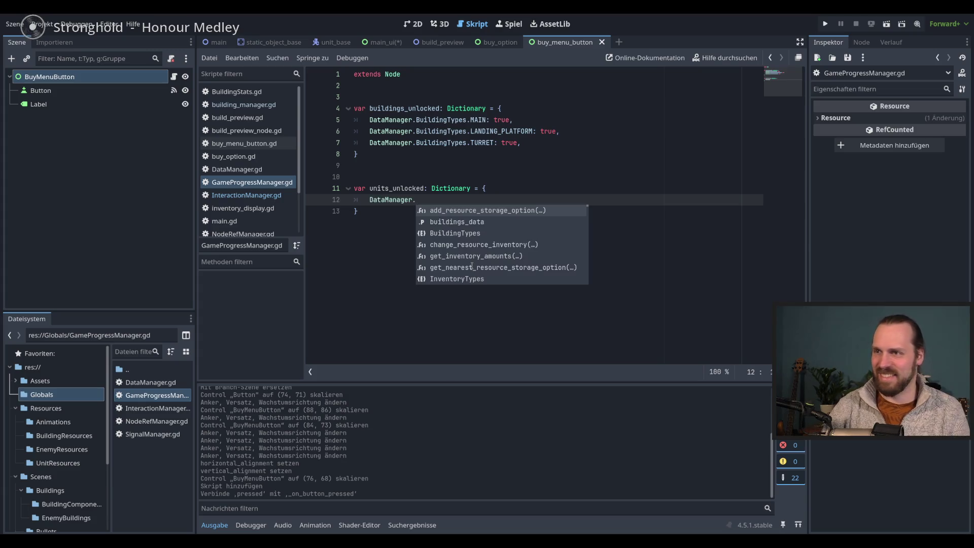
{"action": "type", "text": "un"}
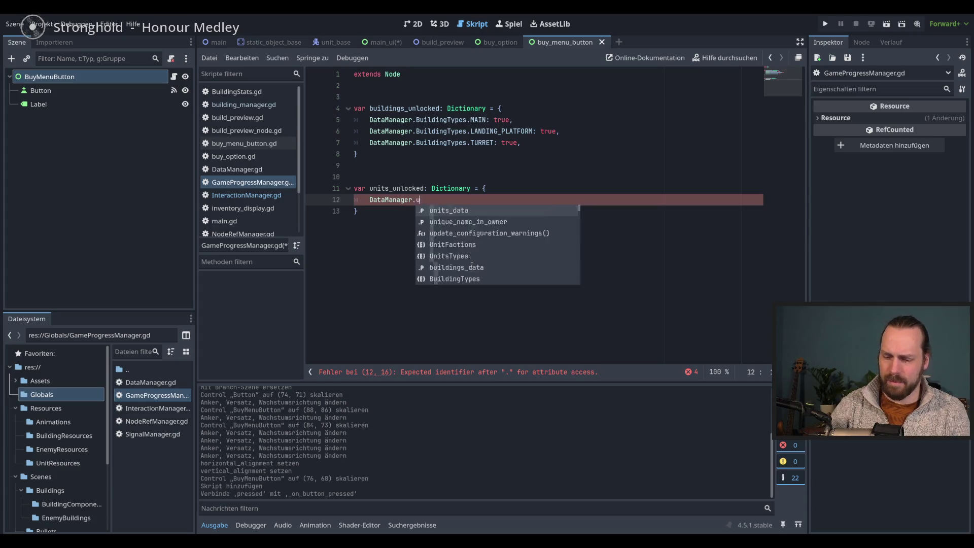
{"action": "key", "text": "Down"}
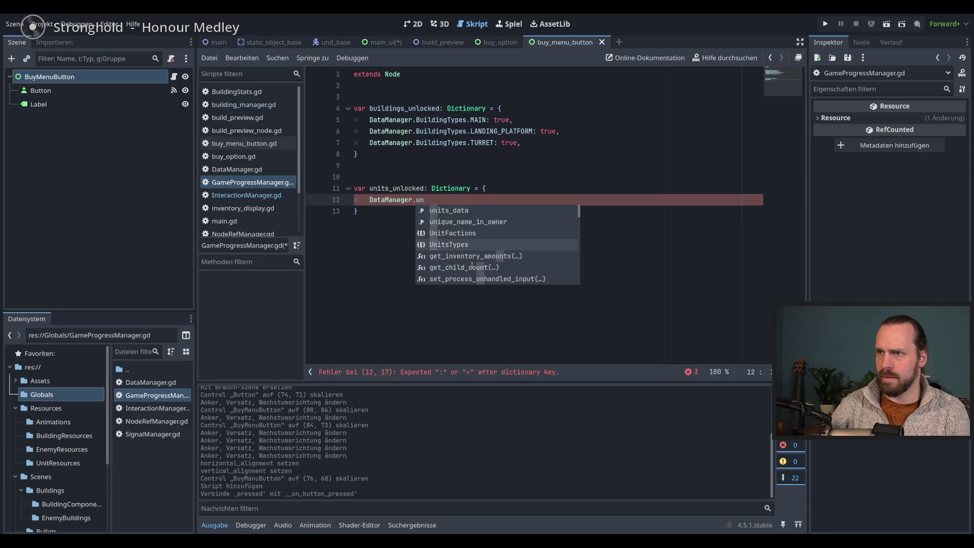
{"action": "key", "text": "Return"}
{"action": "type", "text": "."}
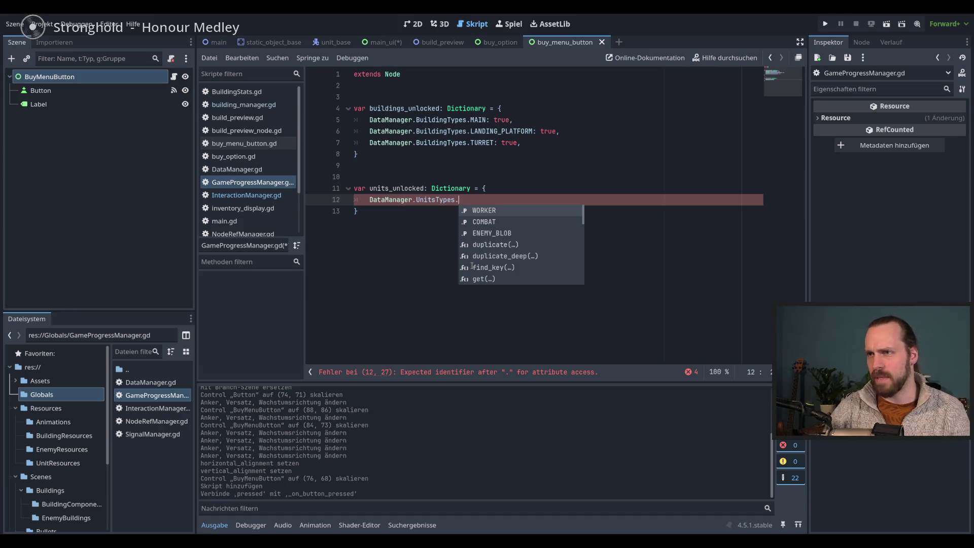
{"action": "key", "text": "Return"}
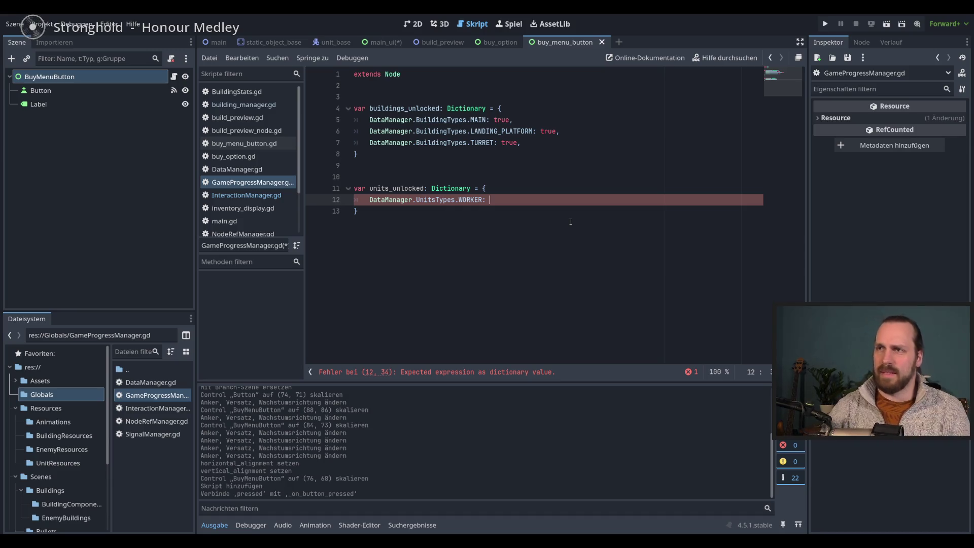
{"action": "type", "text": "true"}
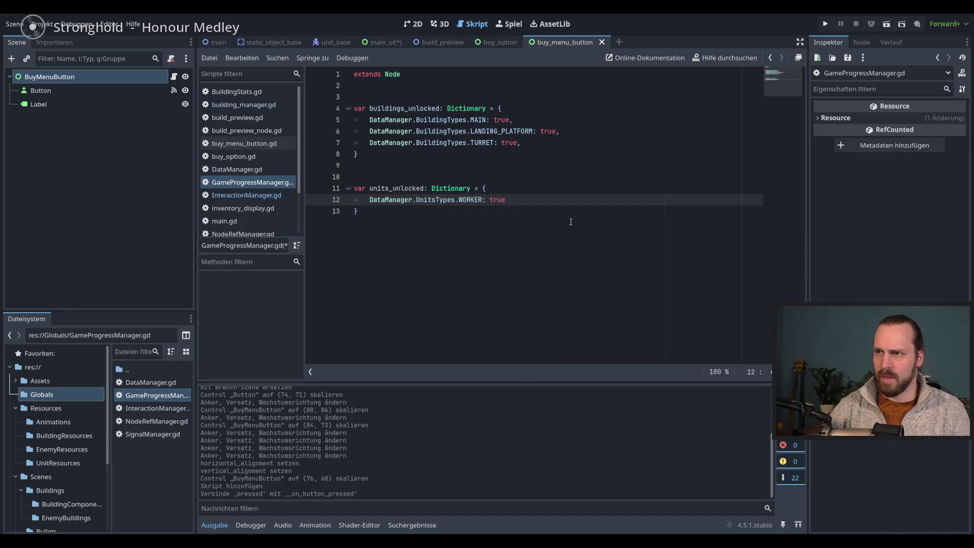
{"action": "type", "text": ","}
Step: Add a second entry, DataManager.UnitsTypes.COMBAT: true, to units_unlocked
{"action": "key", "text": "Return"}
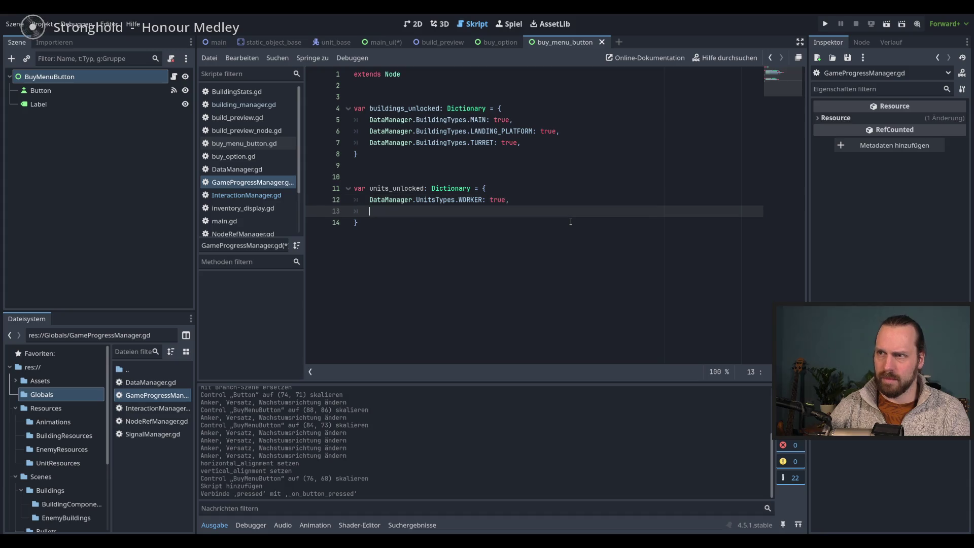
{"action": "type", "text": "Data"}
{"action": "key", "text": "Return"}
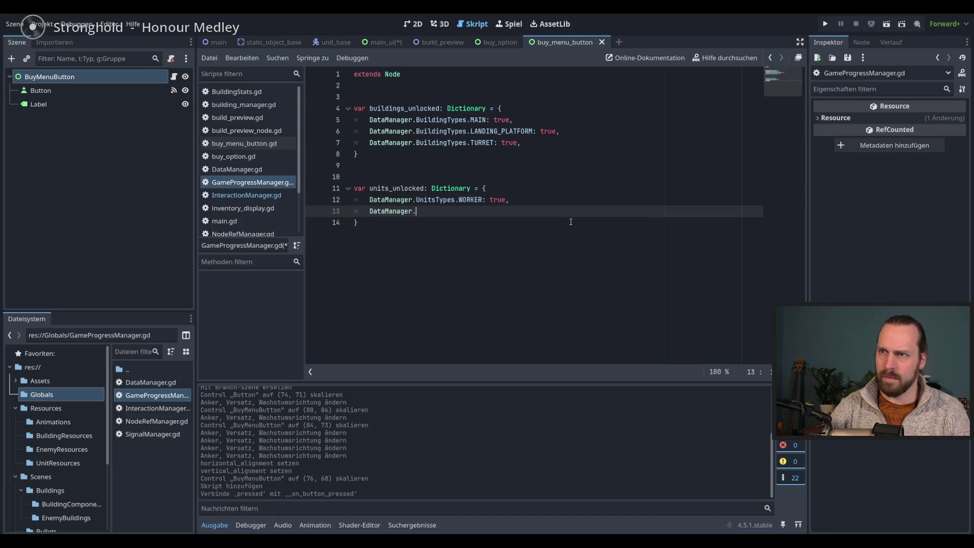
{"action": "type", "text": ".Un"}
{"action": "key", "text": "Down"}
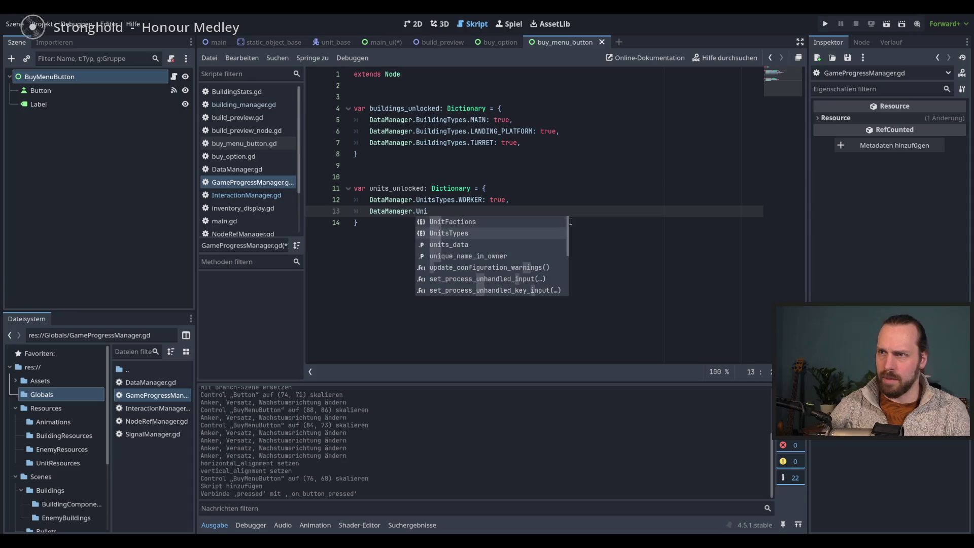
{"action": "key", "text": "Return"}
{"action": "type", "text": "."}
{"action": "key", "text": "Down"}
{"action": "key", "text": "Return"}
{"action": "type", "text": ": true,"}
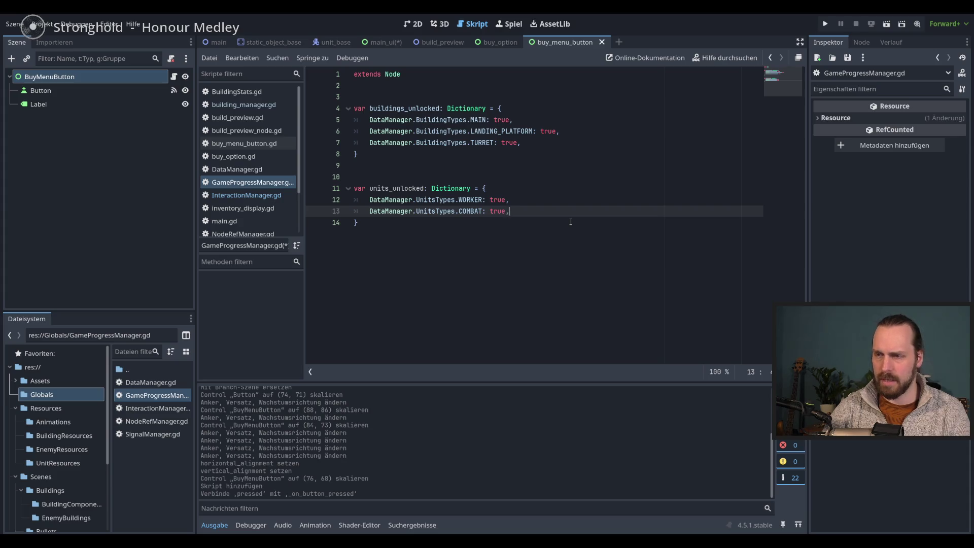
Step: Remove the unfinished third DataManager.UnitsTypes entry and its empty line from units_unlocked
{"action": "key", "text": "Return"}
{"action": "type", "text": "Data"}
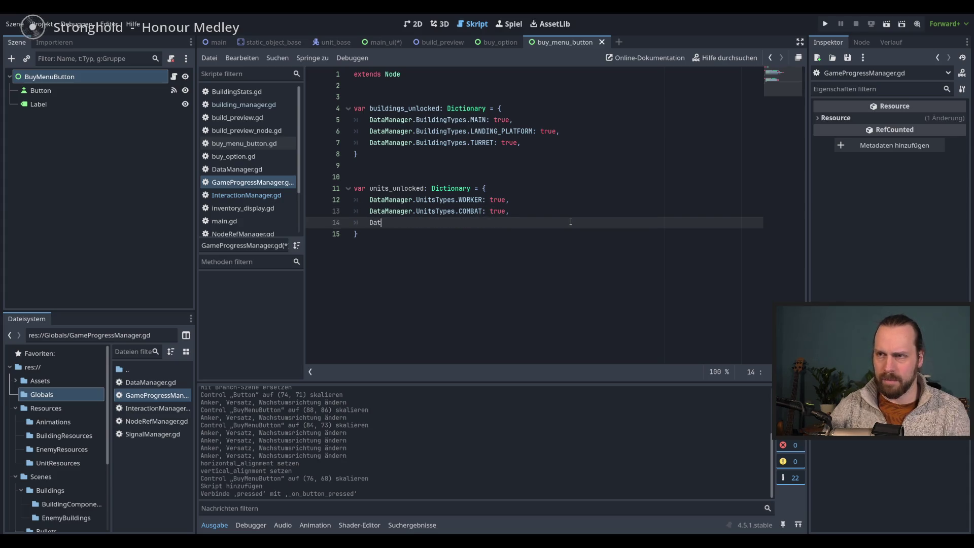
{"action": "key", "text": "Return"}
{"action": "type", "text": "."}
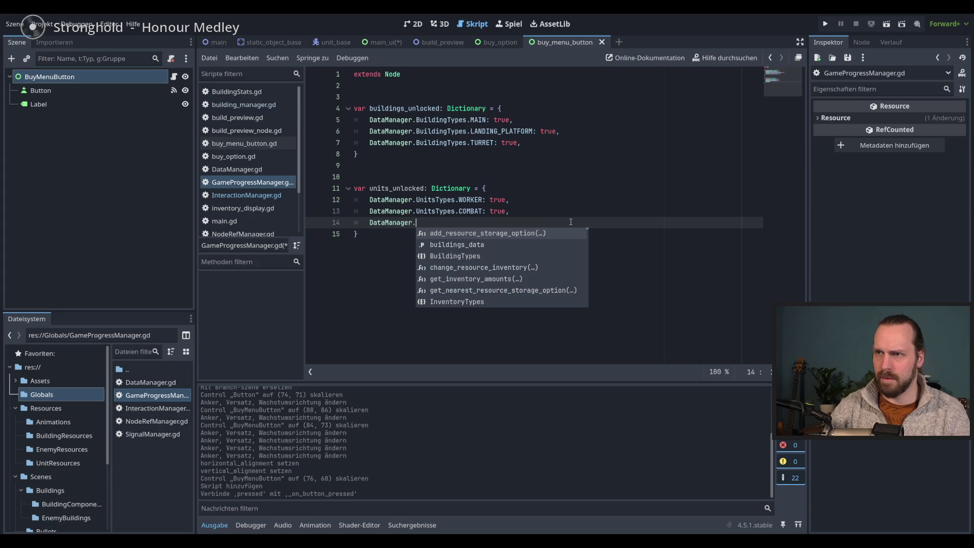
{"action": "type", "text": "Un"}
{"action": "key", "text": "Down"}
{"action": "key", "text": "Return"}
{"action": "type", "text": "."}
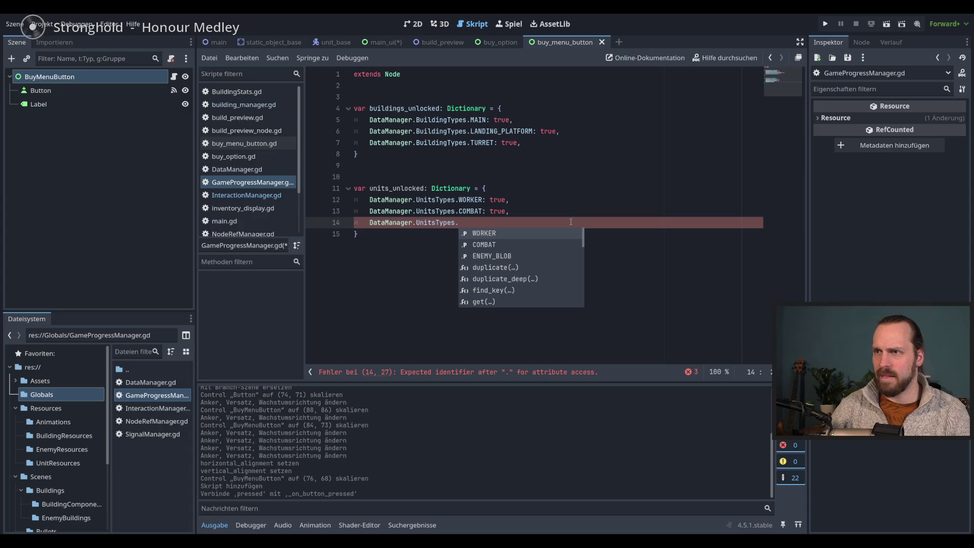
{"action": "key", "text": "Escape"}
{"action": "key", "text": "shift+Home"}
{"action": "key", "text": "BackSpace"}
{"action": "key", "text": "BackSpace"}
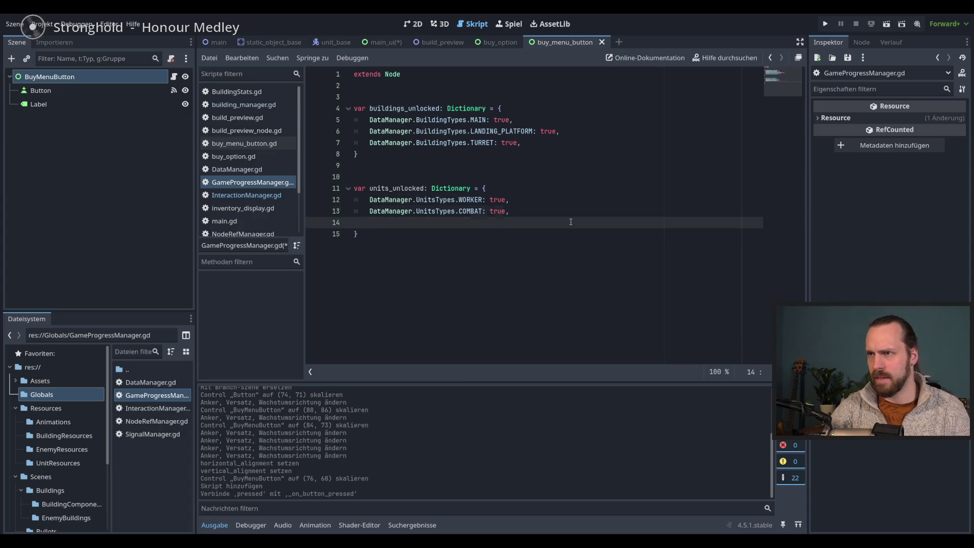
{"action": "key", "text": "BackSpace"}
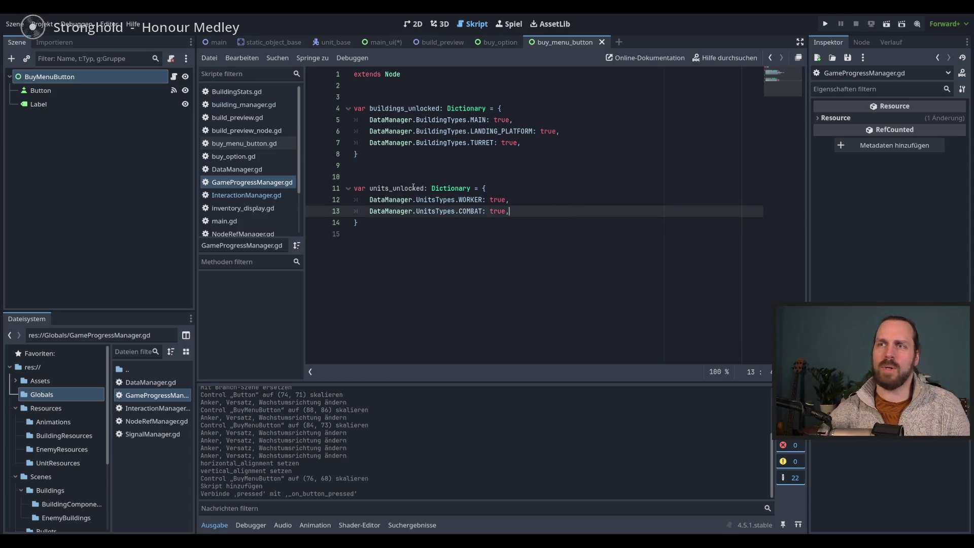
Step: Look over the unlocked dictionaries in GameProgressManager.gd
{"action": "double_click", "coordinate": [414, 188]}
{"action": "double_click", "coordinate": [400, 108]}
{"action": "left_click", "coordinate": [507, 176]}
{"action": "left_click", "coordinate": [571, 199]}
{"action": "left_click", "coordinate": [571, 219]}
{"action": "left_click", "coordinate": [507, 202]}
{"action": "left_click", "coordinate": [500, 190]}
{"action": "left_click", "coordinate": [495, 198]}
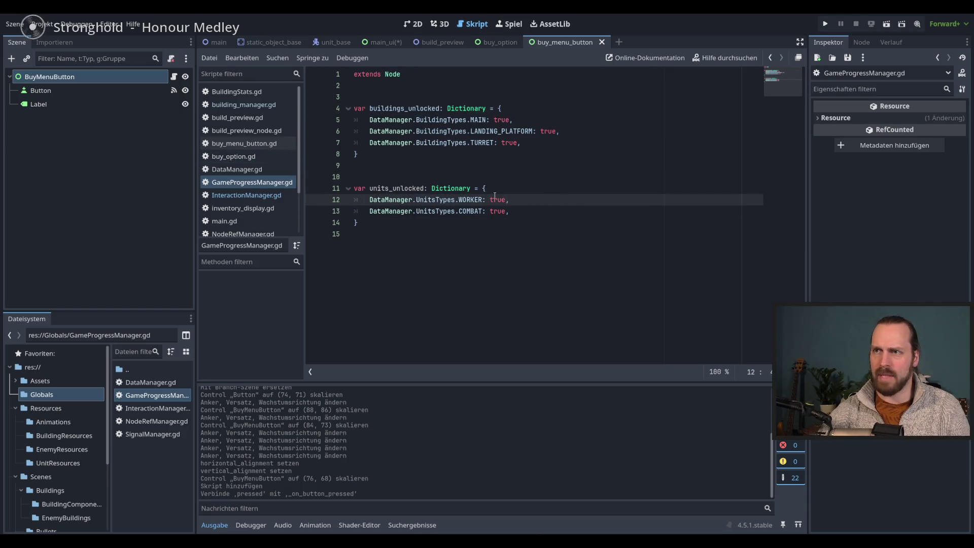
Step: Review the buildings_unlocked variable and its entries, then switch to the main_ui scene
{"action": "double_click", "coordinate": [387, 109]}
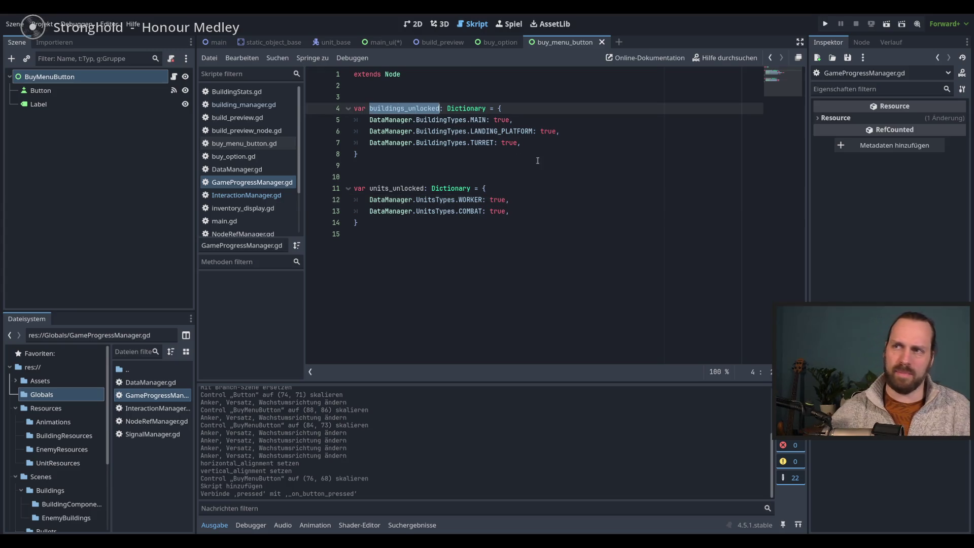
{"action": "left_click", "coordinate": [533, 144]}
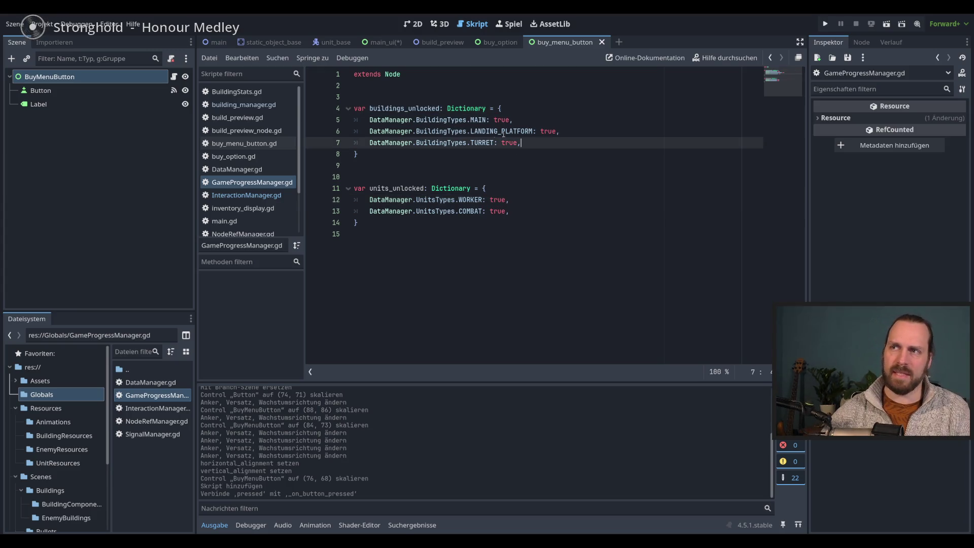
{"action": "left_click", "coordinate": [401, 109]}
{"action": "left_click", "coordinate": [498, 121]}
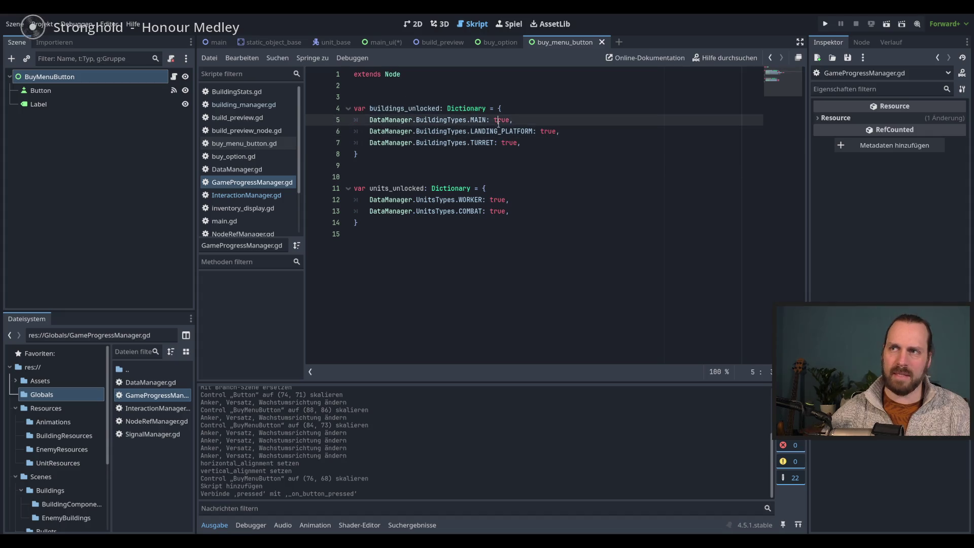
{"action": "left_click_drag", "start_coordinate": [498, 121], "coordinate": [539, 142]}
{"action": "left_click", "coordinate": [539, 142]}
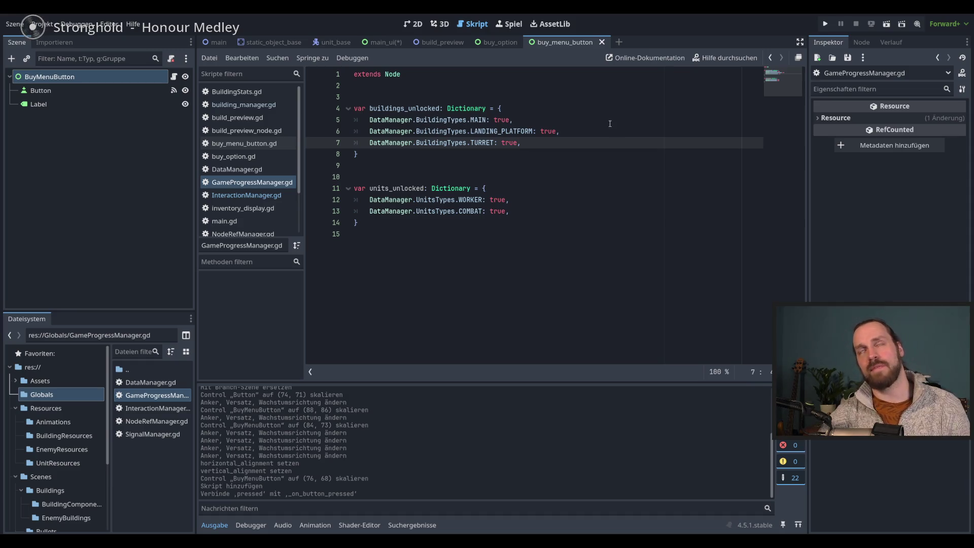
{"action": "mouse_move", "coordinate": [610, 121]}
{"action": "left_mouse_down"}
{"action": "mouse_move", "coordinate": [568, 133]}
{"action": "mouse_move", "coordinate": [568, 143]}
{"action": "left_mouse_up"}
{"action": "left_click", "coordinate": [568, 144]}
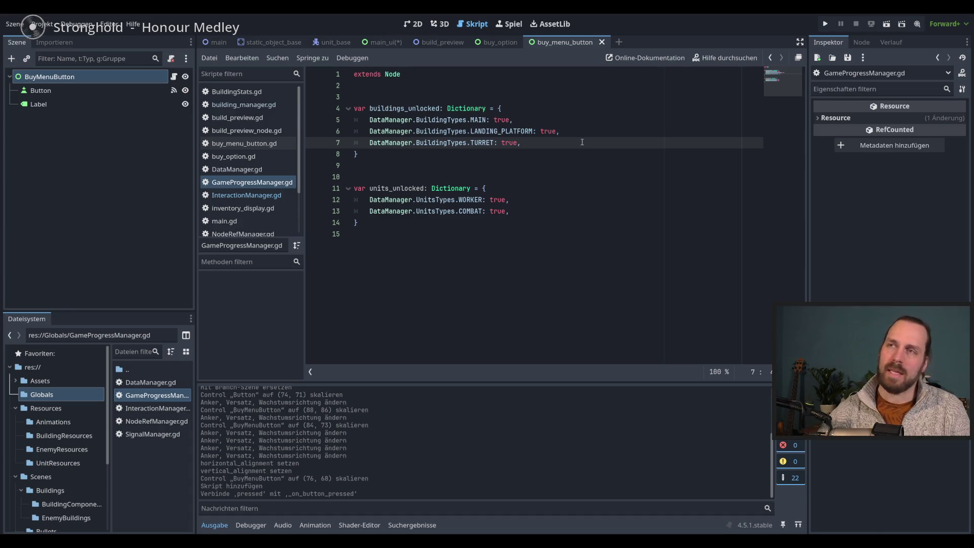
{"action": "left_click", "coordinate": [381, 42]}
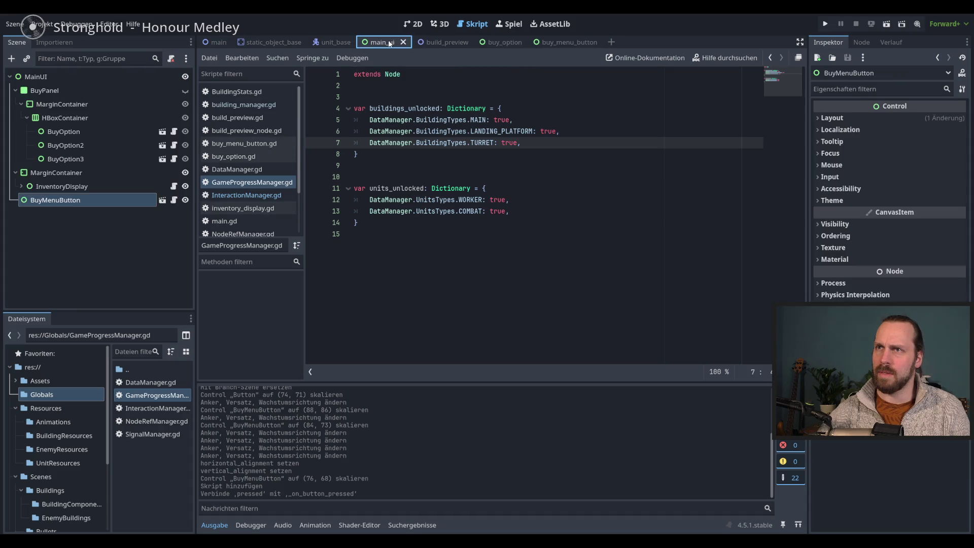
Step: In the main_ui scene, select the BuyOption nodes and the BuyMenuButton node
{"action": "left_click", "coordinate": [413, 24]}
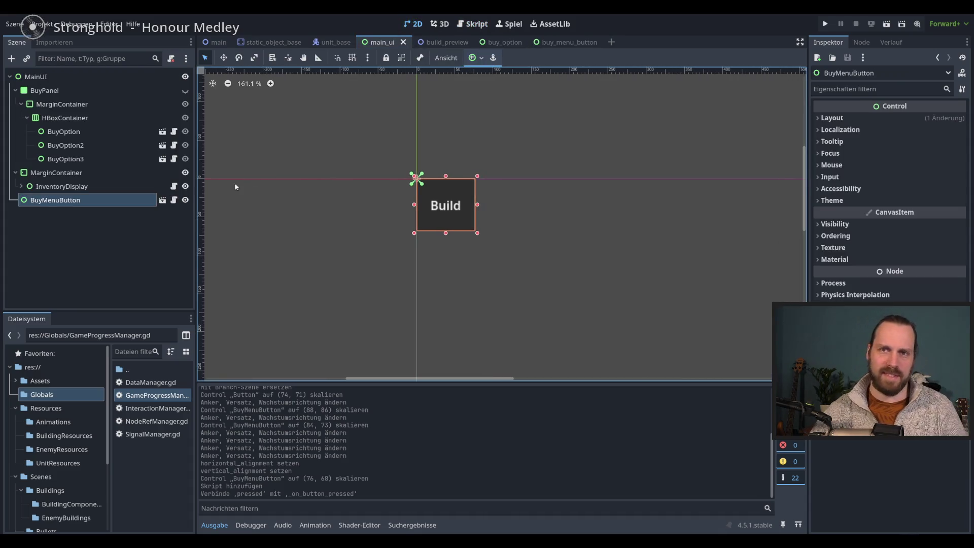
{"action": "left_click", "coordinate": [62, 205]}
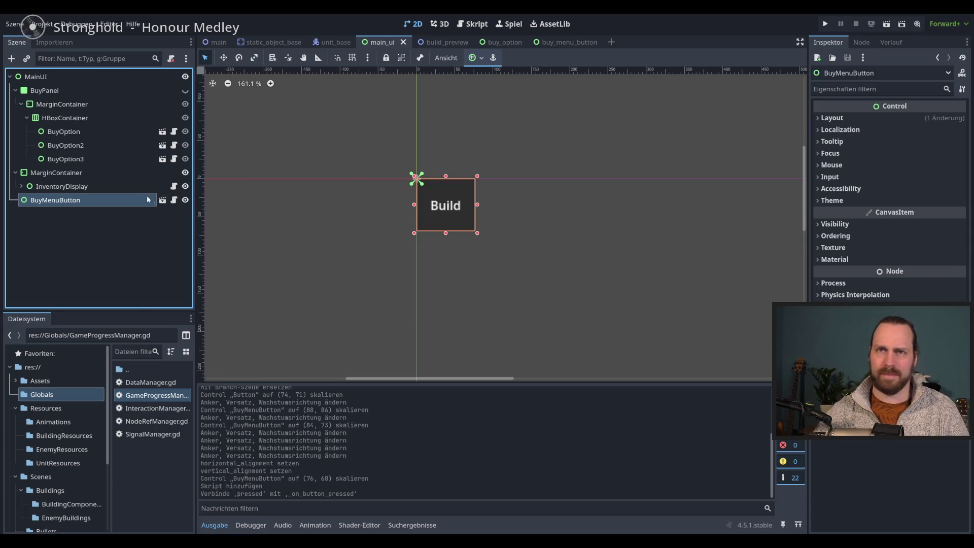
{"action": "left_click", "coordinate": [65, 131]}
{"action": "left_click", "coordinate": [81, 158], "text": "shift"}
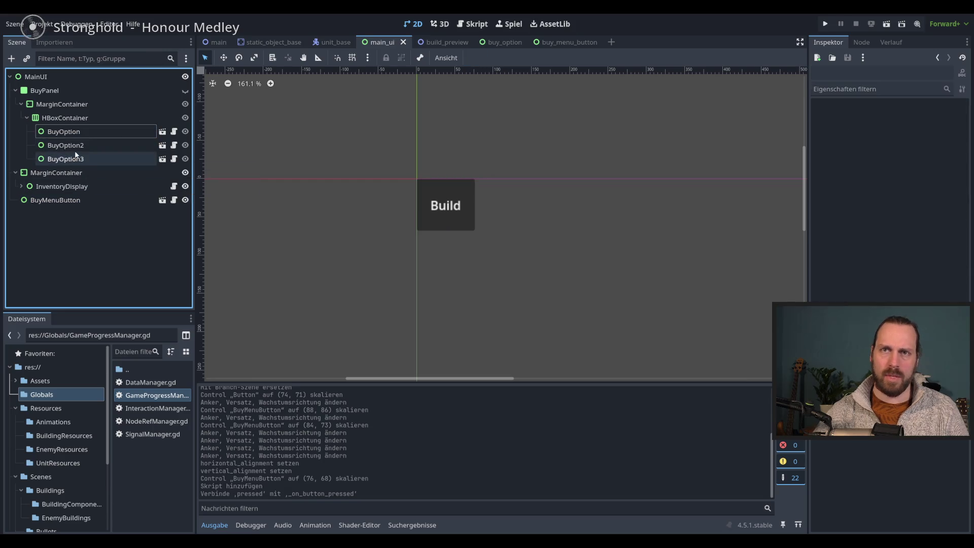
{"action": "left_click", "coordinate": [80, 201]}
Step: Open buy_menu_button scene and anchor its root to Center, then Top Left
{"action": "left_click", "coordinate": [163, 199]}
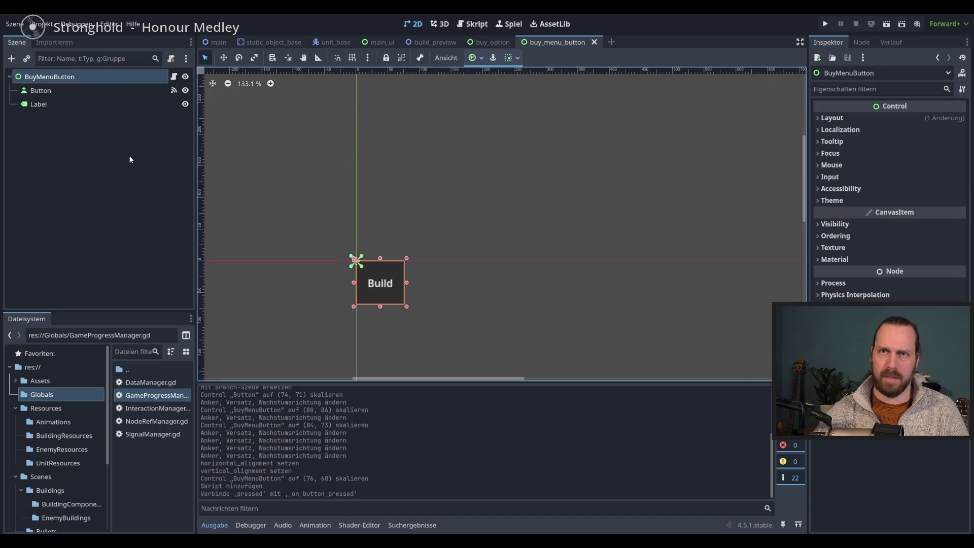
{"action": "left_click", "coordinate": [45, 77]}
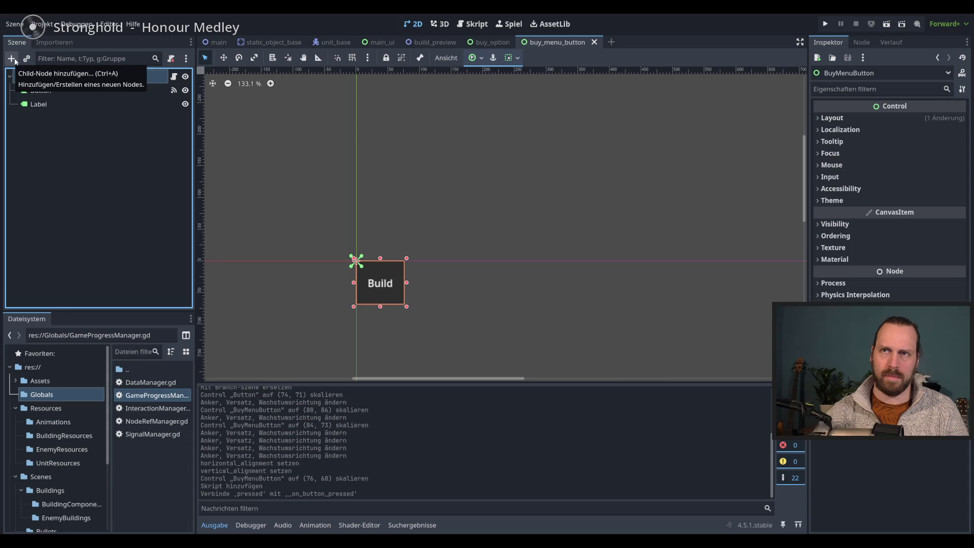
{"action": "scroll", "coordinate": [315, 159], "scroll_direction": "left", "scroll_amount": 2}
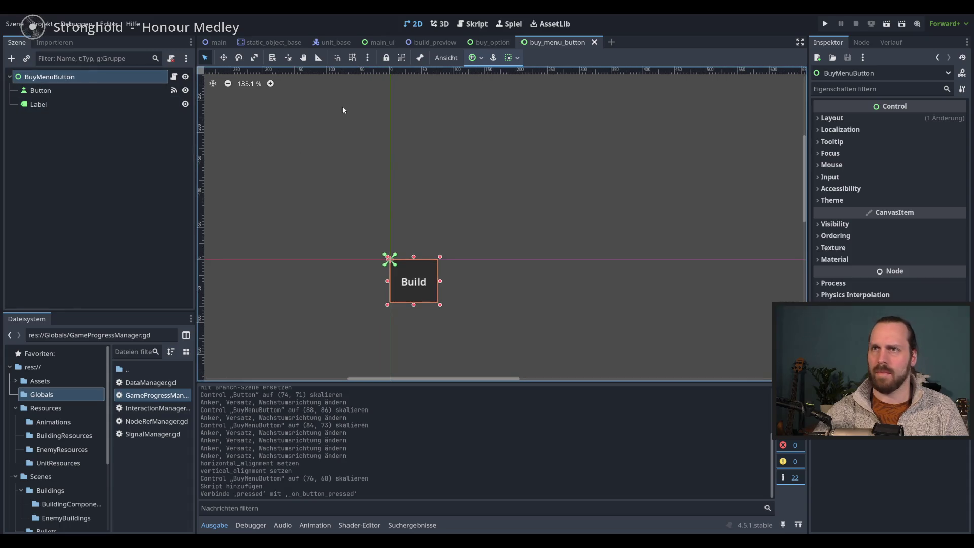
{"action": "left_click", "coordinate": [474, 57]}
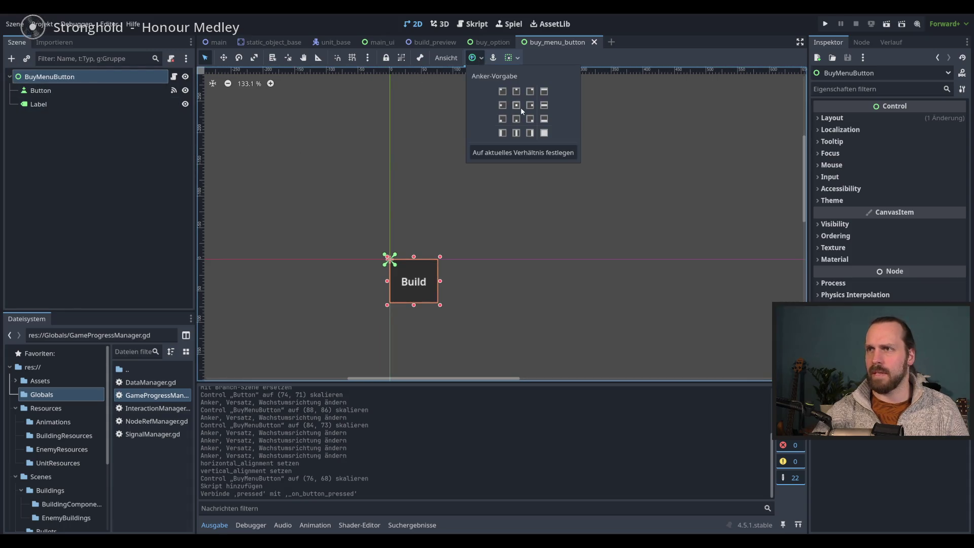
{"action": "left_click", "coordinate": [517, 106]}
{"action": "scroll", "coordinate": [370, 261], "scroll_direction": "down", "scroll_amount": 14}
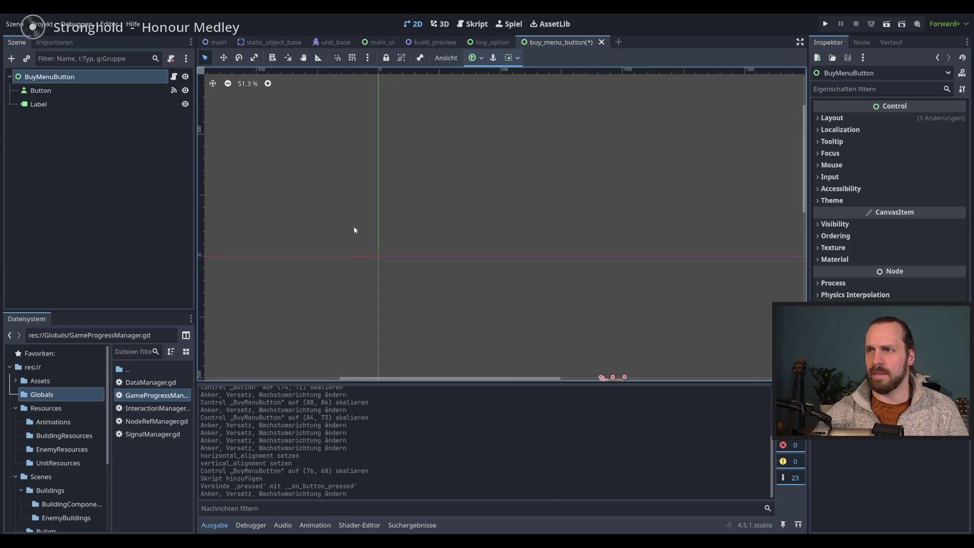
{"action": "scroll", "coordinate": [372, 139], "scroll_direction": "up", "scroll_amount": 2}
{"action": "left_click", "coordinate": [474, 58]}
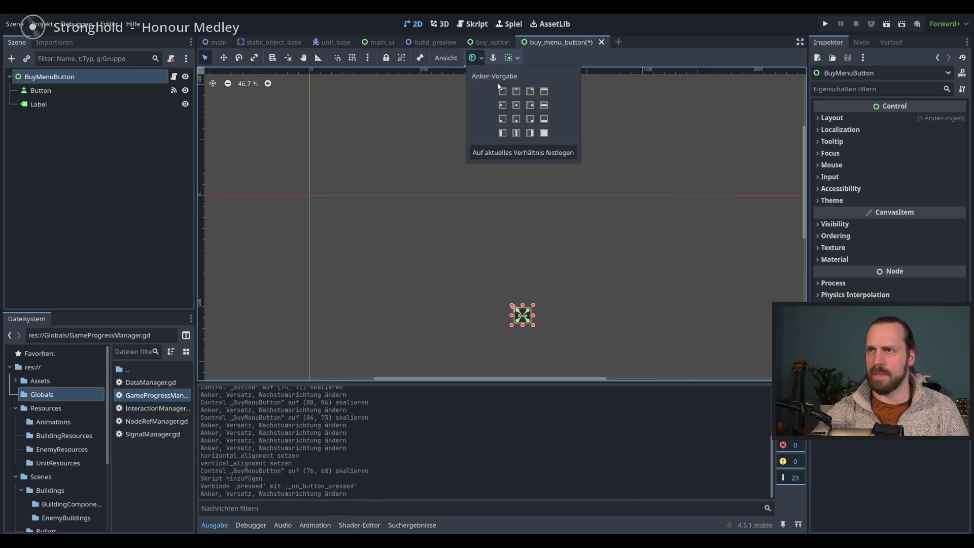
{"action": "left_click", "coordinate": [502, 91]}
Step: Inspect the Button and Label children, reselect the root, and save and run the scene with F6
{"action": "scroll", "coordinate": [371, 223], "scroll_direction": "up", "scroll_amount": 10}
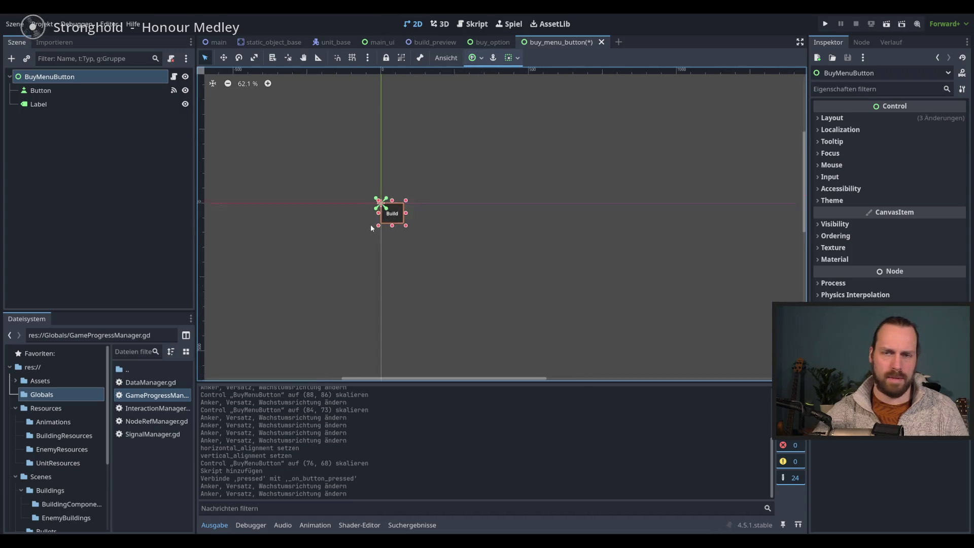
{"action": "left_click", "coordinate": [41, 90]}
{"action": "left_click", "coordinate": [50, 104]}
{"action": "left_click", "coordinate": [101, 90]}
{"action": "left_click", "coordinate": [97, 76]}
{"action": "key", "text": "F6"}
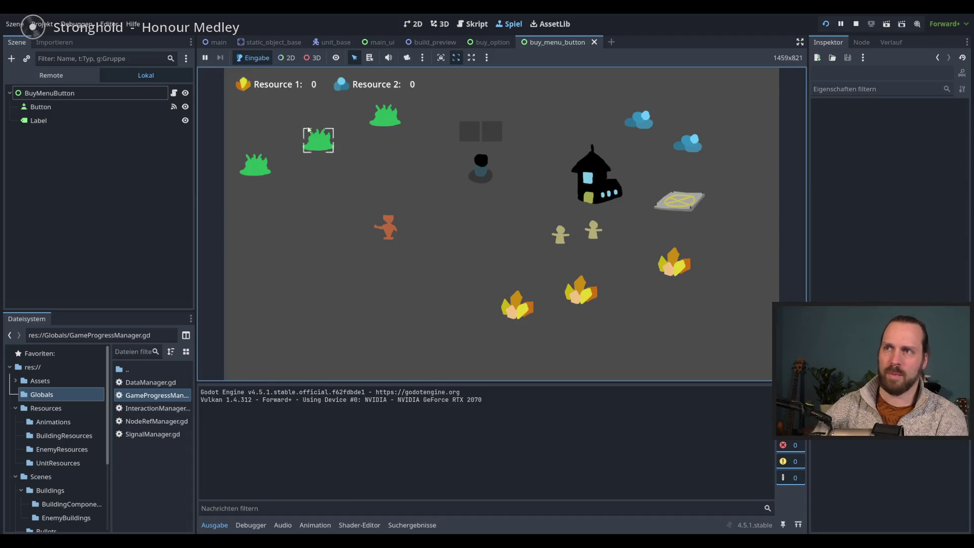
Step: Stop the game and make BuyMenuButton the first child of MainUI in main_ui
{"action": "key", "text": "F8"}
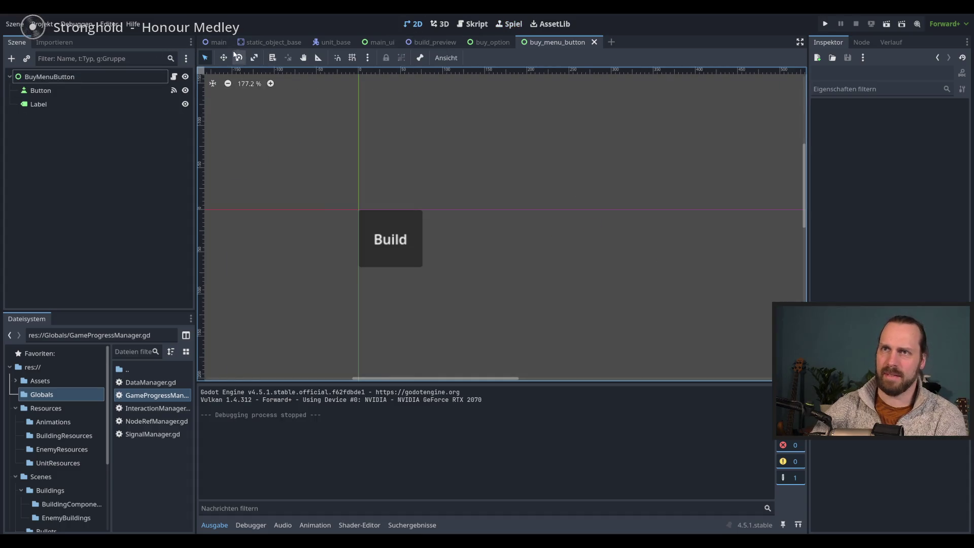
{"action": "left_click", "coordinate": [377, 42]}
{"action": "left_click", "coordinate": [77, 200]}
{"action": "scroll", "coordinate": [326, 250], "scroll_direction": "down", "scroll_amount": 7}
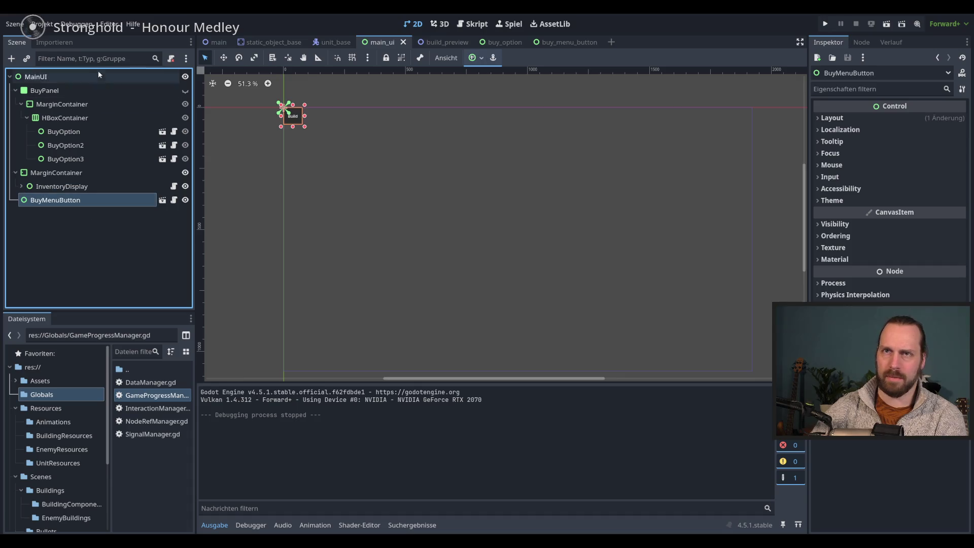
{"action": "left_click", "coordinate": [223, 58]}
{"action": "left_click_drag", "start_coordinate": [327, 200], "coordinate": [475, 334]}
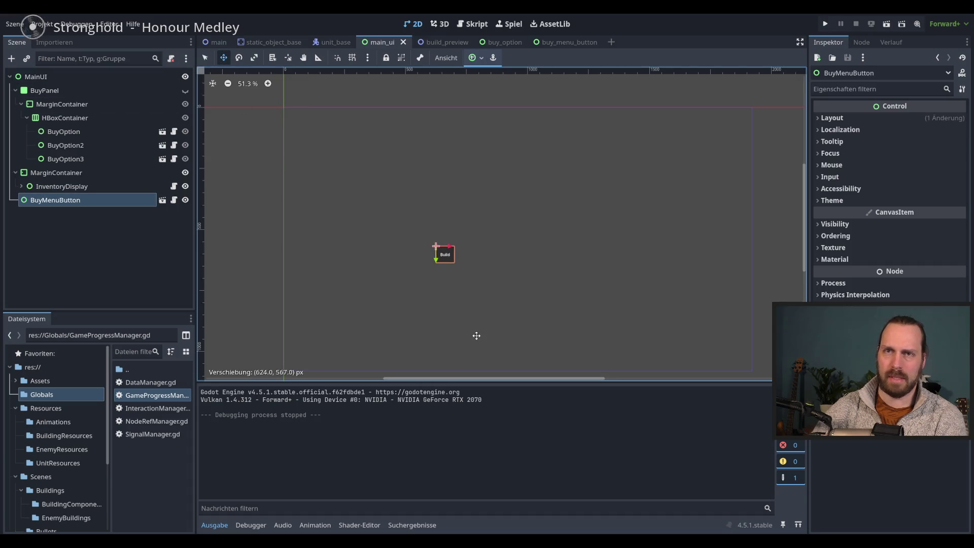
{"action": "mouse_move", "coordinate": [66, 202]}
{"action": "left_mouse_down"}
{"action": "mouse_move", "coordinate": [71, 126]}
{"action": "mouse_move", "coordinate": [47, 77]}
{"action": "mouse_move", "coordinate": [41, 188]}
{"action": "mouse_move", "coordinate": [34, 86]}
{"action": "left_mouse_up"}
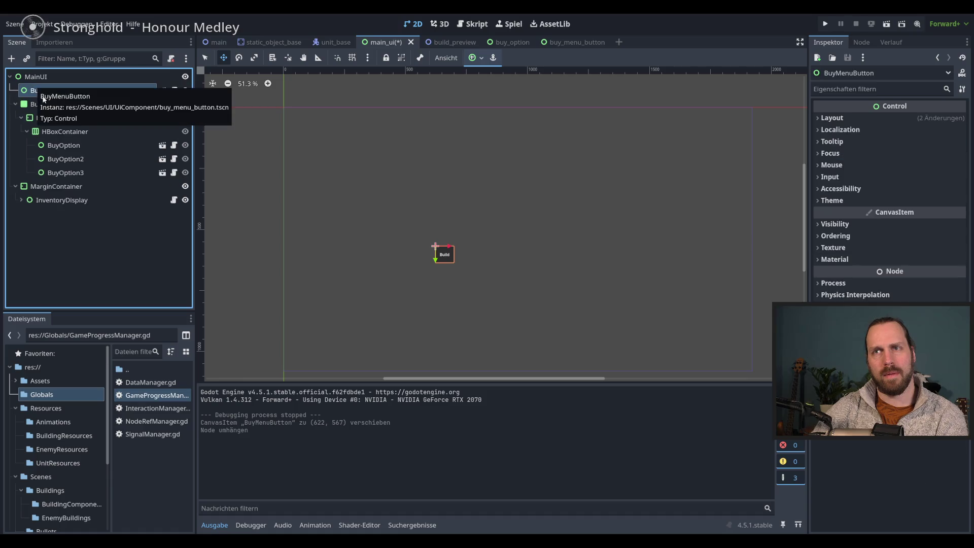
Step: Run the game and move the Build button to the lower-left at (98, 905)
{"action": "key", "text": "F5"}
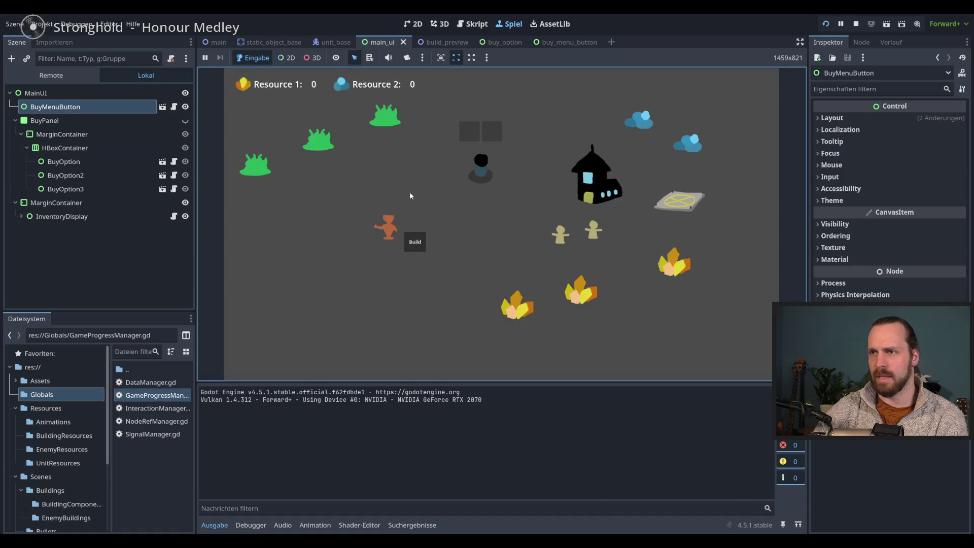
{"action": "left_click", "coordinate": [414, 242]}
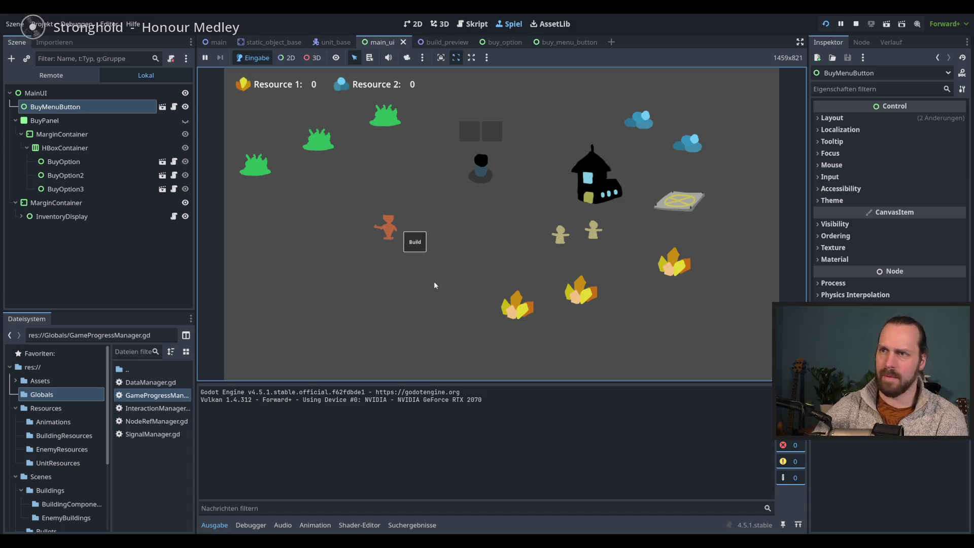
{"action": "mouse_move", "coordinate": [229, 194]}
{"action": "left_mouse_down"}
{"action": "mouse_move", "coordinate": [314, 193]}
{"action": "mouse_move", "coordinate": [343, 178]}
{"action": "mouse_move", "coordinate": [355, 248]}
{"action": "mouse_move", "coordinate": [253, 283]}
{"action": "left_mouse_up"}
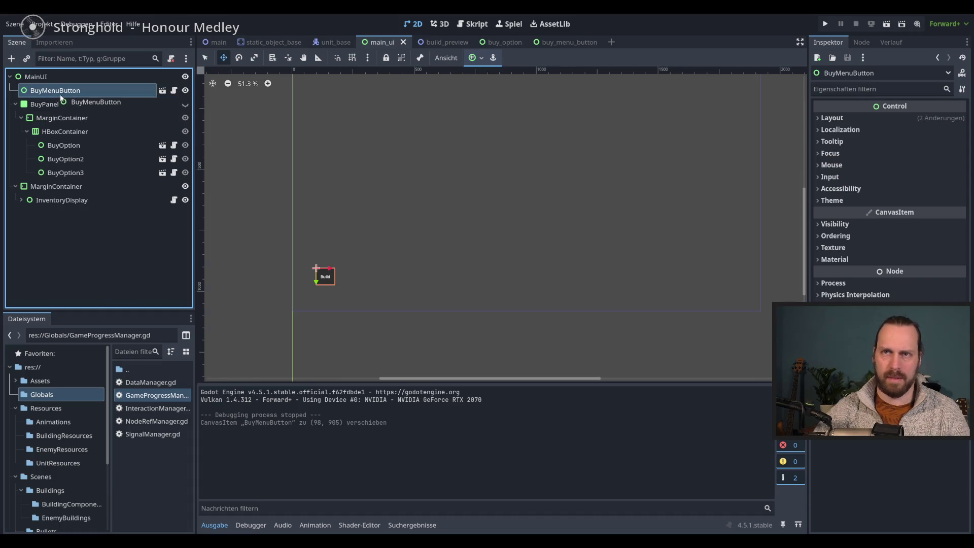
Step: In the buy_menu_button scene, resize the Build button to 112 by 87
{"action": "left_click", "coordinate": [163, 90]}
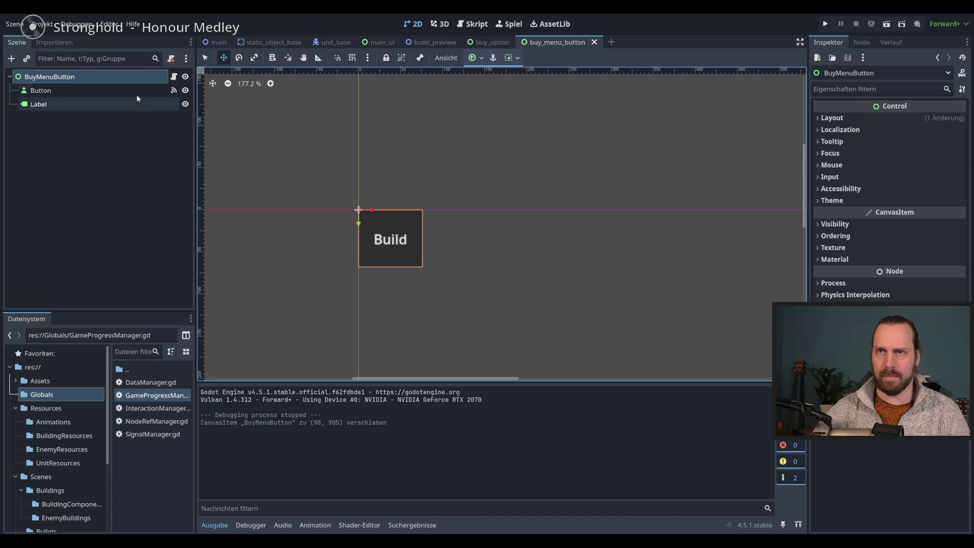
{"action": "left_click", "coordinate": [204, 57]}
{"action": "mouse_move", "coordinate": [425, 269]}
{"action": "left_mouse_down"}
{"action": "mouse_move", "coordinate": [473, 303]}
{"action": "mouse_move", "coordinate": [455, 287]}
{"action": "left_mouse_up"}
{"action": "scroll", "coordinate": [436, 275], "scroll_direction": "right", "scroll_amount": 2}
{"action": "scroll", "coordinate": [384, 279], "scroll_direction": "down", "scroll_amount": 2}
{"action": "left_click", "coordinate": [96, 117]}
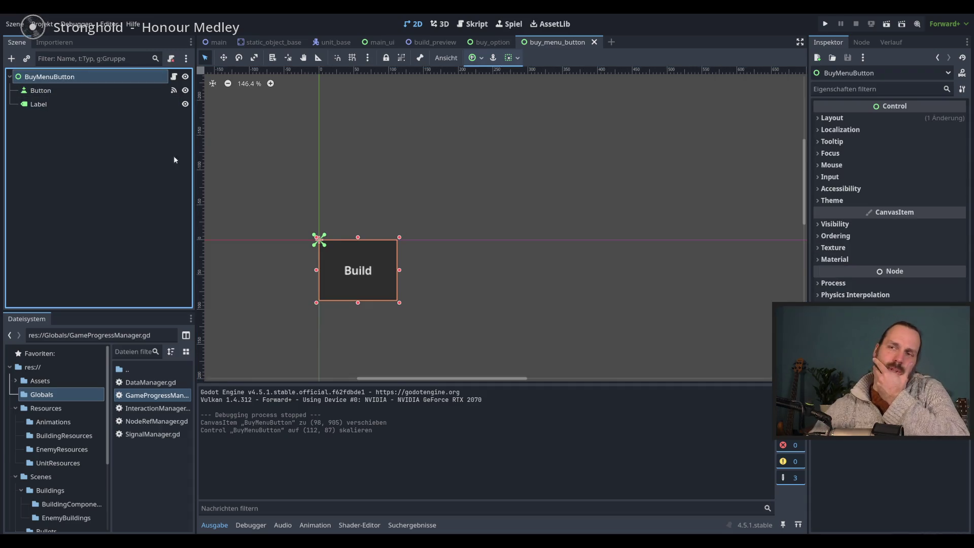
{"action": "scroll", "coordinate": [365, 108], "scroll_direction": "left", "scroll_amount": 2}
{"action": "scroll", "coordinate": [336, 198], "scroll_direction": "up", "scroll_amount": 1}
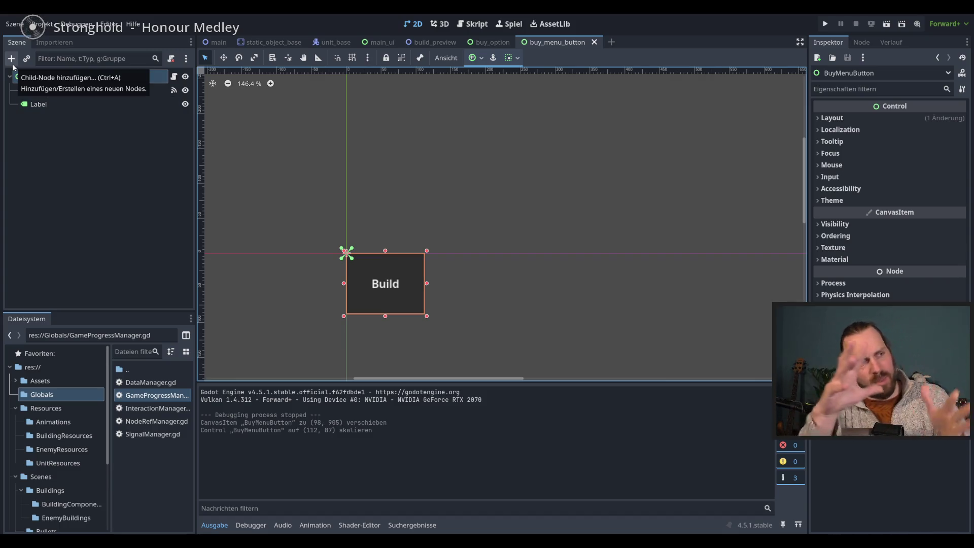
Step: Select the Button, Label and root nodes, starting and cancelling a new child node
{"action": "left_click", "coordinate": [44, 92]}
{"action": "left_click", "coordinate": [38, 104]}
{"action": "left_click", "coordinate": [49, 77]}
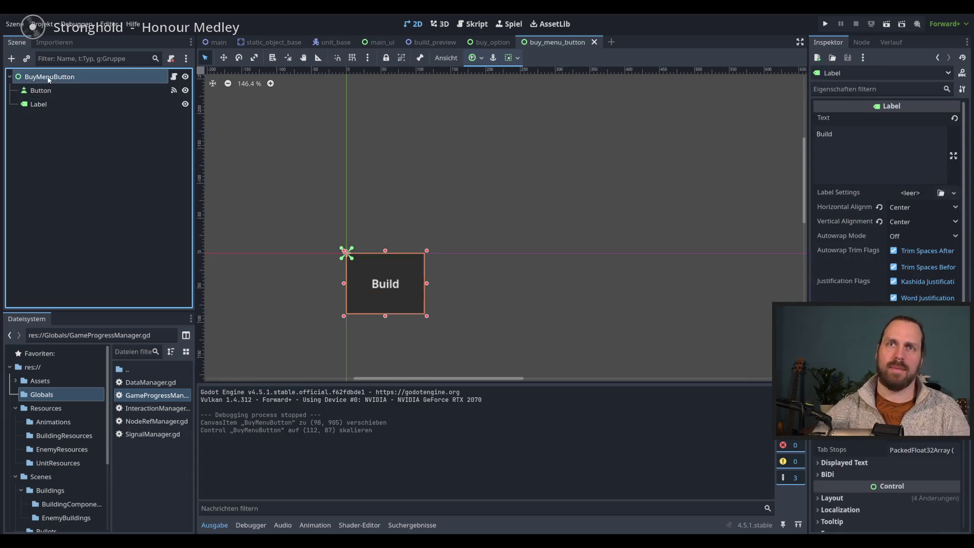
{"action": "left_click", "coordinate": [11, 58]}
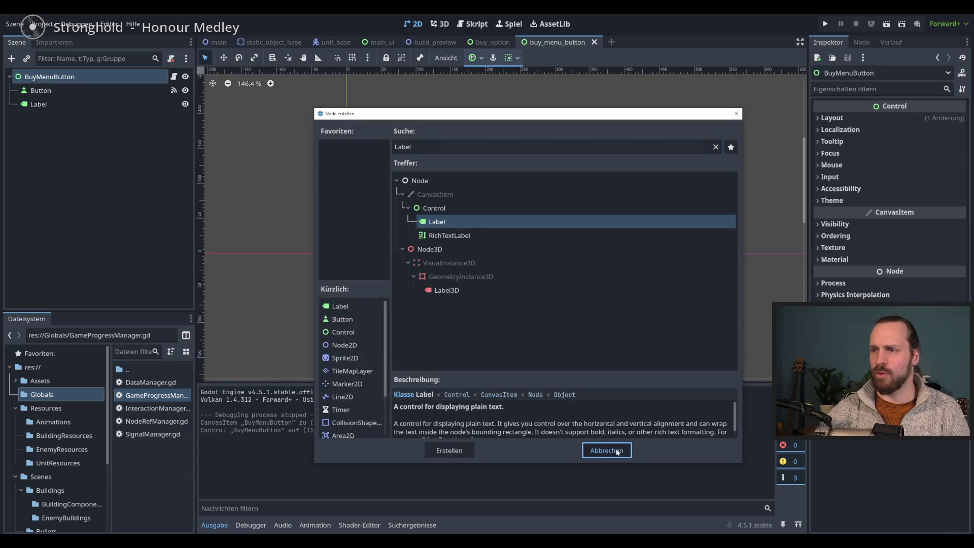
{"action": "left_click", "coordinate": [607, 450]}
{"action": "left_click", "coordinate": [97, 90]}
{"action": "left_click", "coordinate": [75, 77]}
Step: In buy_menu_button.gd, replace the #for and pass lines in _on_button_pressed with 'for option in Data'
{"action": "left_click", "coordinate": [173, 76]}
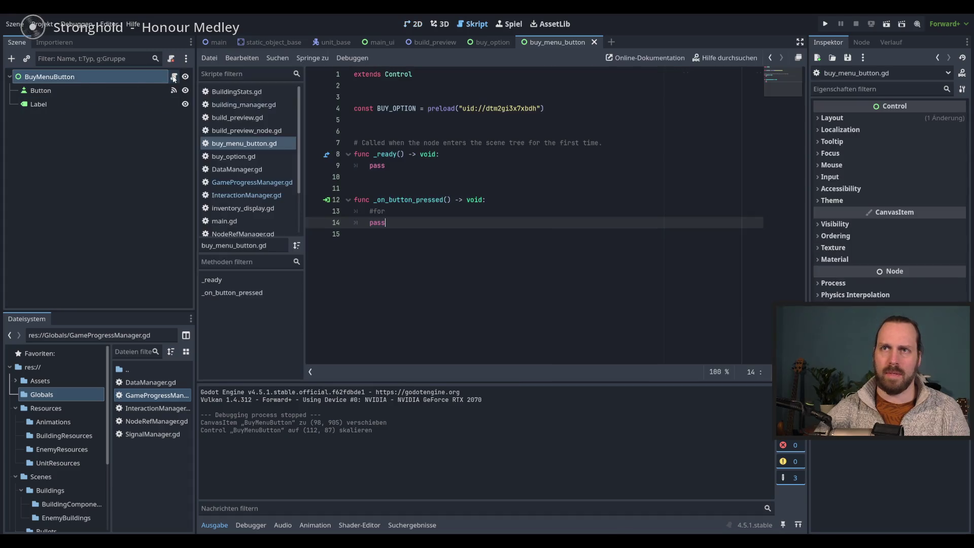
{"action": "double_click", "coordinate": [393, 108]}
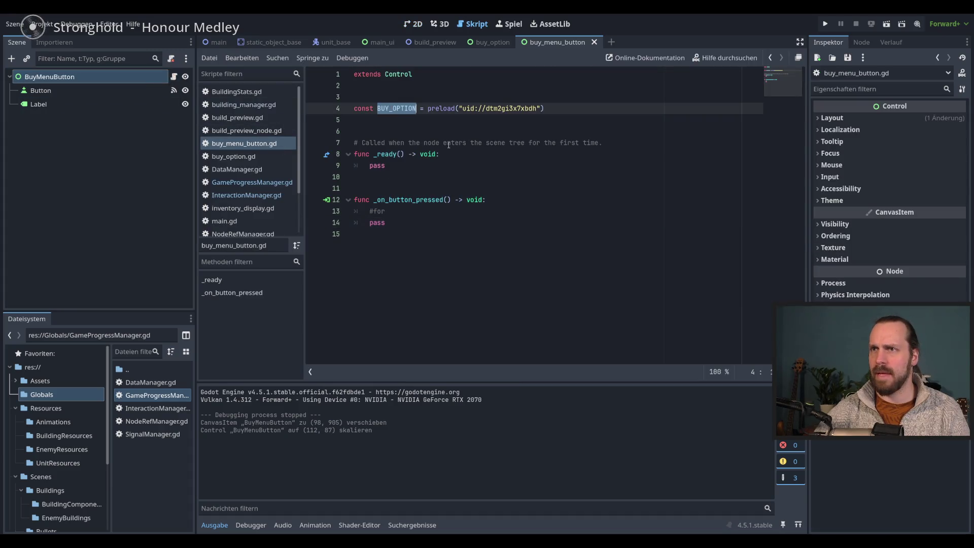
{"action": "left_click", "coordinate": [497, 177]}
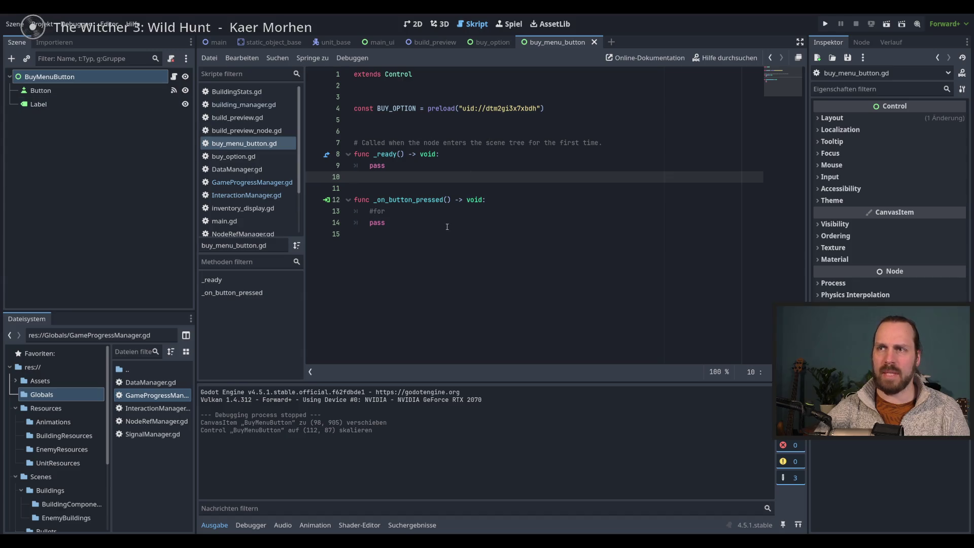
{"action": "left_click", "coordinate": [503, 222]}
{"action": "left_click", "coordinate": [504, 202]}
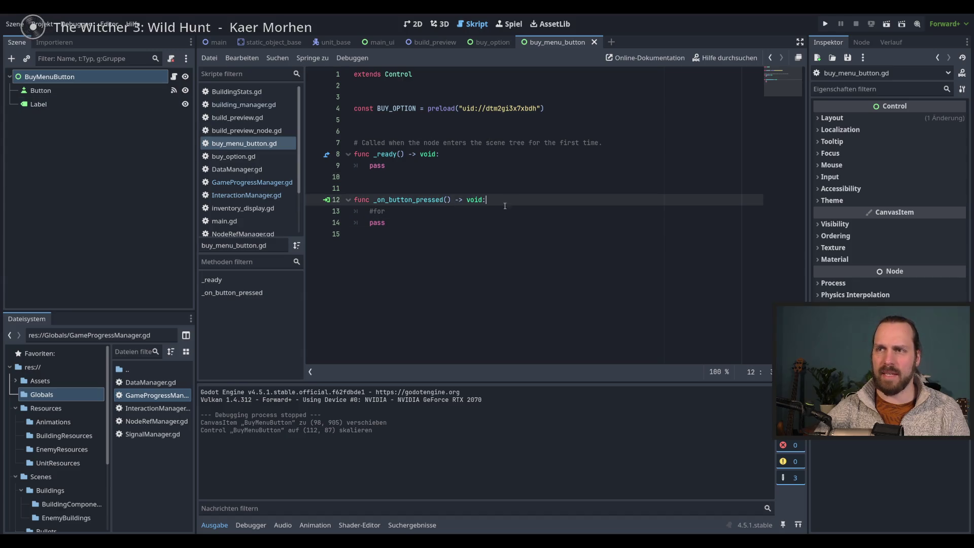
{"action": "left_click", "coordinate": [412, 210]}
{"action": "key", "text": "Down"}
{"action": "key", "text": "Down"}
{"action": "left_click_drag", "start_coordinate": [400, 219], "coordinate": [369, 210]}
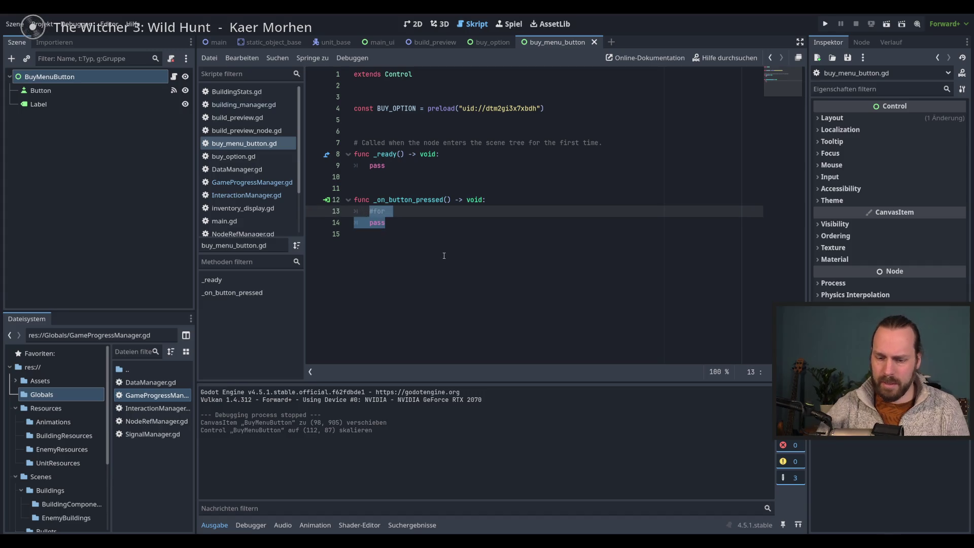
{"action": "type", "text": "for "}
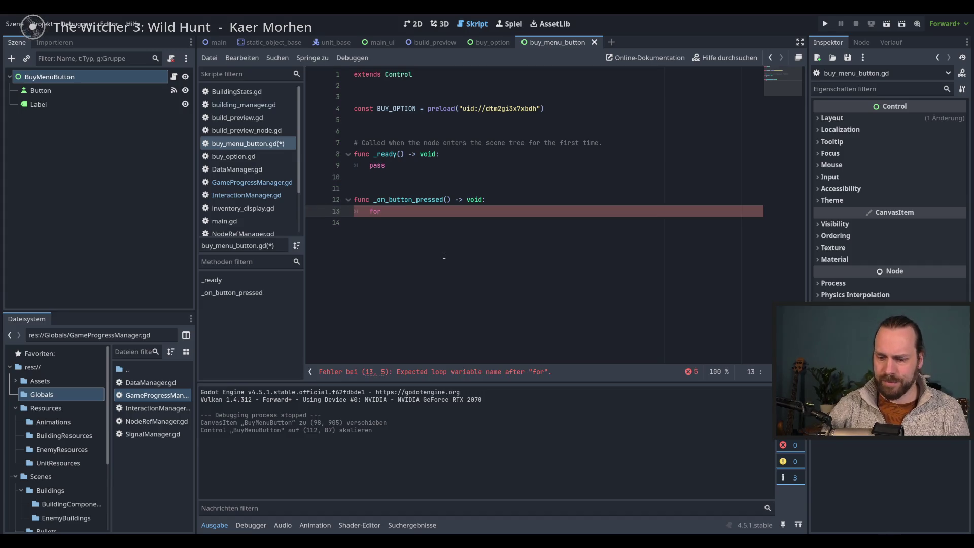
{"action": "type", "text": "option in"}
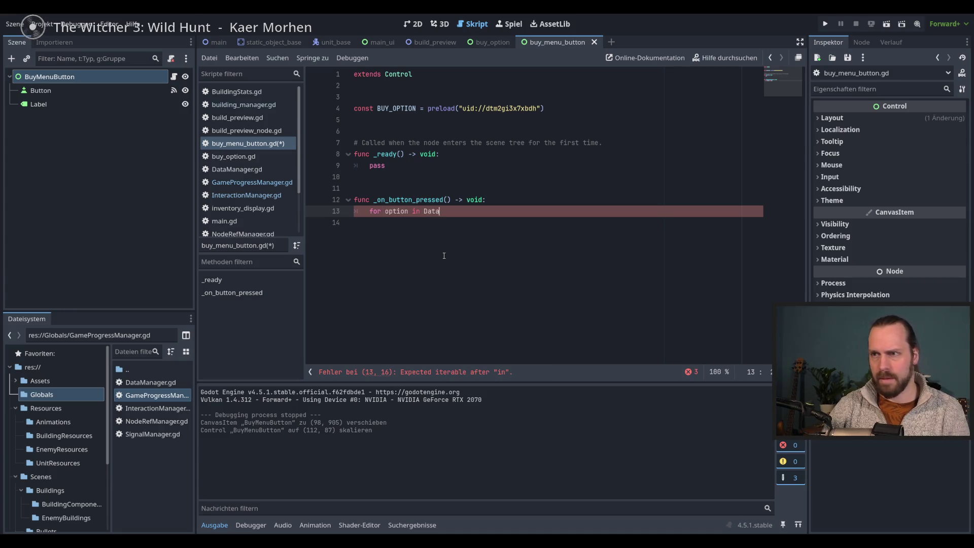
{"action": "type", "text": " Data"}
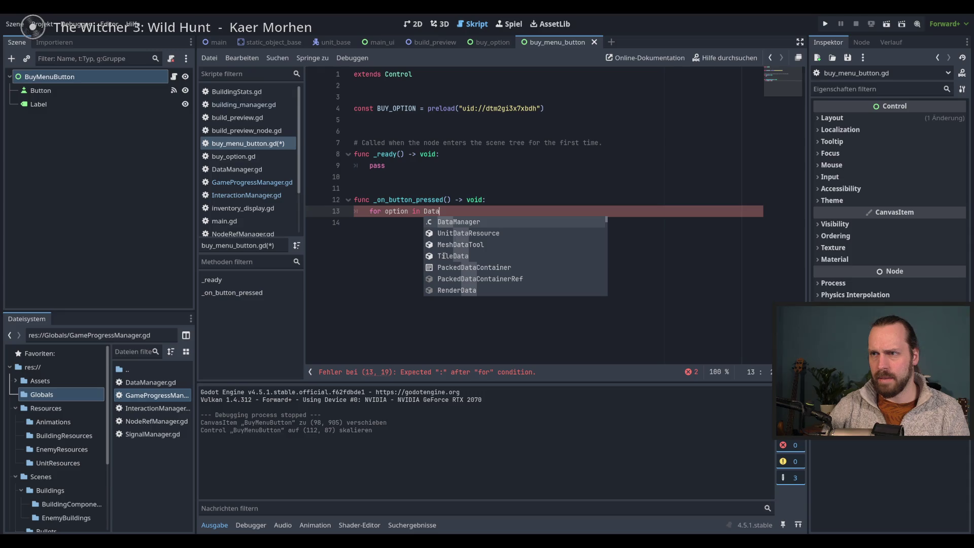
{"action": "key", "text": "Escape"}
Step: Register GameProgressManager.gd as an autoload in Project Settings
{"action": "left_click", "coordinate": [42, 24]}
{"action": "left_click", "coordinate": [56, 37]}
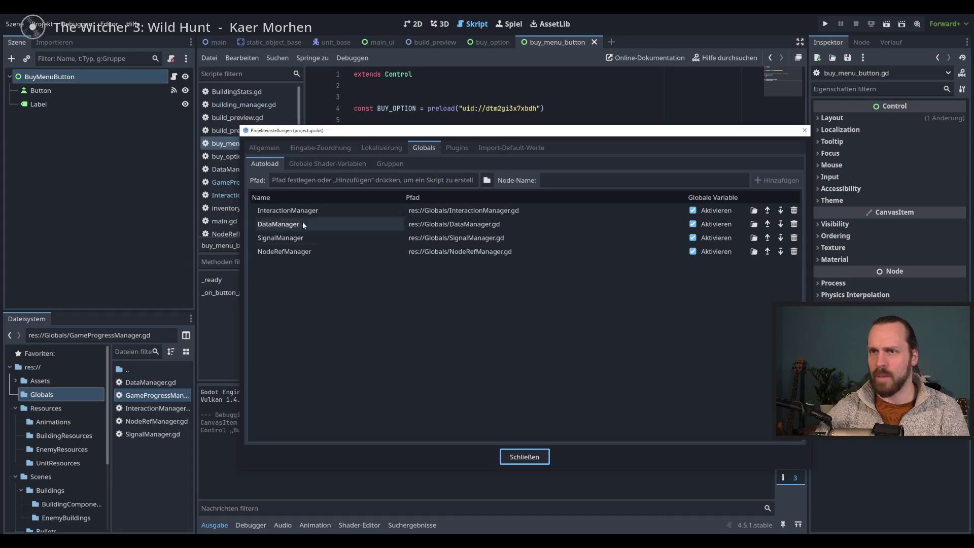
{"action": "left_click", "coordinate": [486, 180]}
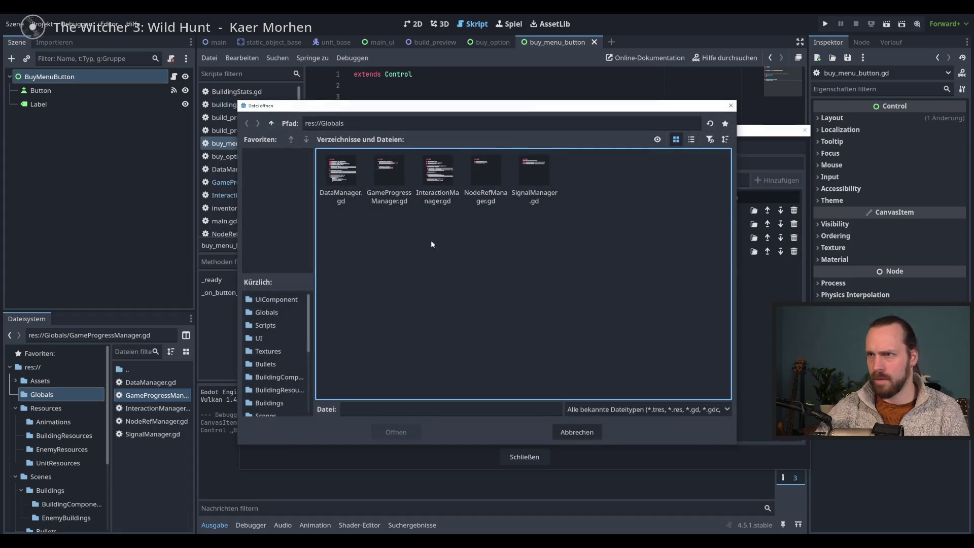
{"action": "double_click", "coordinate": [390, 178]}
{"action": "left_click", "coordinate": [764, 184]}
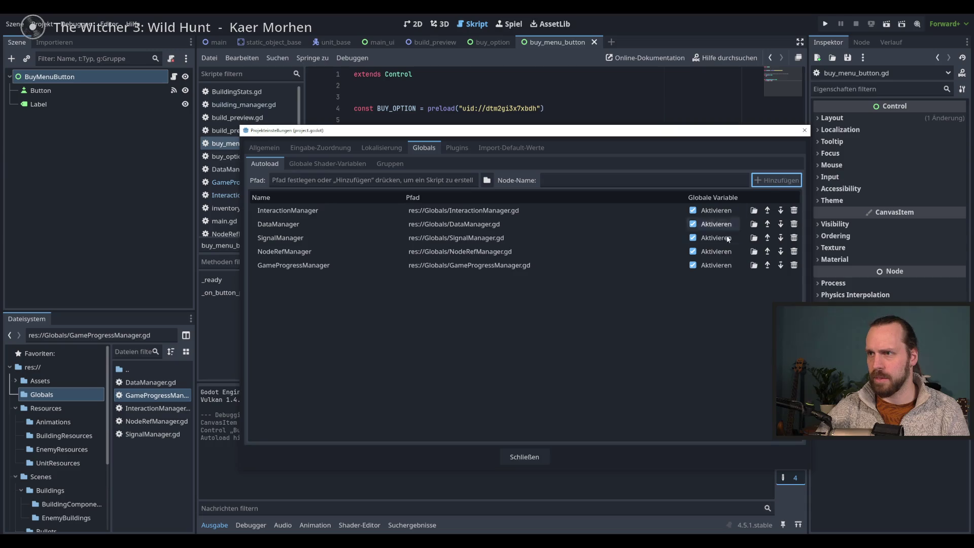
{"action": "left_click", "coordinate": [535, 459]}
Step: Change the loop to read 'for option in GameProgressManager.'
{"action": "key", "text": "BackSpace"}
{"action": "key", "text": "BackSpace"}
{"action": "key", "text": "BackSpace"}
{"action": "type", "text": "HGa"}
{"action": "key", "text": "BackSpace"}
{"action": "key", "text": "BackSpace"}
{"action": "key", "text": "BackSpace"}
{"action": "type", "text": "Game"}
{"action": "key", "text": "Return"}
{"action": "type", "text": "."}
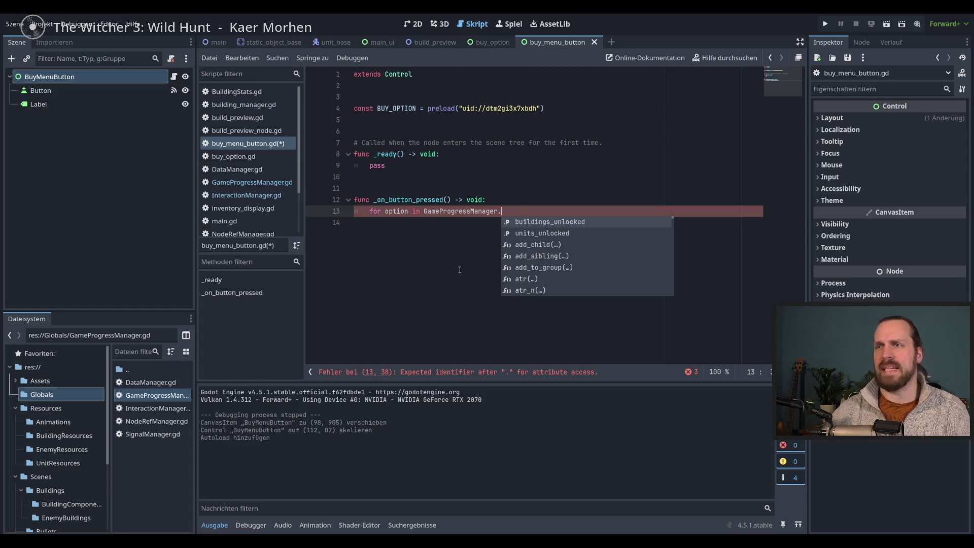
Step: Move the for loop into _ready, leaving pass in _on_button_pressed
{"action": "left_click", "coordinate": [459, 165]}
{"action": "left_click", "coordinate": [473, 211]}
{"action": "double_click", "coordinate": [369, 166]}
{"action": "key", "text": "BackSpace"}
{"action": "mouse_move", "coordinate": [502, 211]}
{"action": "left_mouse_down"}
{"action": "mouse_move", "coordinate": [370, 211]}
{"action": "mouse_move", "coordinate": [369, 166]}
{"action": "left_mouse_up"}
{"action": "type", "text": "pass"}
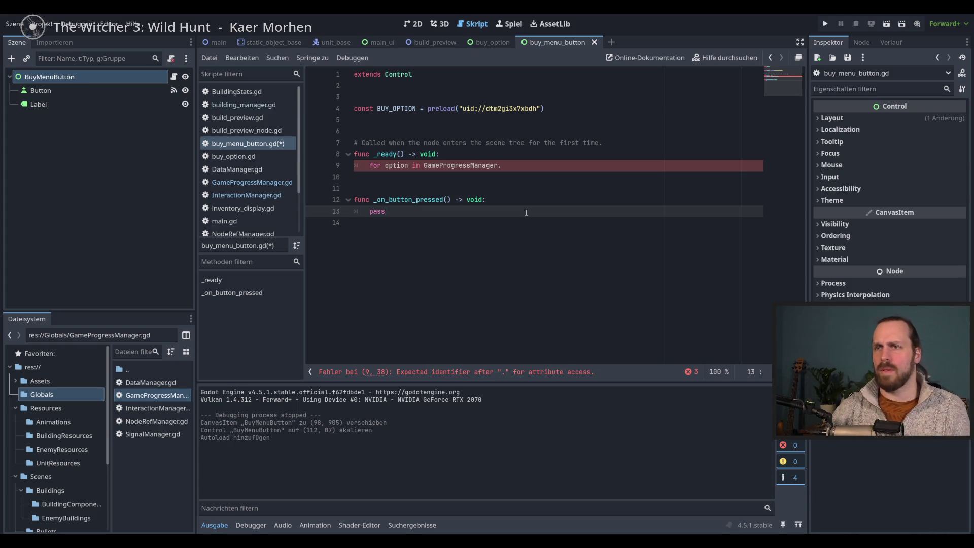
Step: Add a Control child to BuyMenuButton and name it BuyOptionNode
{"action": "left_click", "coordinate": [47, 92]}
{"action": "left_click", "coordinate": [35, 76]}
{"action": "left_click", "coordinate": [16, 59]}
{"action": "type", "text": "Control"}
{"action": "key", "text": "Return"}
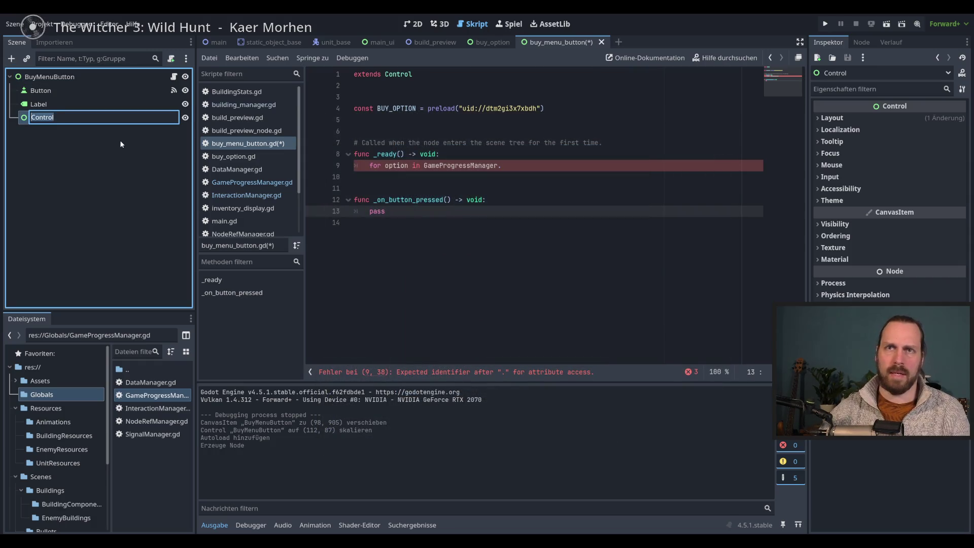
{"action": "type", "text": "BuyOption"}
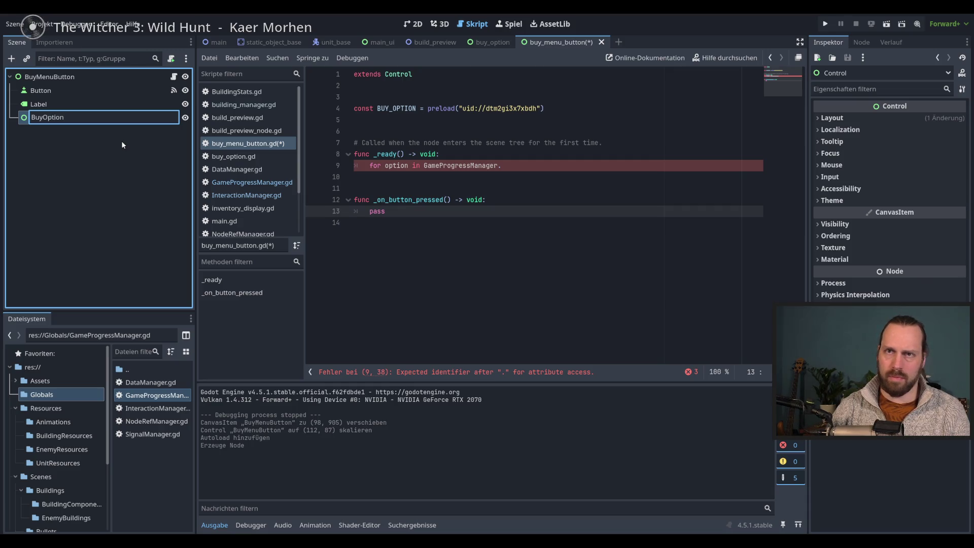
{"action": "type", "text": "Node"}
{"action": "key", "text": "Return"}
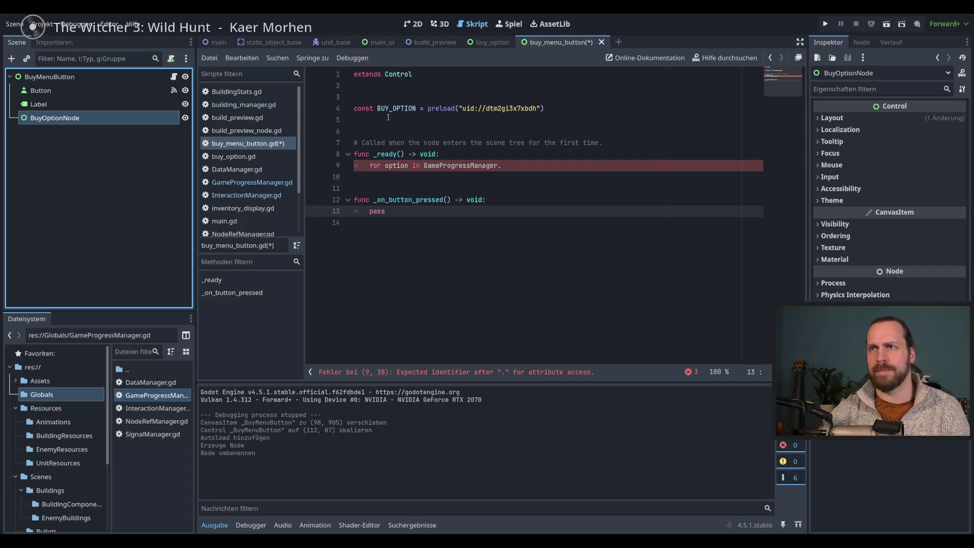
{"action": "left_click", "coordinate": [387, 116]}
{"action": "key", "text": "Return"}
{"action": "key", "text": "Return"}
{"action": "left_click_drag", "start_coordinate": [44, 121], "coordinate": [404, 138]}
{"action": "left_click", "coordinate": [531, 270]}
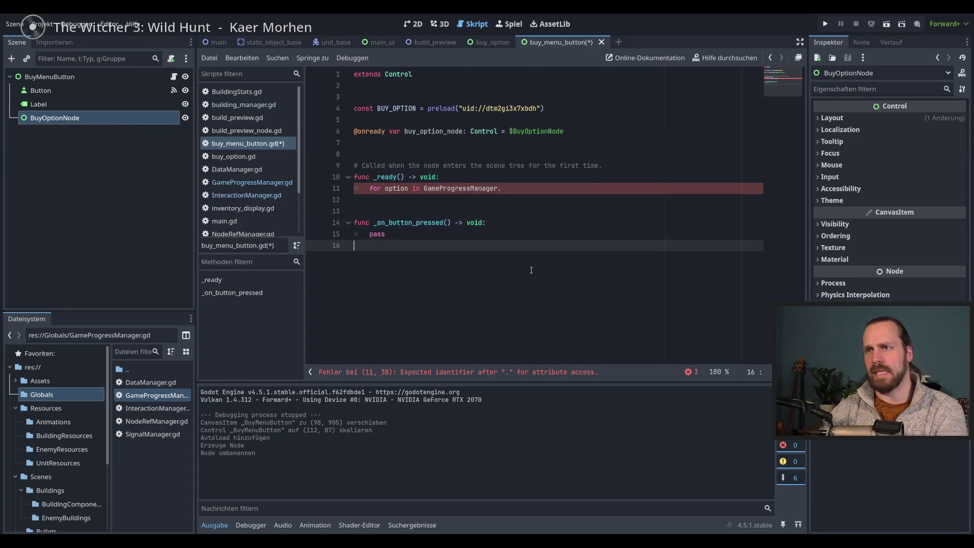
{"action": "left_click", "coordinate": [513, 193]}
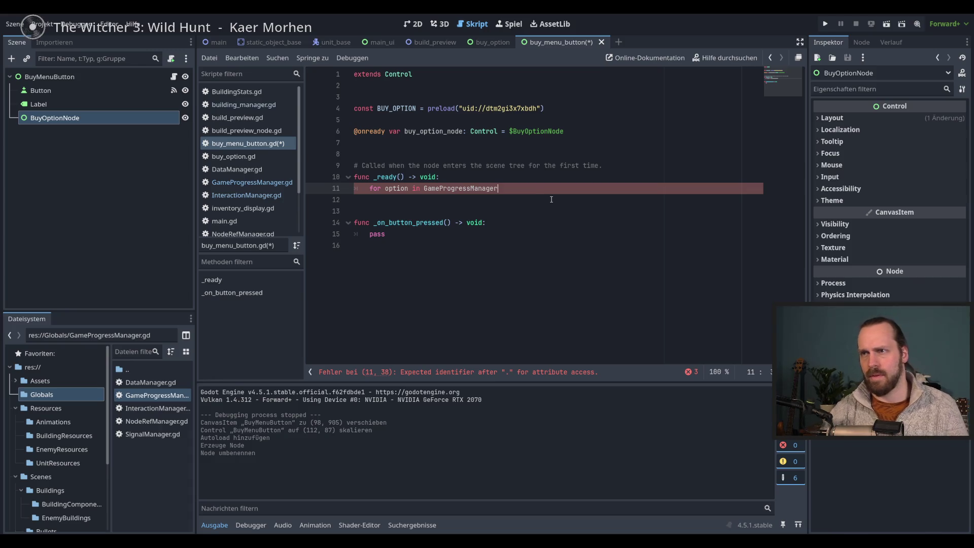
{"action": "key", "text": "ctrl+space"}
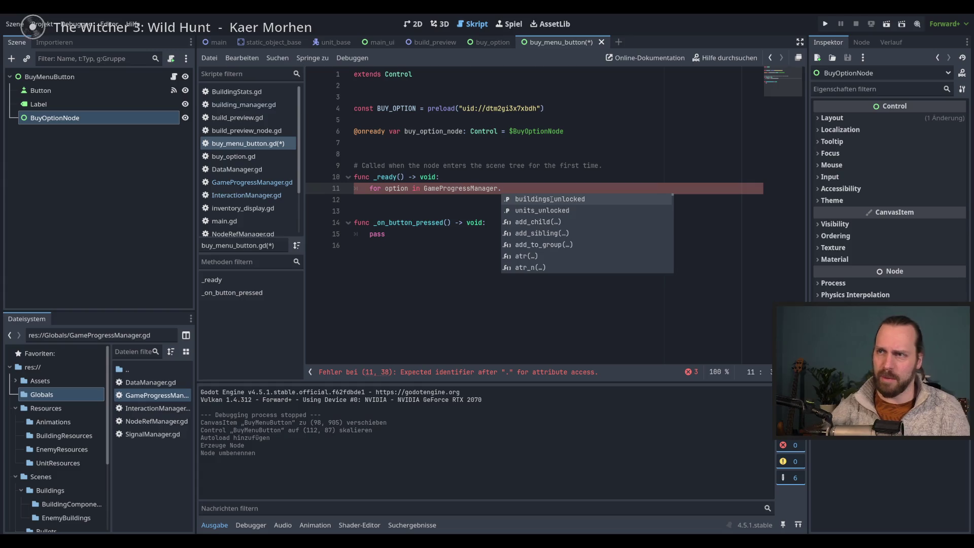
Step: Finish the loop over GameProgressManager.buildings_unlocked and add print(option) inside the if block
{"action": "key", "text": "Return"}
{"action": "type", "text": ":"}
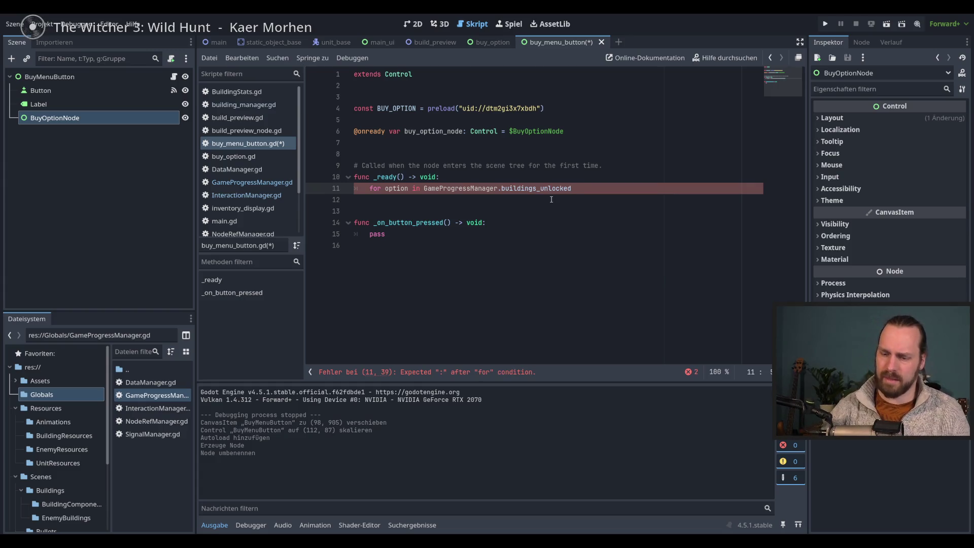
{"action": "key", "text": "Return"}
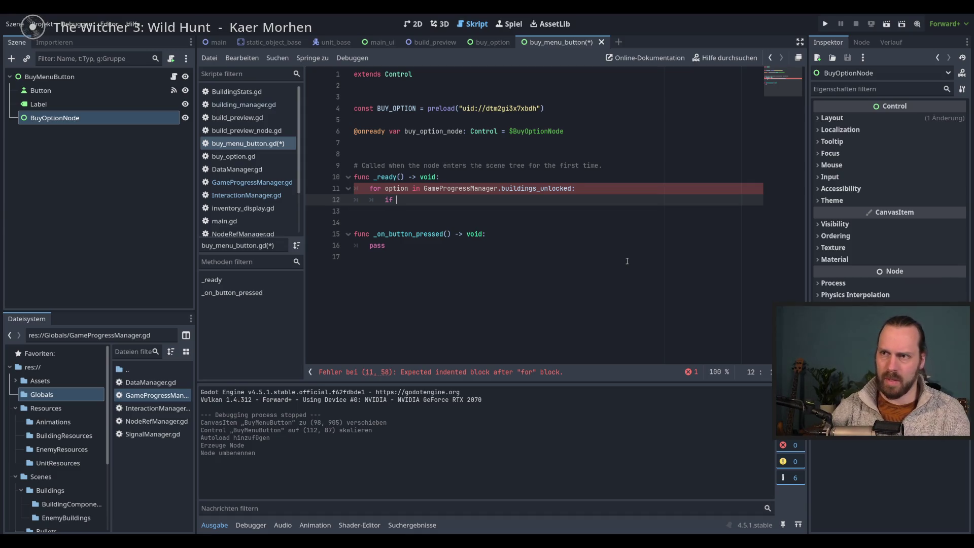
{"action": "key", "text": "Return"}
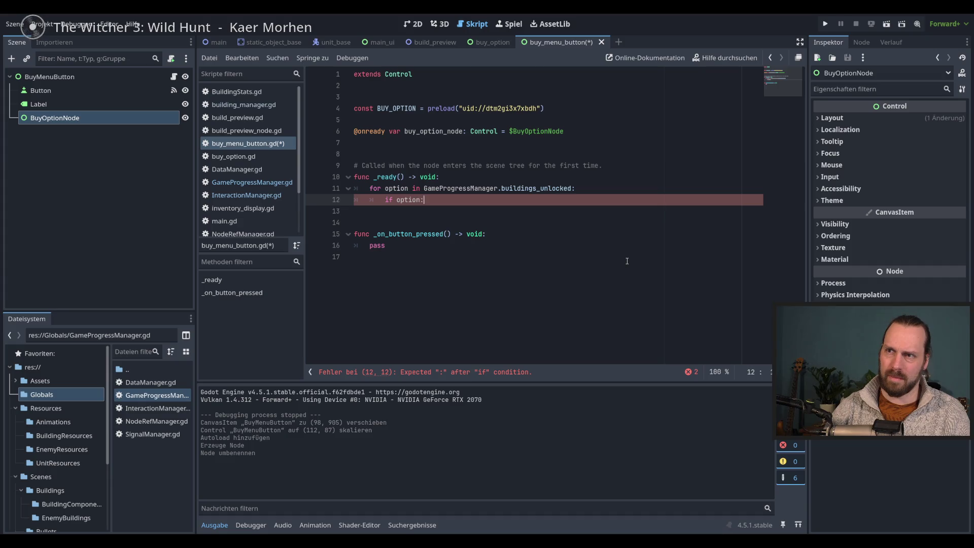
{"action": "key", "text": "Return"}
{"action": "type", "text": "("}
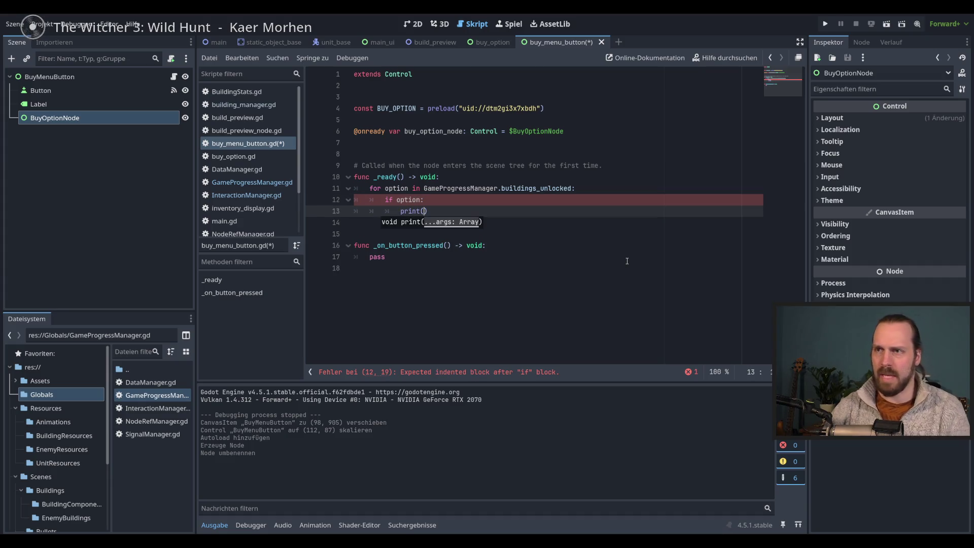
{"action": "type", "text": "option"}
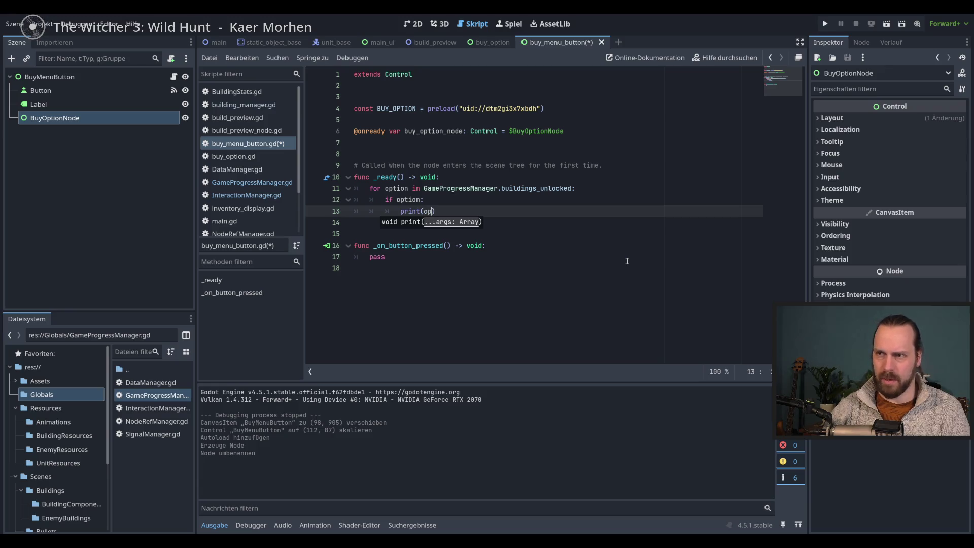
{"action": "key", "text": "Right"}
Step: Save the scene, then run the project, which prints 1 and 2, and stop it
{"action": "key", "text": "ctrl+s"}
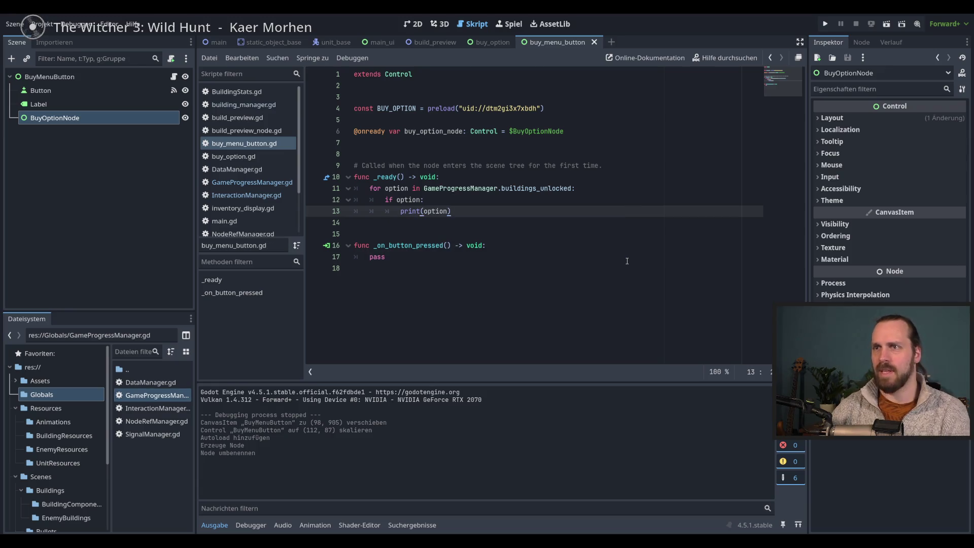
{"action": "left_click", "coordinate": [627, 260]}
{"action": "key", "text": "F5"}
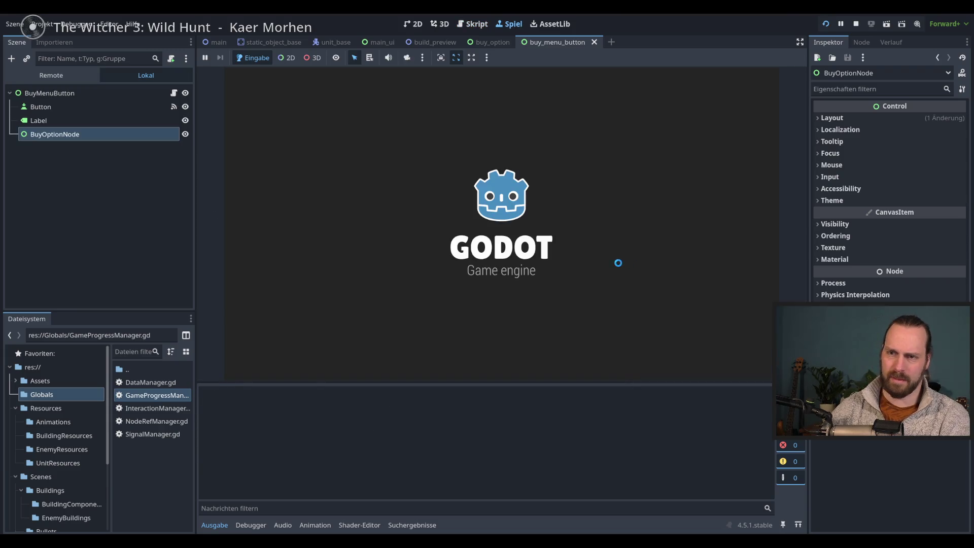
{"action": "key", "text": "F8"}
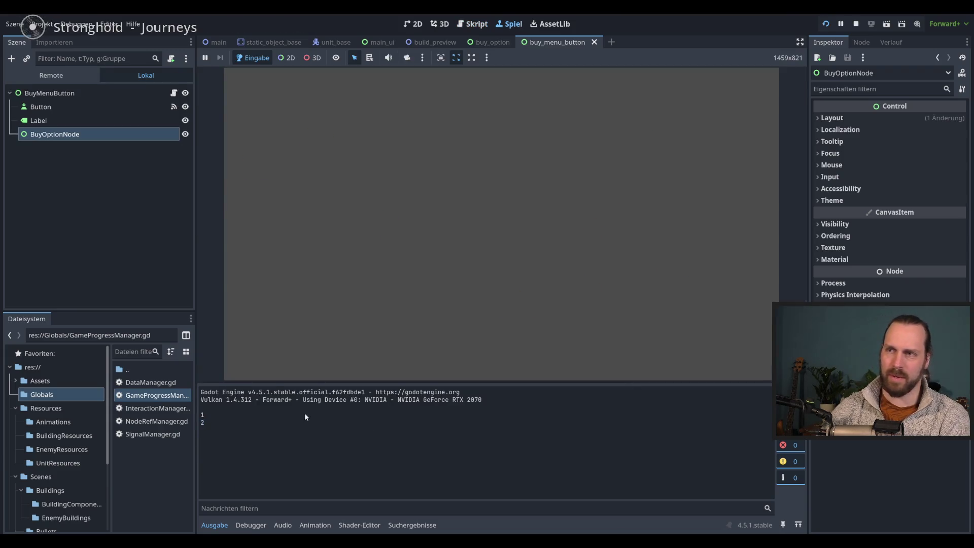
{"action": "left_click", "coordinate": [421, 201]}
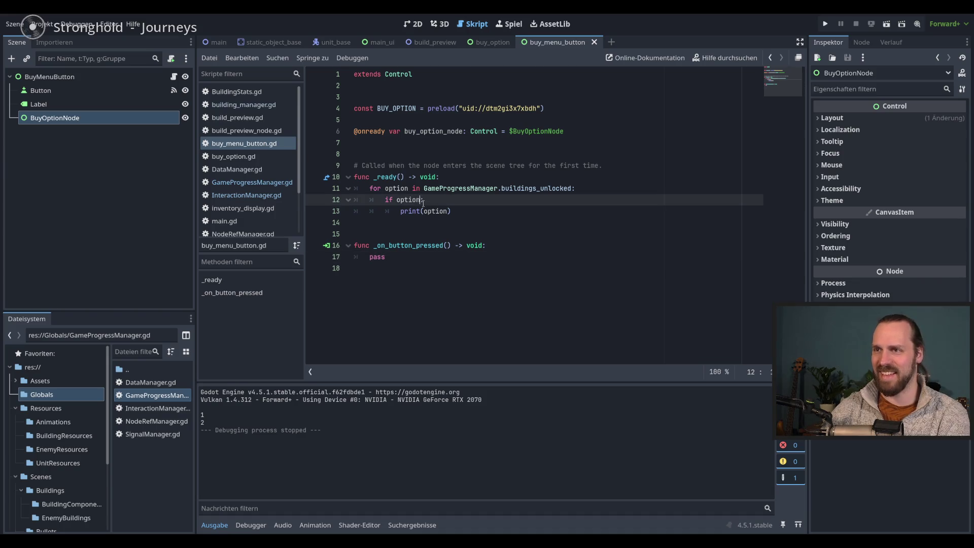
Step: Change the if condition on line 12 to GameProgressManager[option]
{"action": "key", "text": "BackSpace"}
{"action": "type", "text": ":"}
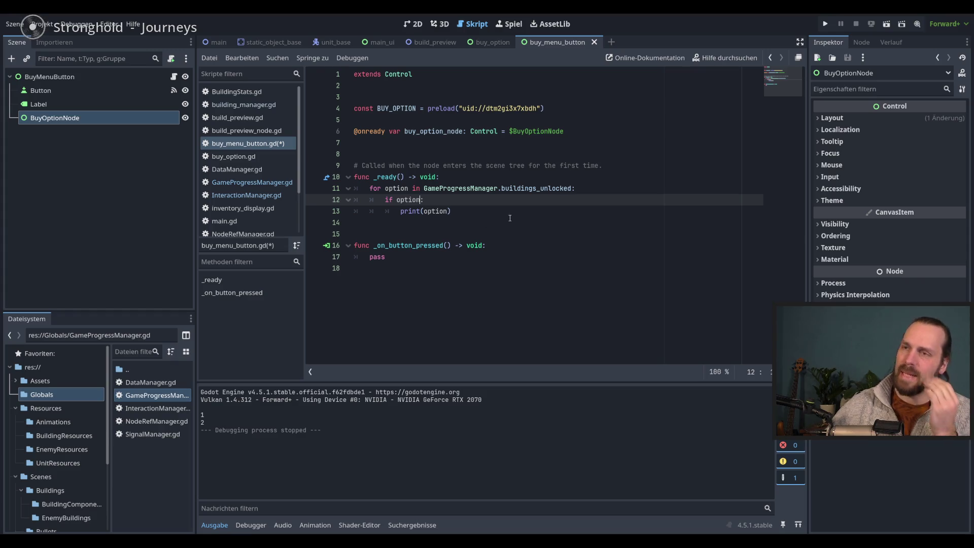
{"action": "key", "text": "BackSpace"}
{"action": "key", "text": "BackSpace"}
{"action": "key", "text": "BackSpace"}
{"action": "type", "text": "Game:"}
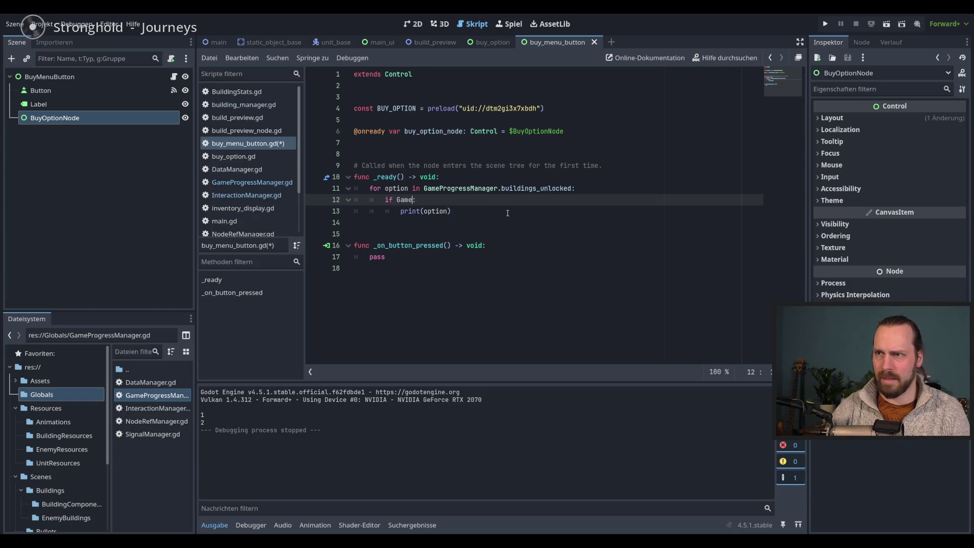
{"action": "key", "text": "Return"}
{"action": "type", "text": "."}
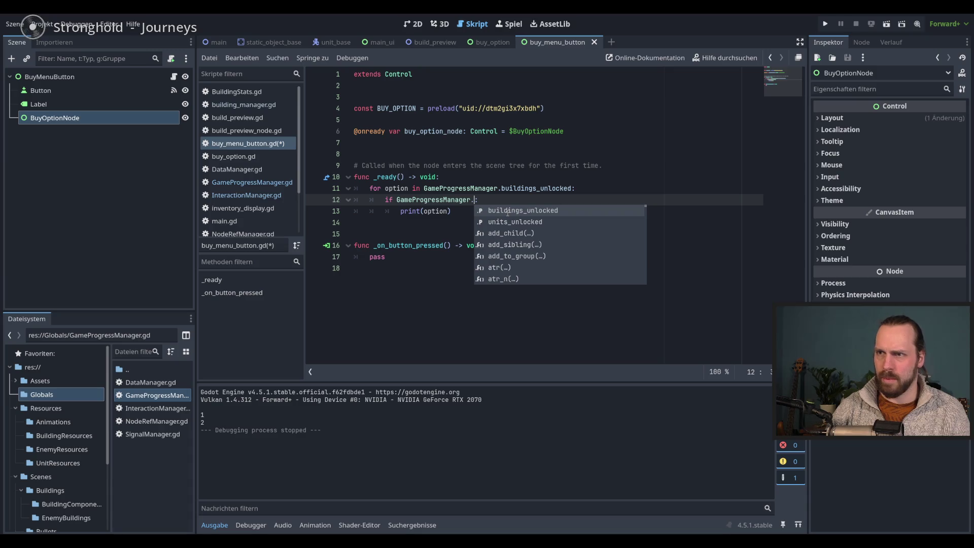
{"action": "type", "text": "op"}
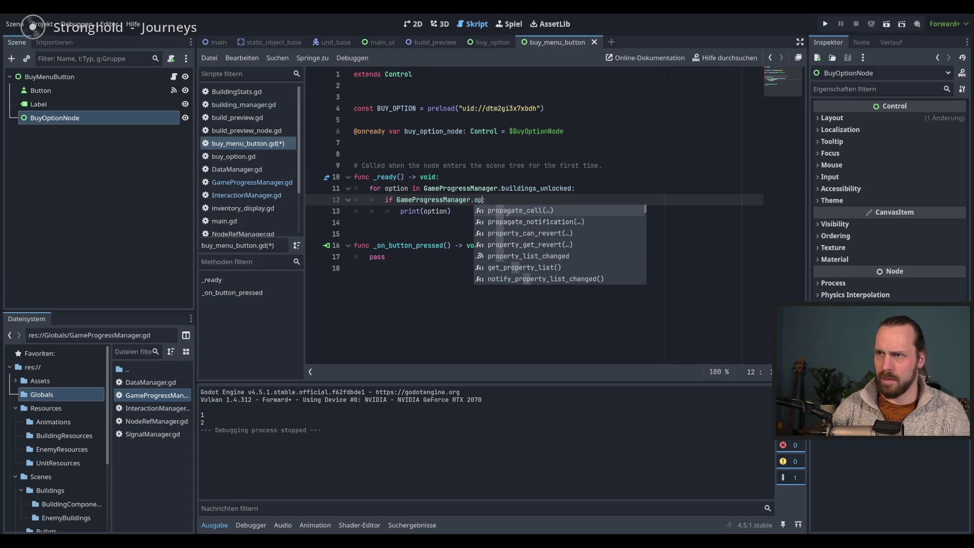
{"action": "key", "text": "BackSpace"}
{"action": "type", "text": "ptio"}
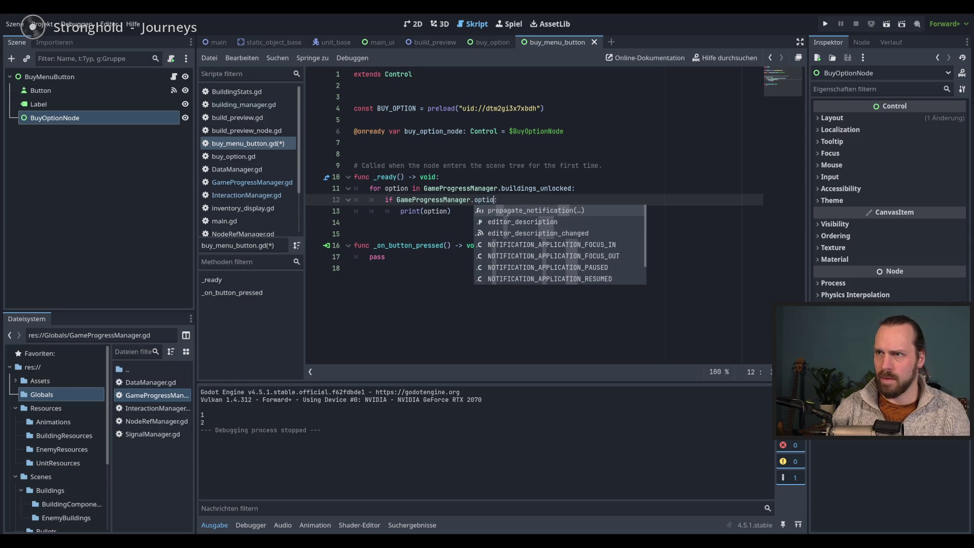
{"action": "type", "text": "n"}
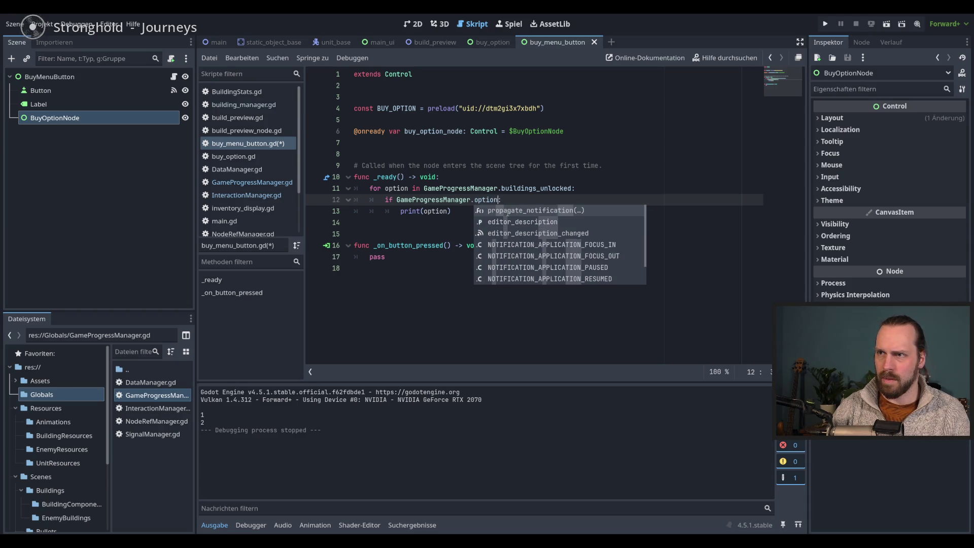
{"action": "key", "text": "BackSpace"}
{"action": "key", "text": "BackSpace"}
{"action": "key", "text": "BackSpace"}
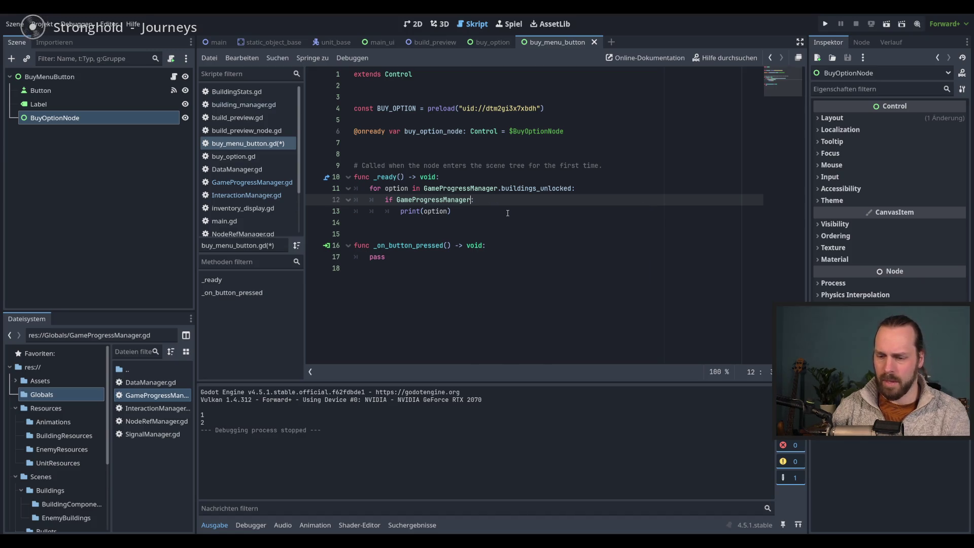
{"action": "type", "text": "[option]"}
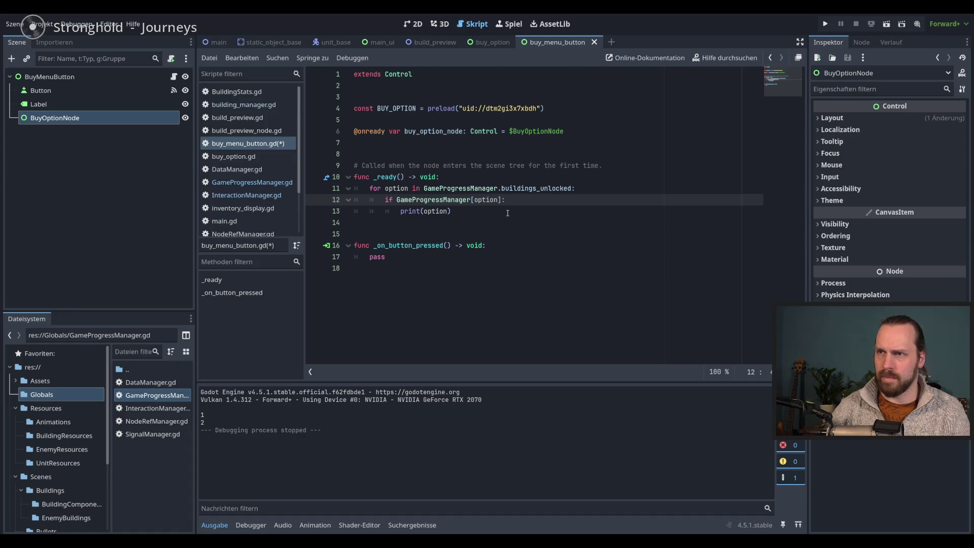
Step: Move GameProgressManager[option] into print(), delete the leftover if line, and run the project
{"action": "left_click", "coordinate": [501, 199]}
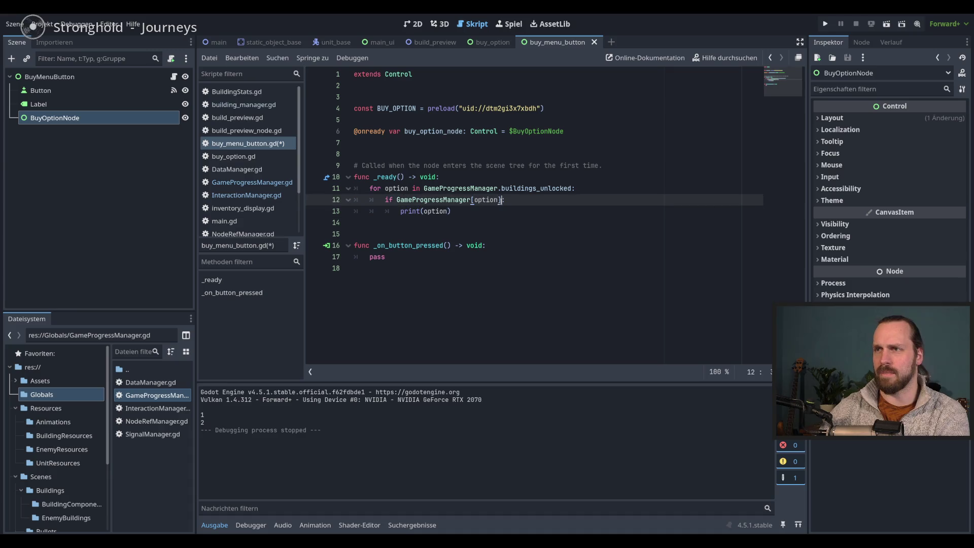
{"action": "left_click", "coordinate": [397, 200], "text": "shift"}
{"action": "left_click_drag", "start_coordinate": [447, 200], "coordinate": [424, 211]}
{"action": "double_click", "coordinate": [549, 211]}
{"action": "key", "text": "BackSpace"}
{"action": "key", "text": "Up"}
{"action": "key", "text": "ctrl+shift+k"}
{"action": "key", "text": "Down"}
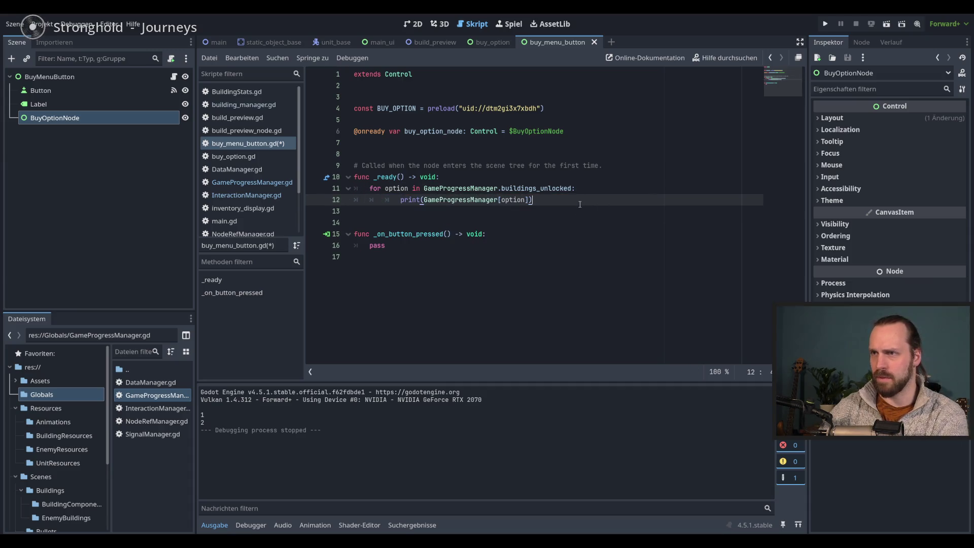
{"action": "left_click", "coordinate": [587, 208]}
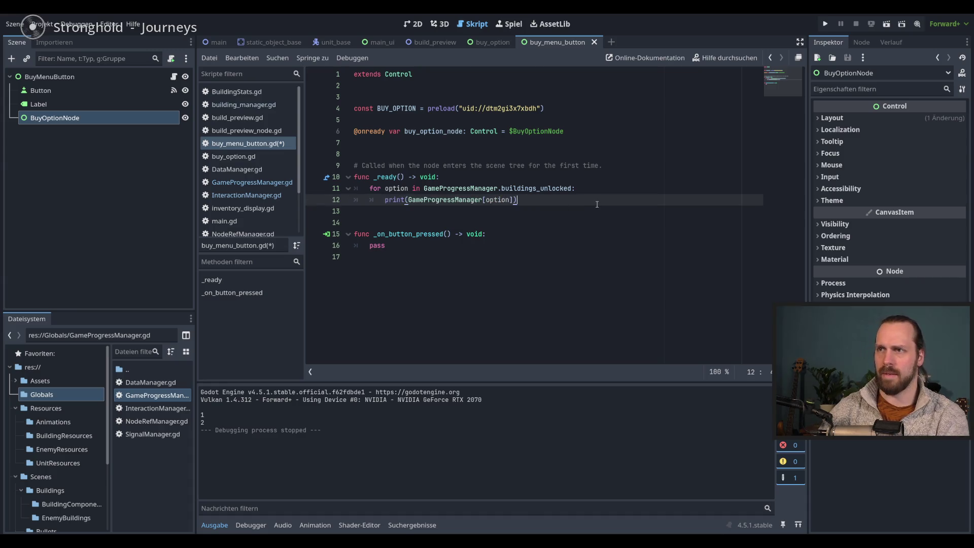
{"action": "key", "text": "F5"}
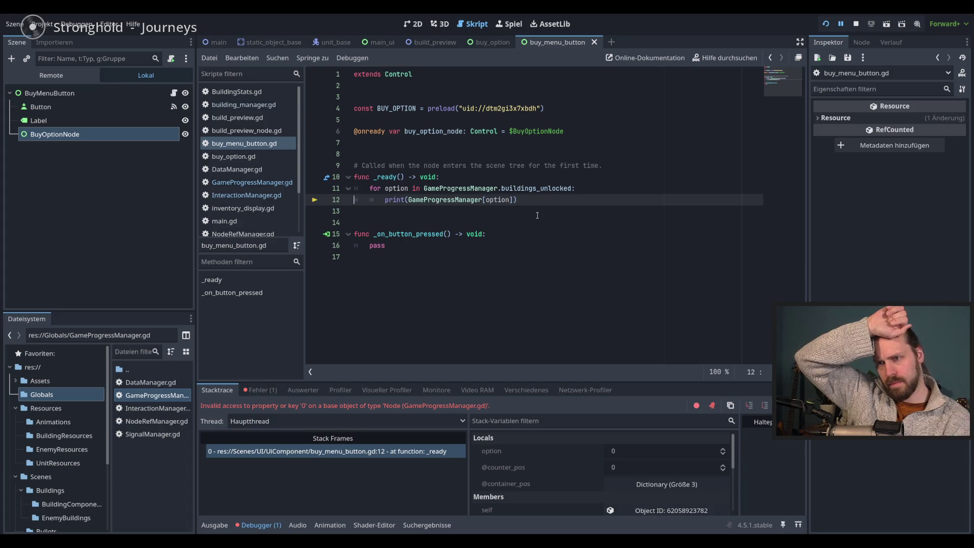
Step: Stop the failed debug session and start retyping the index inside print() on line 12
{"action": "key", "text": "F8"}
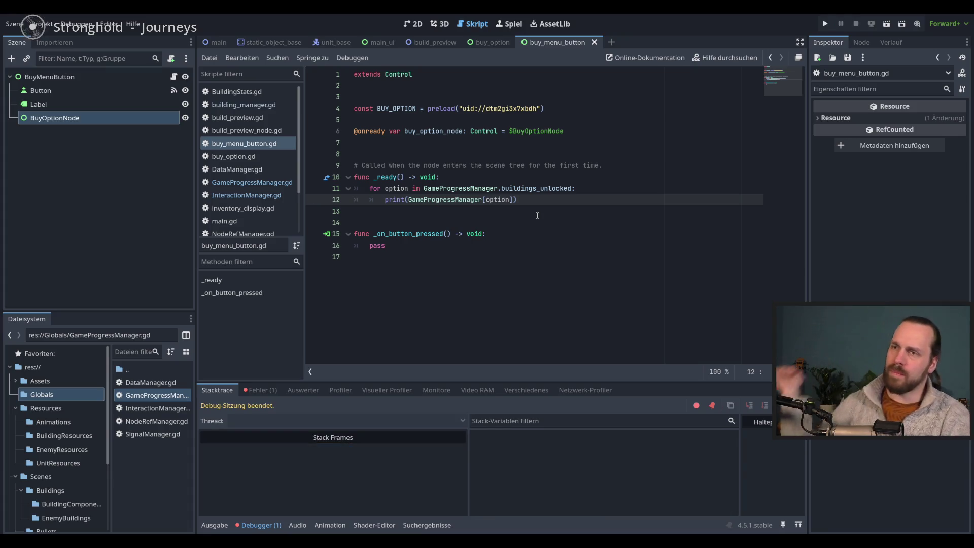
{"action": "double_click", "coordinate": [504, 200]}
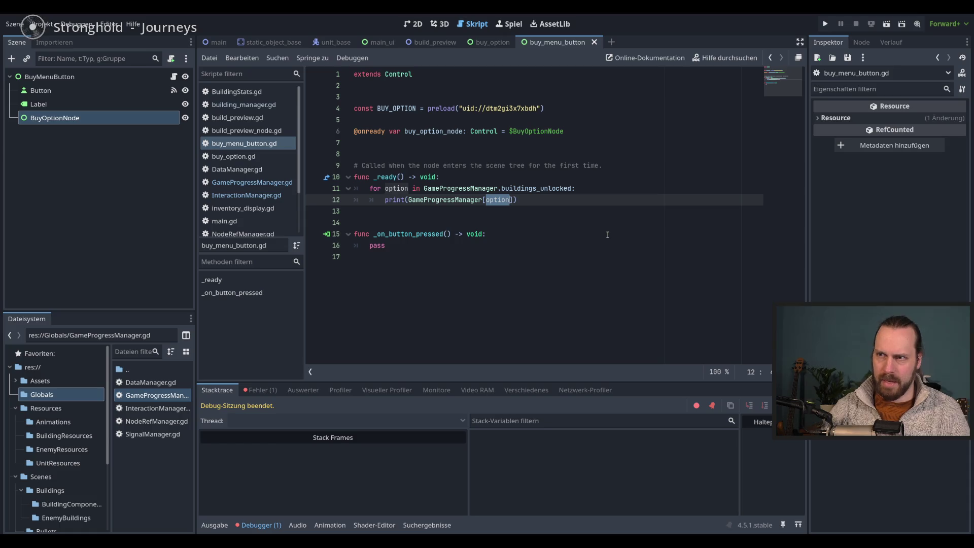
{"action": "type", "text": "Ga"}
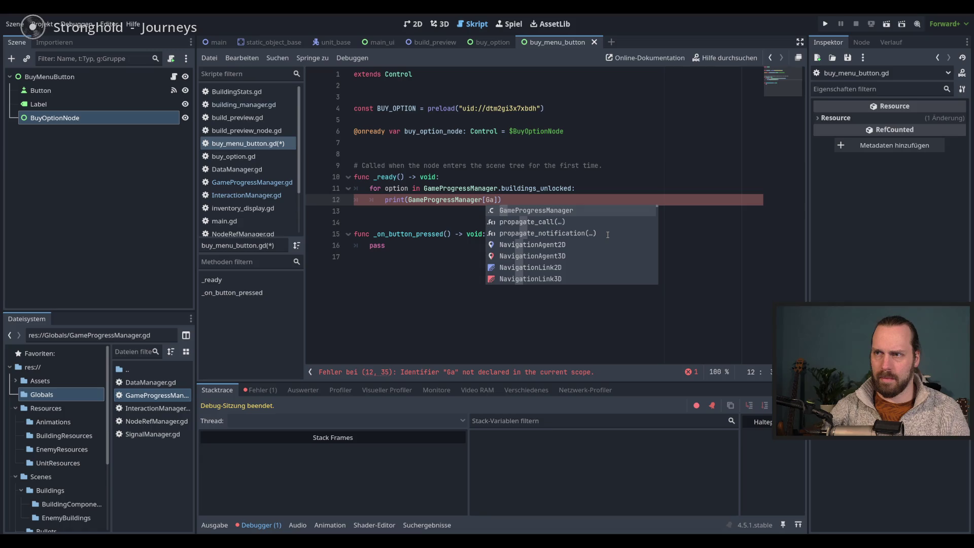
Step: Change line 12 to print DataManager.BuildingTypes[option] and run the project to test it
{"action": "key", "text": "BackSpace"}
{"action": "key", "text": "BackSpace"}
{"action": "type", "text": "Datr"}
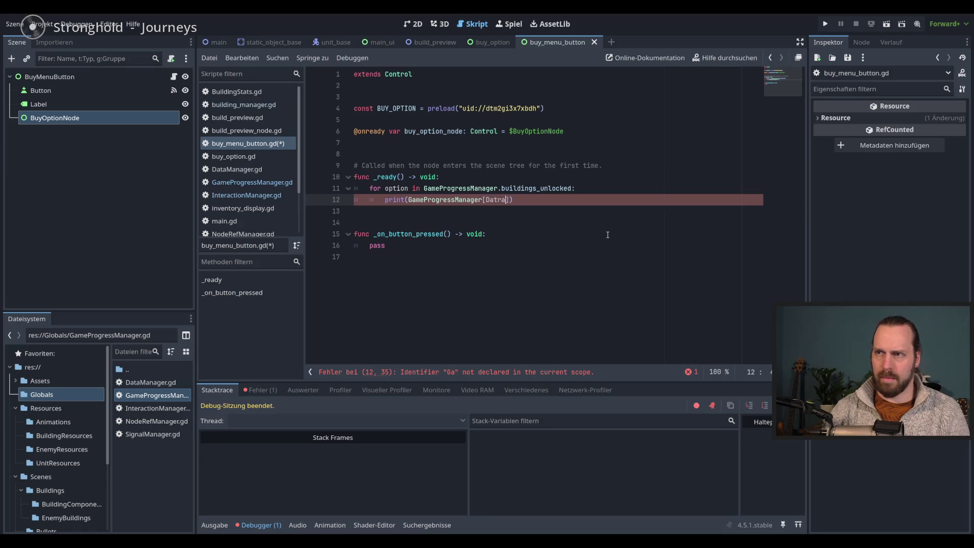
{"action": "key", "text": "Return"}
{"action": "type", "text": "."}
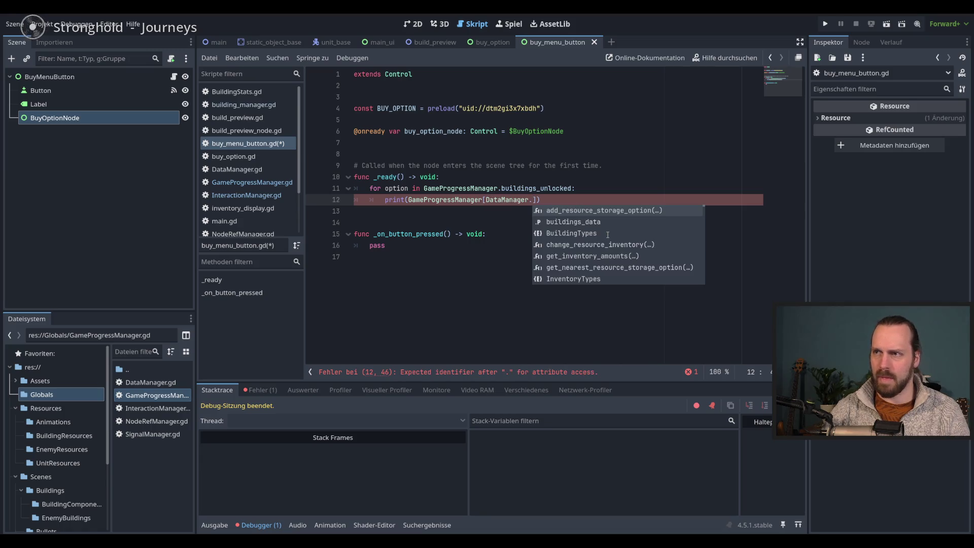
{"action": "left_click", "coordinate": [607, 234]}
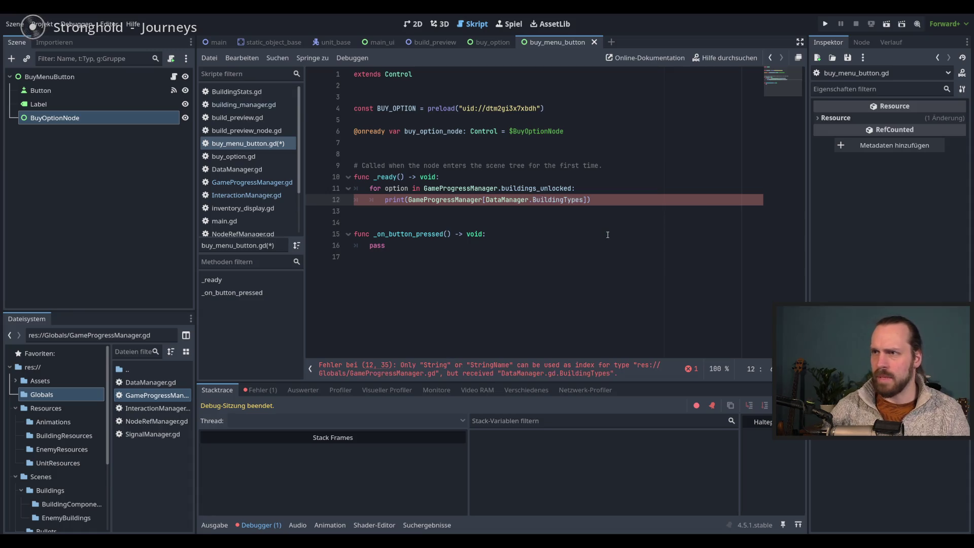
{"action": "type", "text": "["}
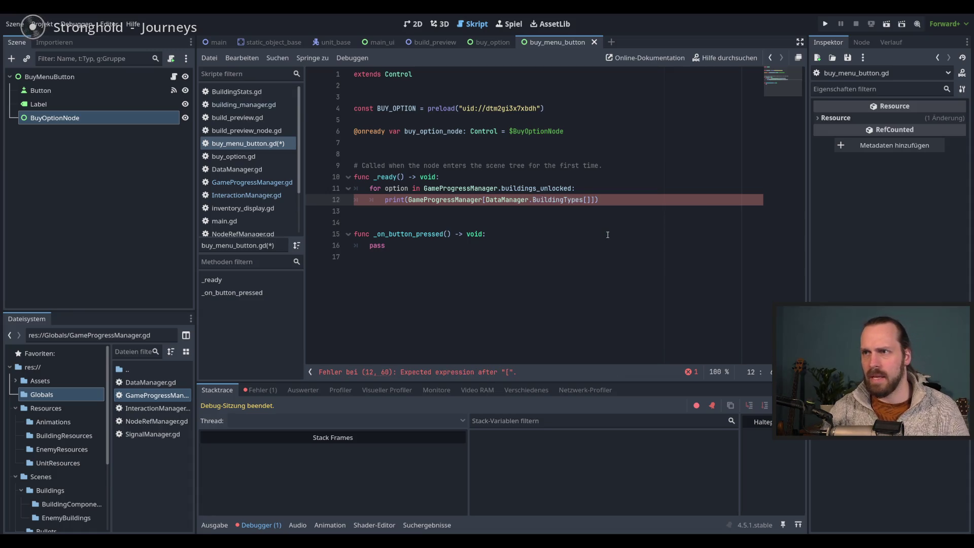
{"action": "type", "text": "option"}
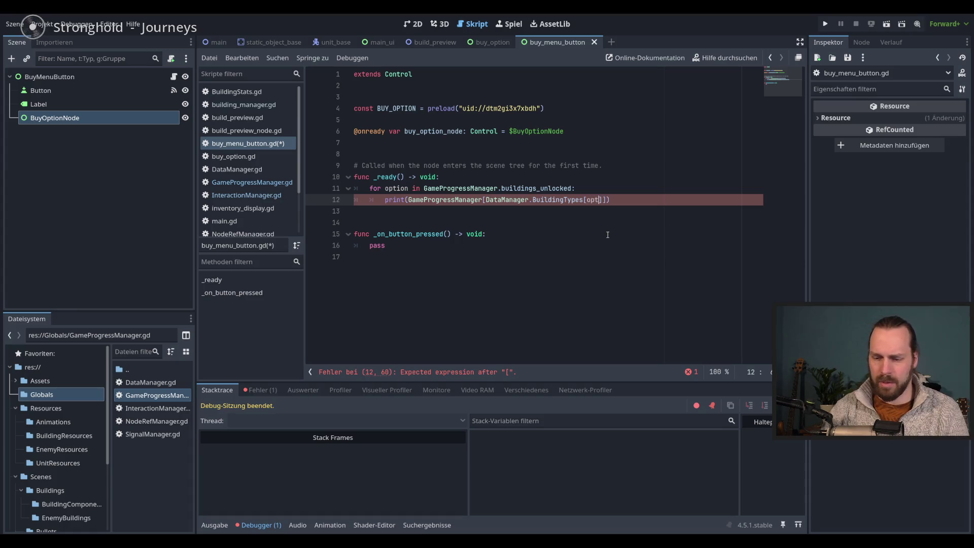
{"action": "key", "text": "End"}
{"action": "key", "text": "F5"}
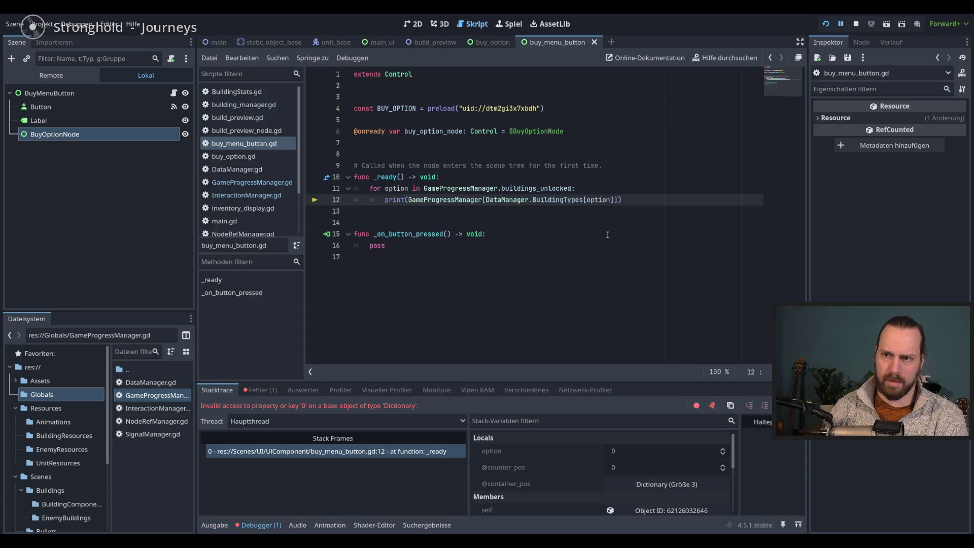
Step: Stop the game and clear the print statement from line 12
{"action": "left_click", "coordinate": [857, 24]}
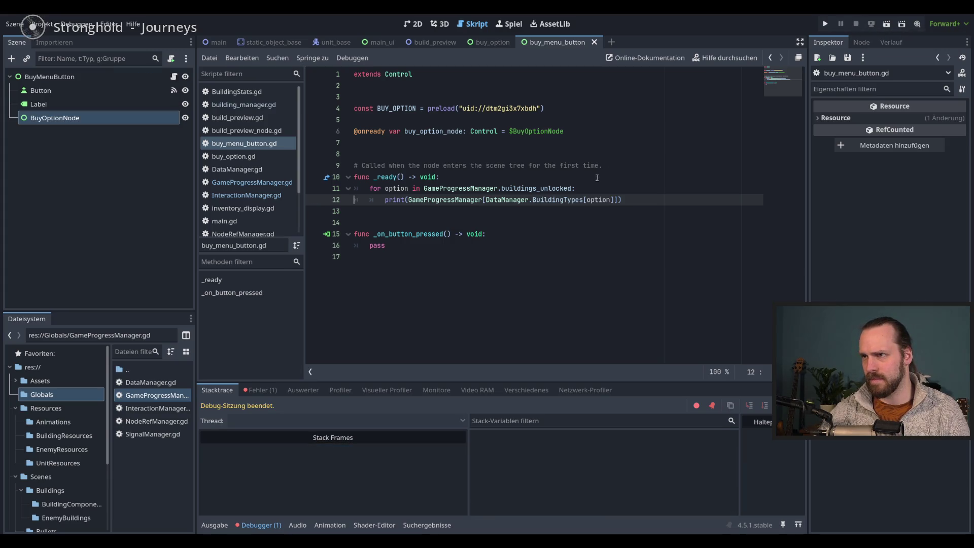
{"action": "left_click", "coordinate": [593, 200]}
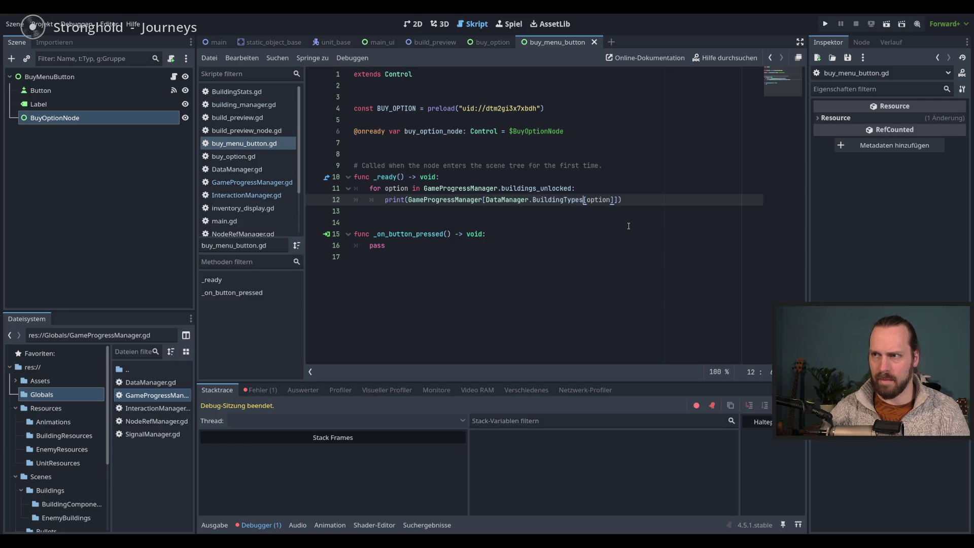
{"action": "key", "text": "Delete"}
{"action": "type", "text": "."}
{"action": "key", "text": "Right"}
{"action": "key", "text": "Right"}
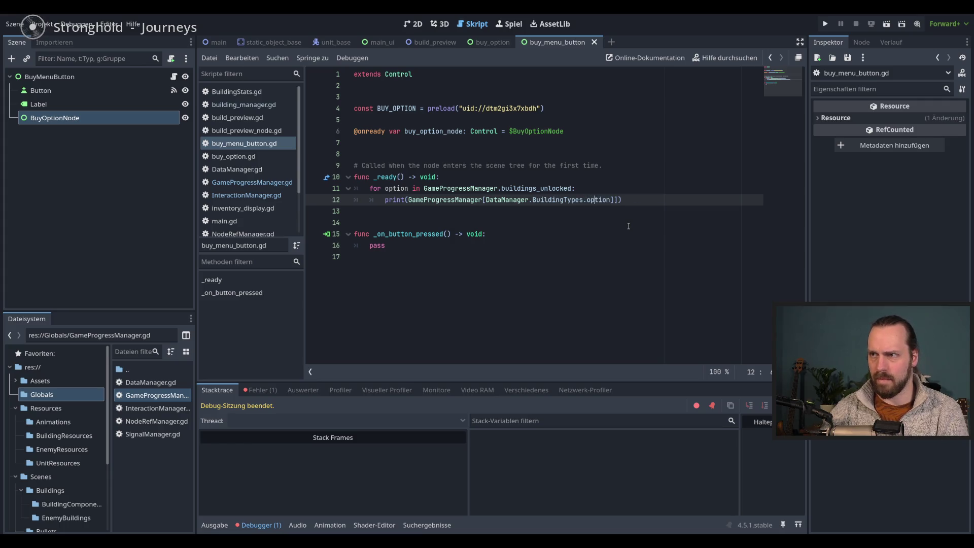
{"action": "key", "text": "Delete"}
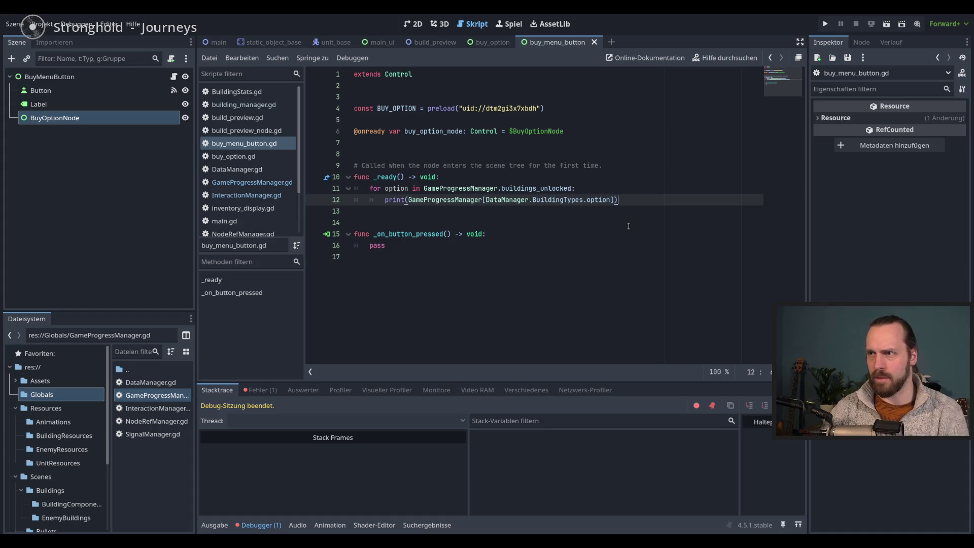
{"action": "key", "text": "BackSpace"}
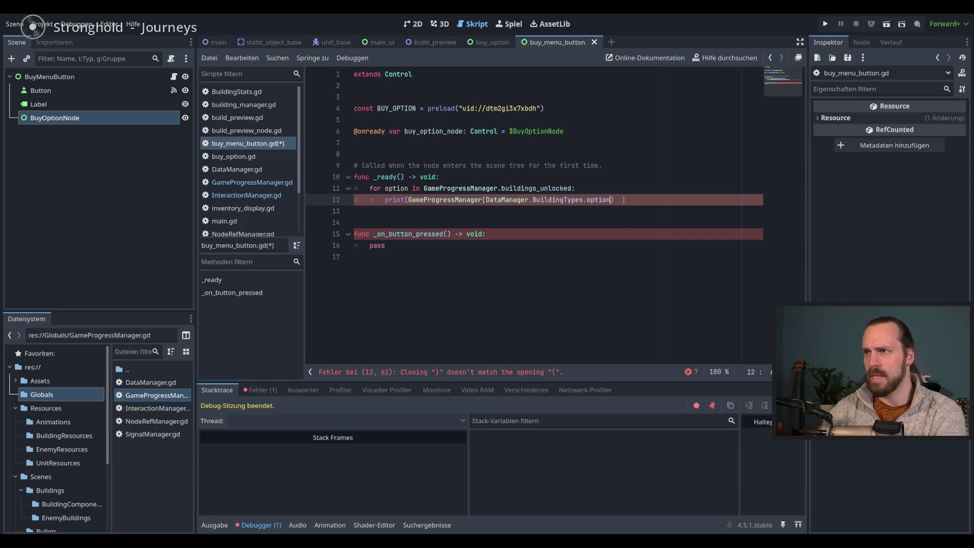
{"action": "key", "text": "shift+Home"}
{"action": "key", "text": "BackSpace"}
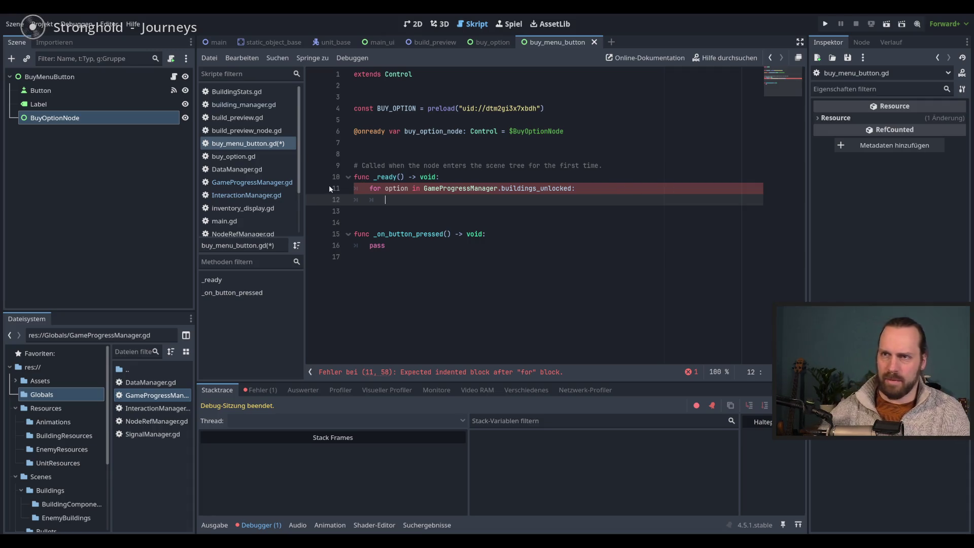
{"action": "left_click", "coordinate": [252, 182]}
Step: Set TURRET to false in GameProgressManager.gd's buildings_unlocked and save it
{"action": "double_click", "coordinate": [504, 120]}
{"action": "double_click", "coordinate": [548, 131]}
{"action": "double_click", "coordinate": [510, 143]}
{"action": "left_click", "coordinate": [557, 132]}
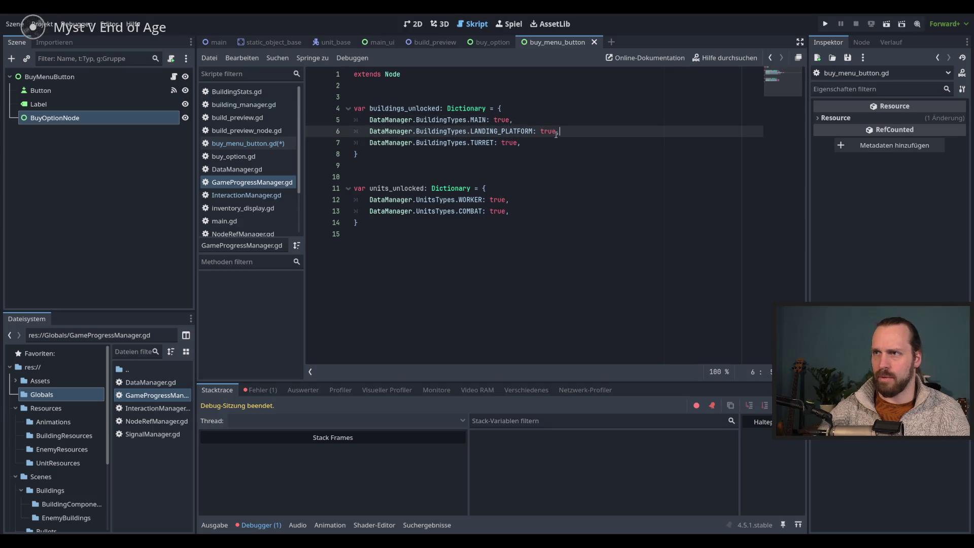
{"action": "double_click", "coordinate": [509, 143]}
{"action": "type", "text": "false"}
{"action": "key", "text": "ctrl+s"}
Step: Put print(option) in the loop of buy_menu_button.gd and do a test run
{"action": "left_click", "coordinate": [262, 144]}
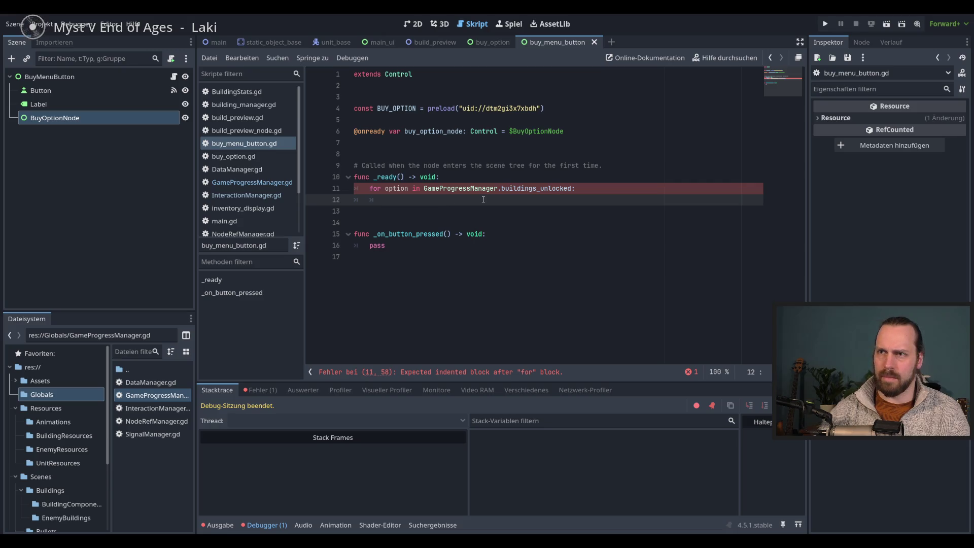
{"action": "type", "text": "print(op"}
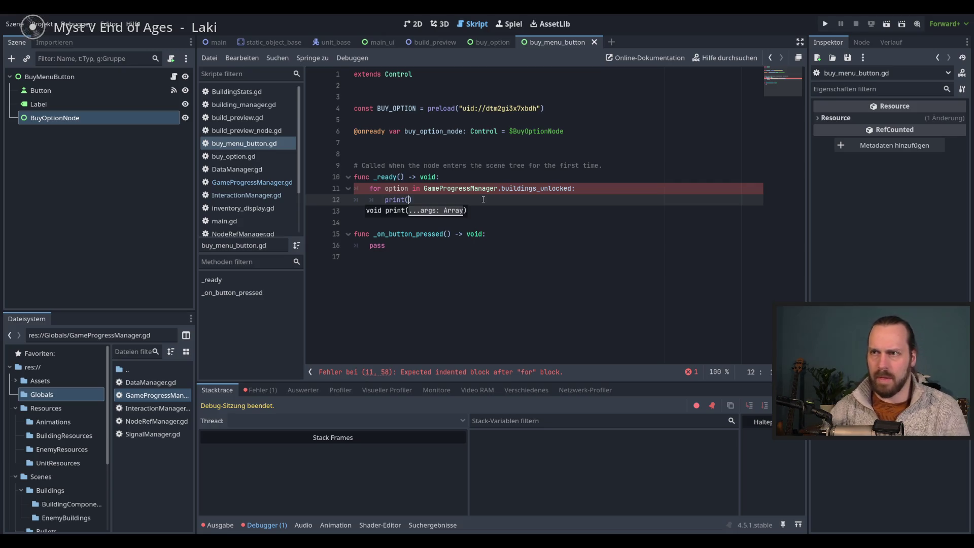
{"action": "type", "text": "t"}
{"action": "key", "text": "Return"}
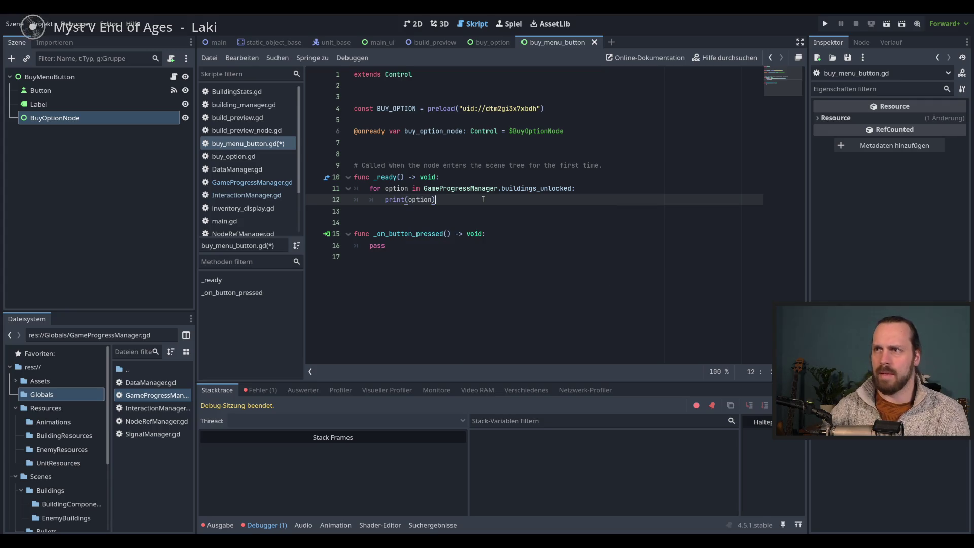
{"action": "key", "text": "F5"}
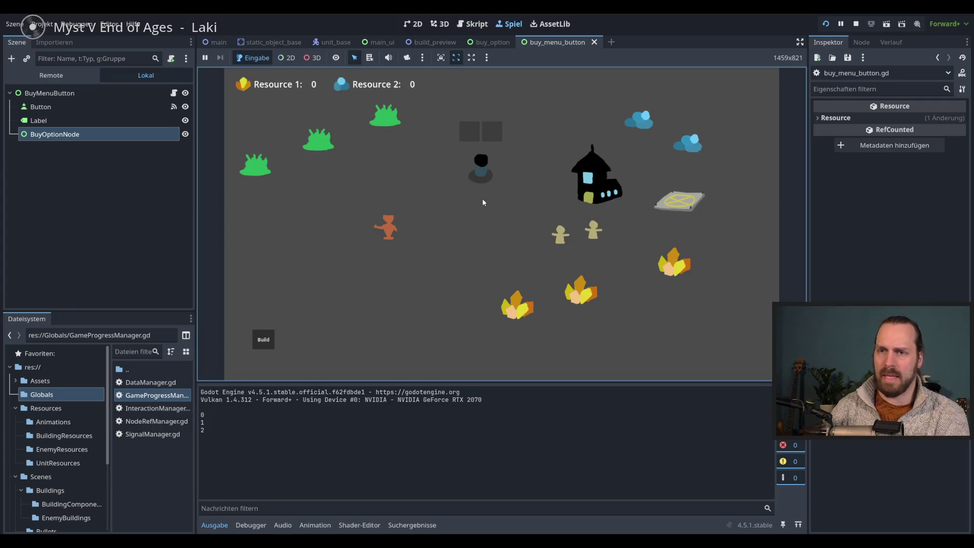
{"action": "key", "text": "F8"}
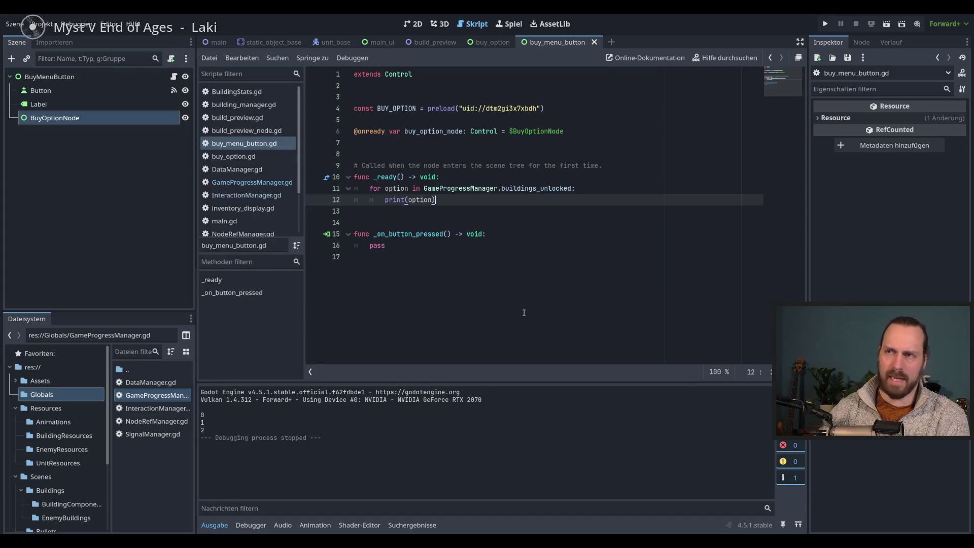
Step: Print GameProgressManager.buildings_unlocked[option] instead and run it to get true, true, false
{"action": "left_click", "coordinate": [244, 182]}
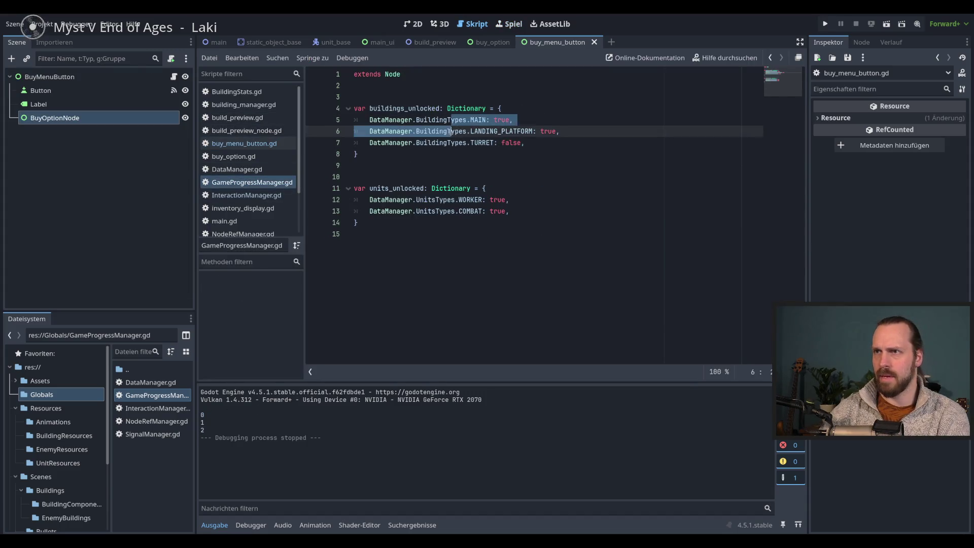
{"action": "left_click", "coordinate": [253, 146]}
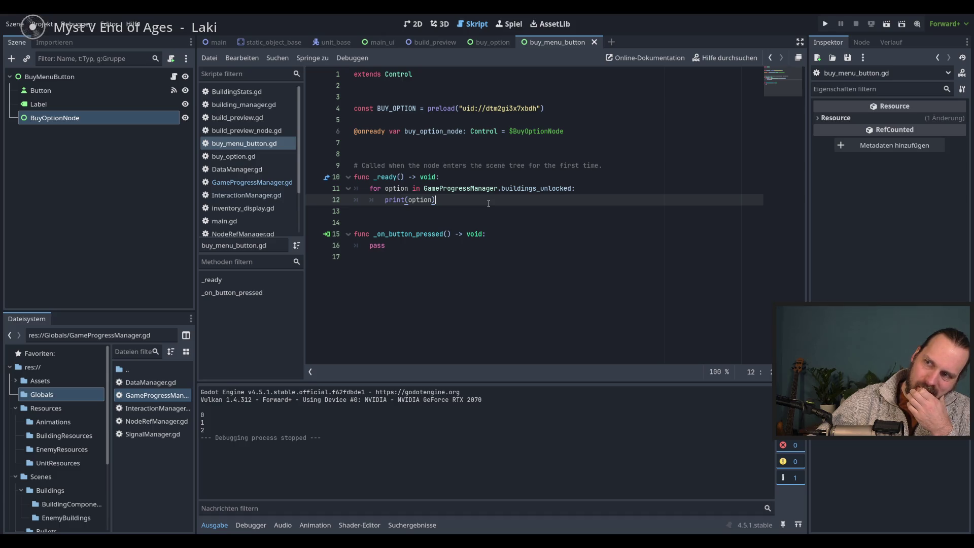
{"action": "double_click", "coordinate": [424, 199]}
{"action": "type", "text": "Game"}
{"action": "key", "text": "Return"}
{"action": "type", "text": ".b"}
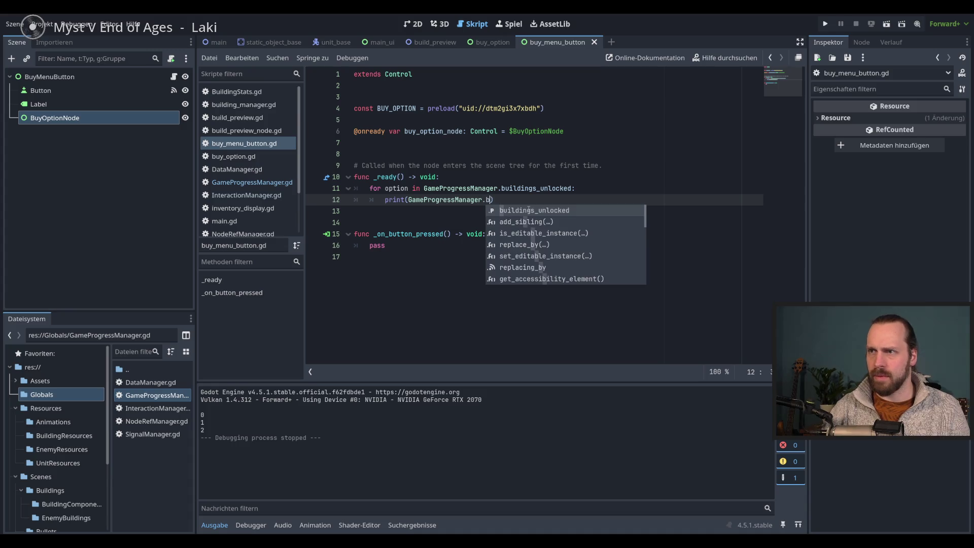
{"action": "key", "text": "Return"}
{"action": "type", "text": "[option"}
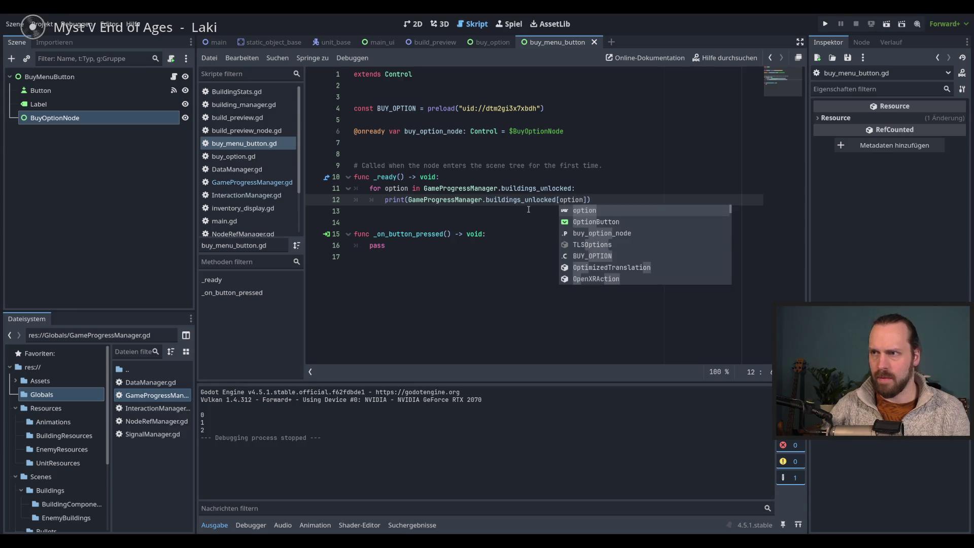
{"action": "key", "text": "F5"}
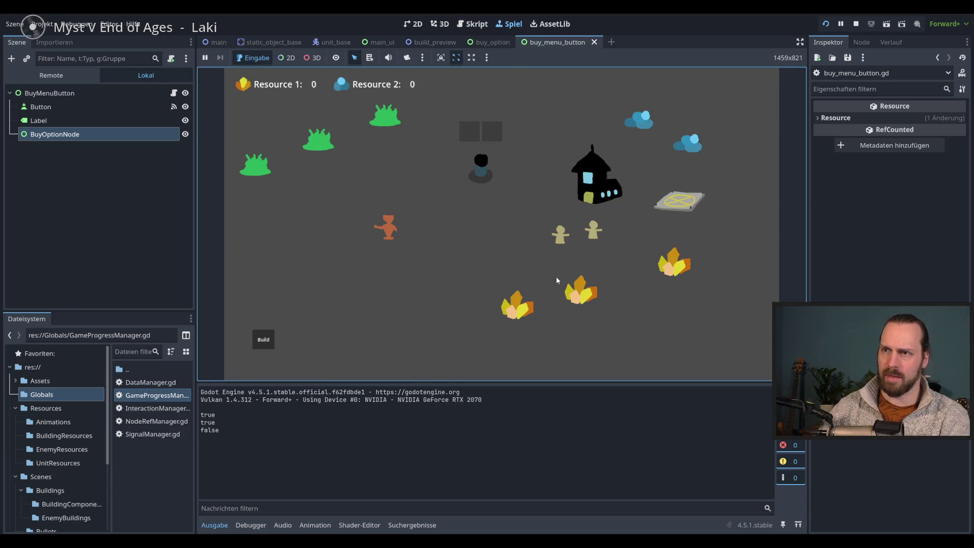
{"action": "left_click", "coordinate": [219, 430]}
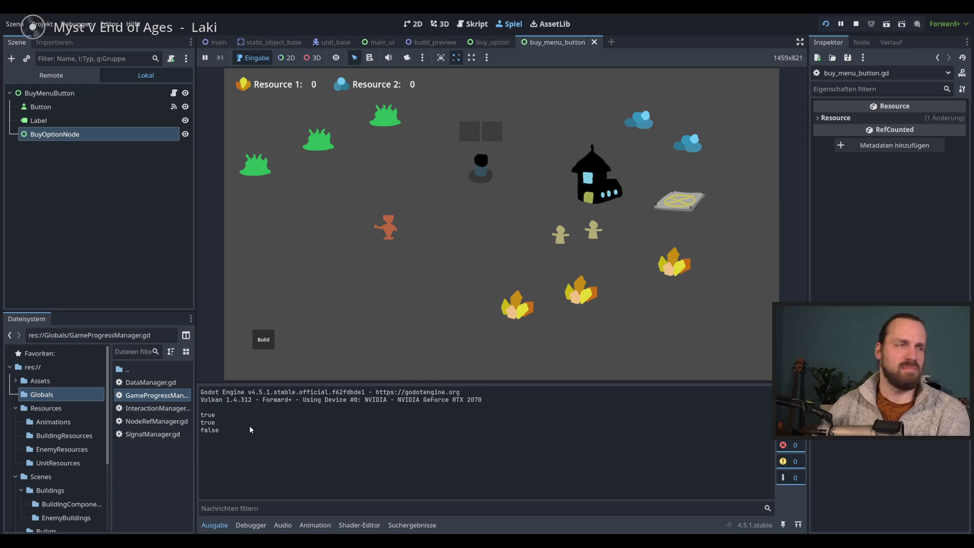
{"action": "key", "text": "F8"}
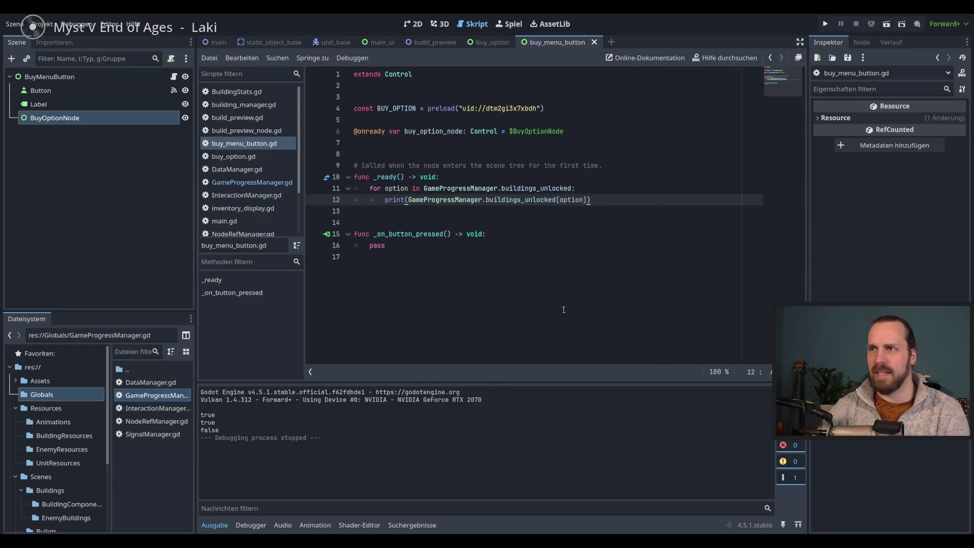
{"action": "left_click", "coordinate": [500, 233]}
Step: Turn line 12 into an if on buildings_unlocked[option] with print(option) inside, then test-run it
{"action": "left_click_drag", "start_coordinate": [409, 200], "coordinate": [385, 200]}
{"action": "type", "text": "if"}
{"action": "key", "text": "Delete"}
{"action": "key", "text": "End"}
{"action": "key", "text": "BackSpace"}
{"action": "type", "text": ":"}
{"action": "key", "text": "Return"}
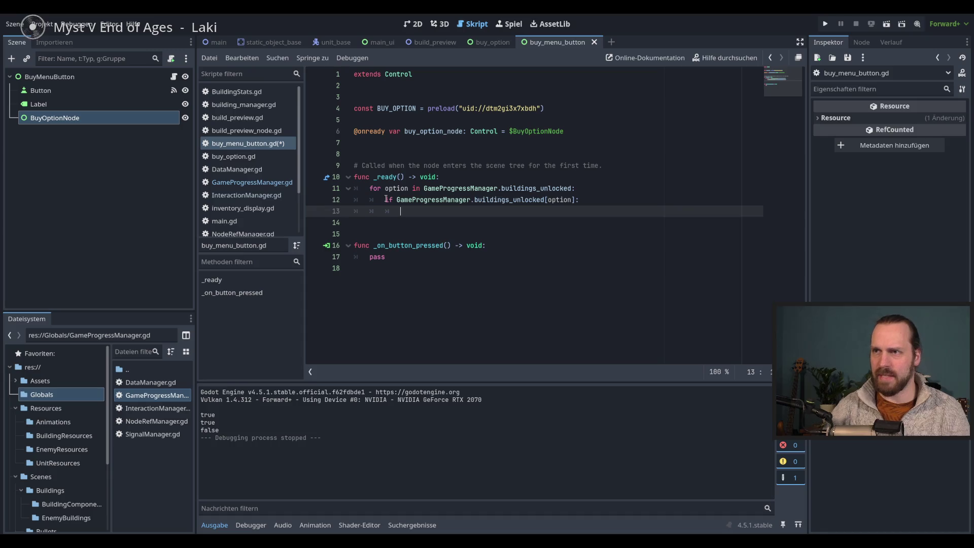
{"action": "type", "text": "print("}
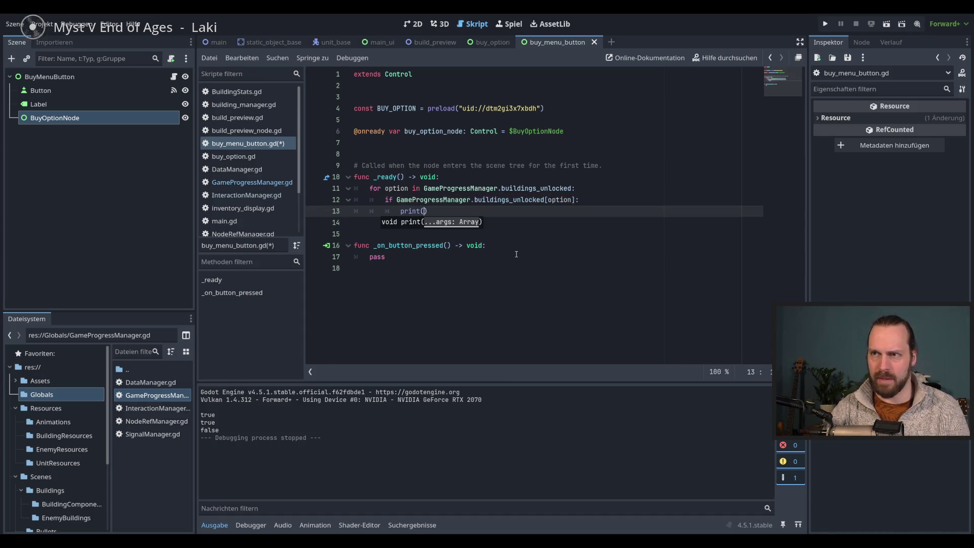
{"action": "type", "text": "option"}
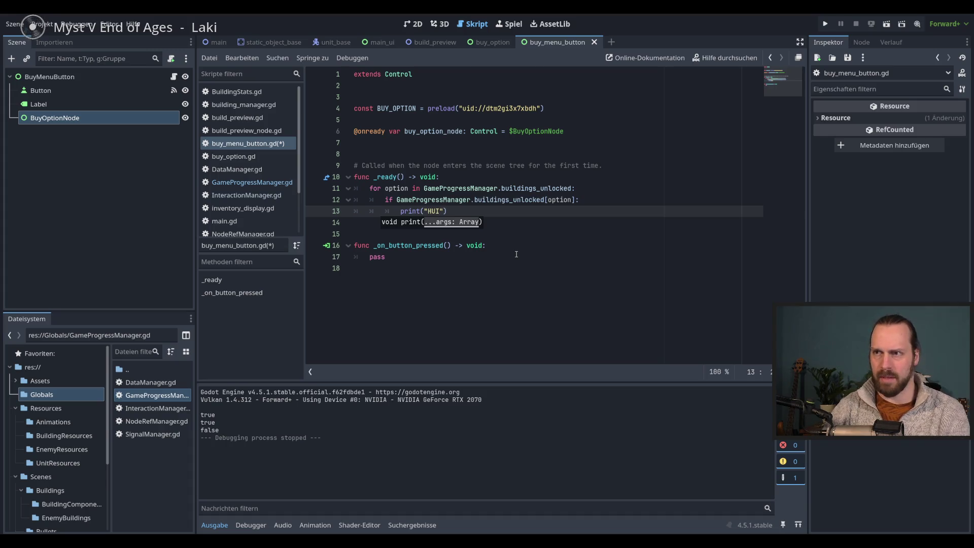
{"action": "key", "text": "F5"}
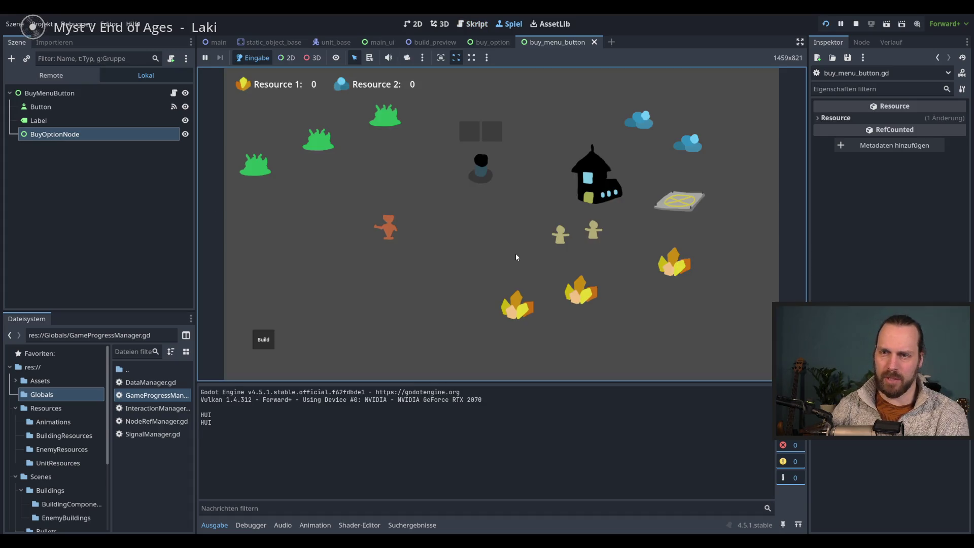
{"action": "key", "text": "F8"}
Step: Change line 13 to print DataManager.BuildingTypes[option] and run, hitting an invalid key 0 error
{"action": "left_click_drag", "start_coordinate": [463, 213], "coordinate": [401, 211]}
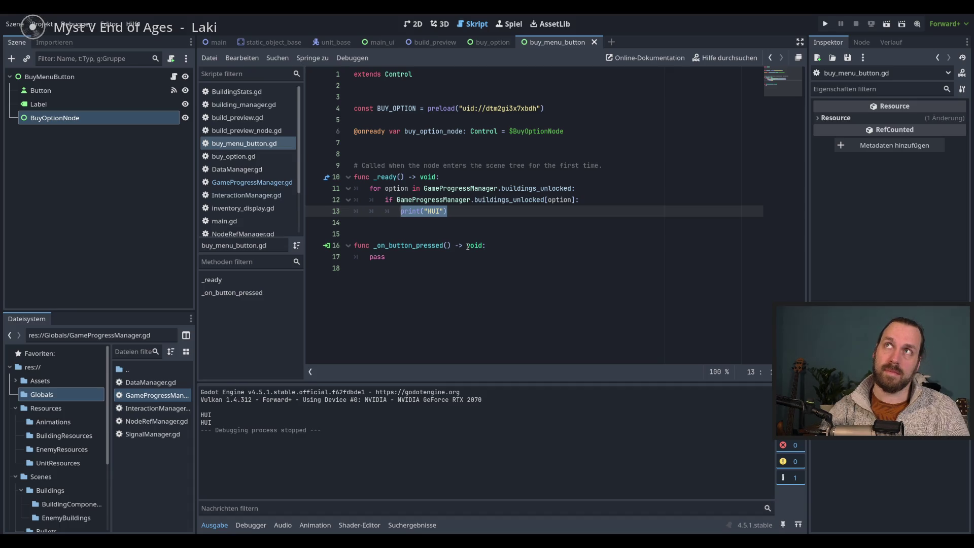
{"action": "type", "text": "DataManager."}
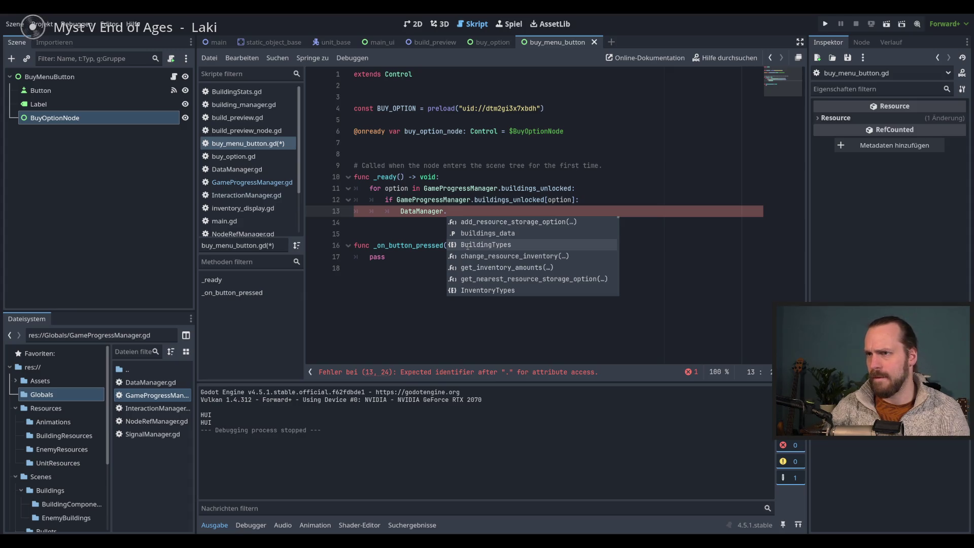
{"action": "left_click", "coordinate": [467, 245]}
{"action": "key", "text": "Home"}
{"action": "type", "text": "print("}
{"action": "key", "text": "End"}
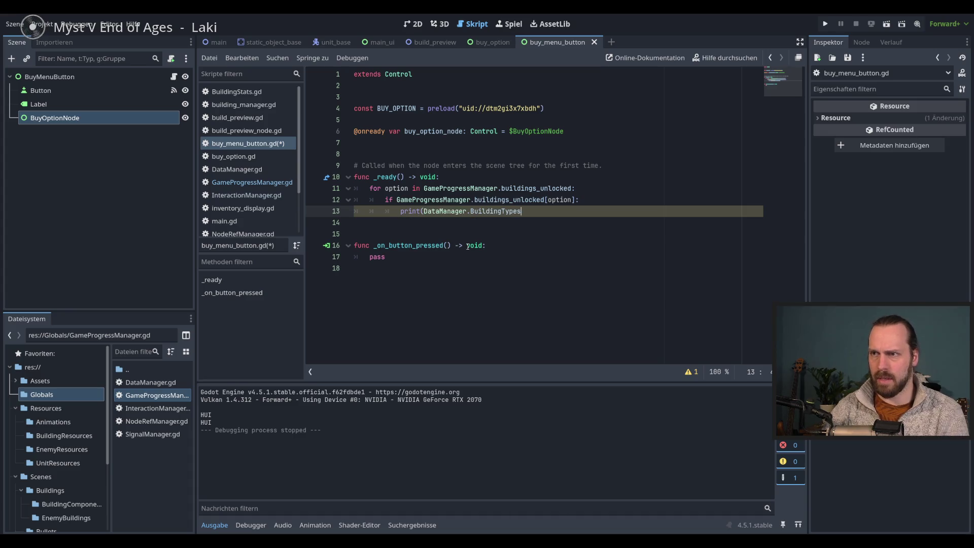
{"action": "type", "text": "["}
{"action": "type", "text": "option"}
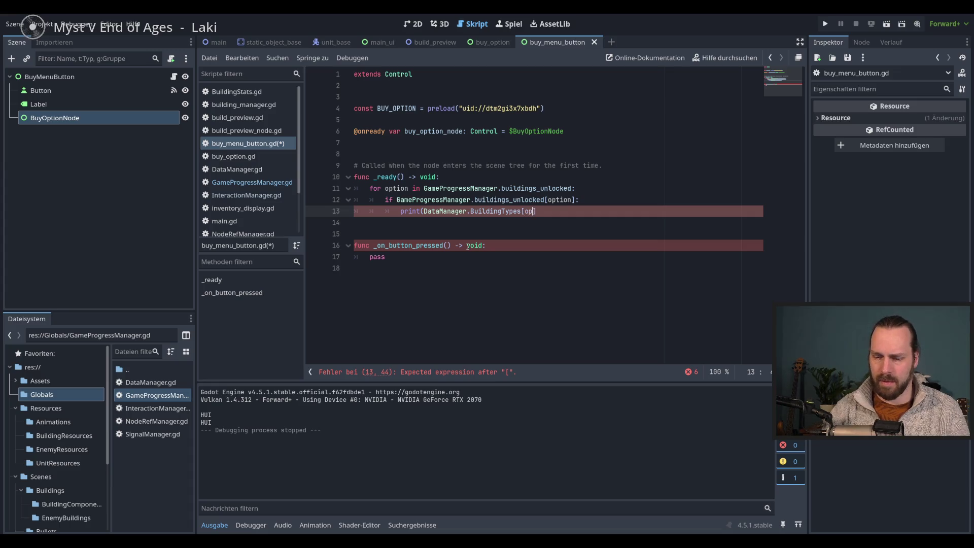
{"action": "type", "text": ")"}
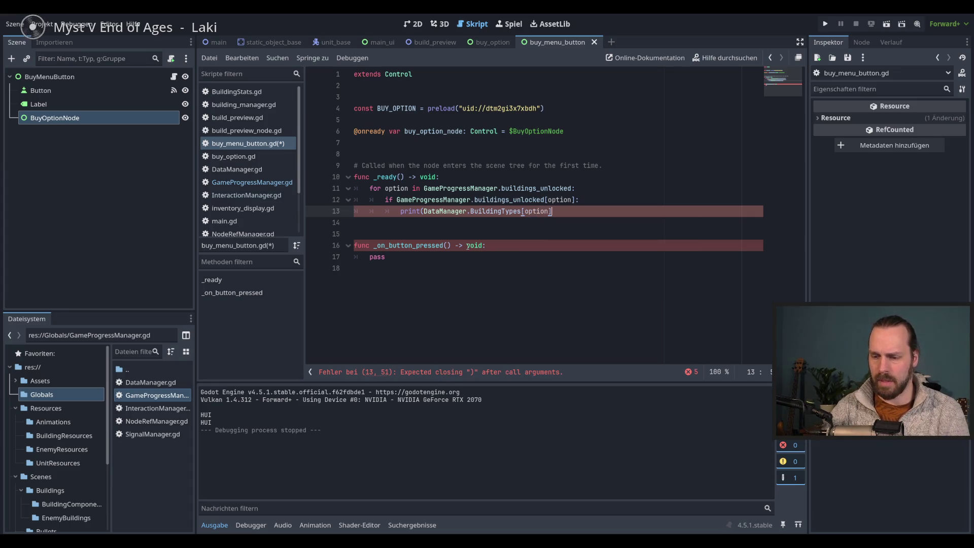
{"action": "key", "text": "F5"}
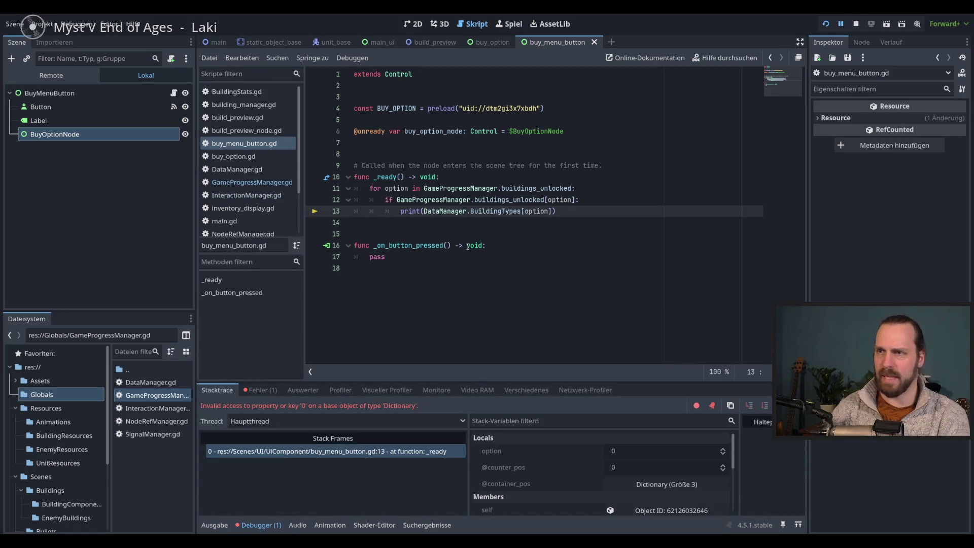
Step: Look up the BuildingTypes enum definition in DataManager.gd, then return to buy_menu_button.gd
{"action": "double_click", "coordinate": [534, 215]}
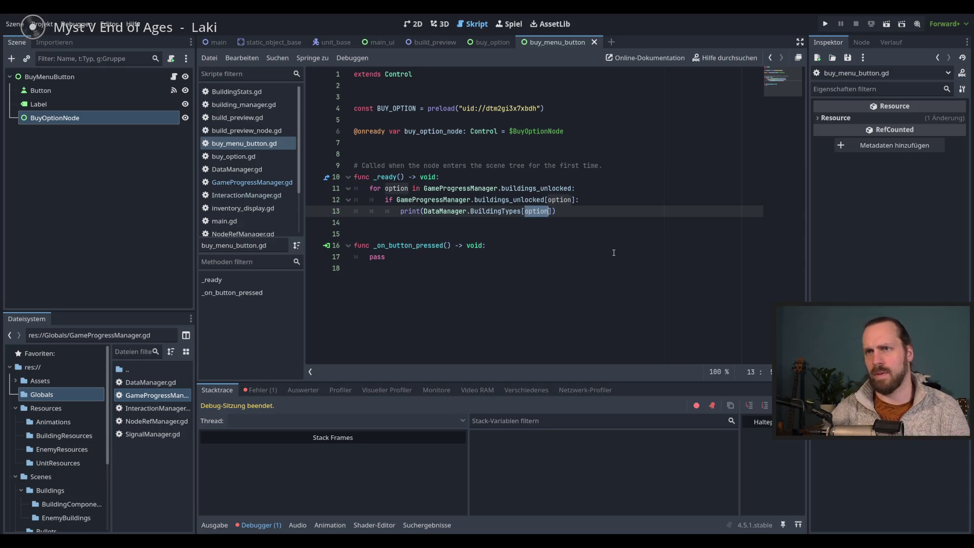
{"action": "left_click", "coordinate": [494, 212], "text": "ctrl"}
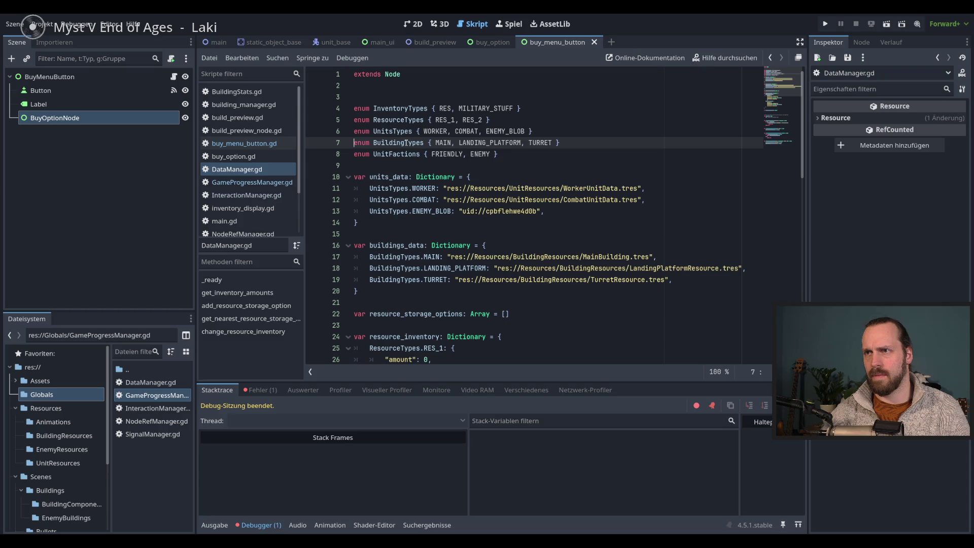
{"action": "left_click", "coordinate": [240, 182]}
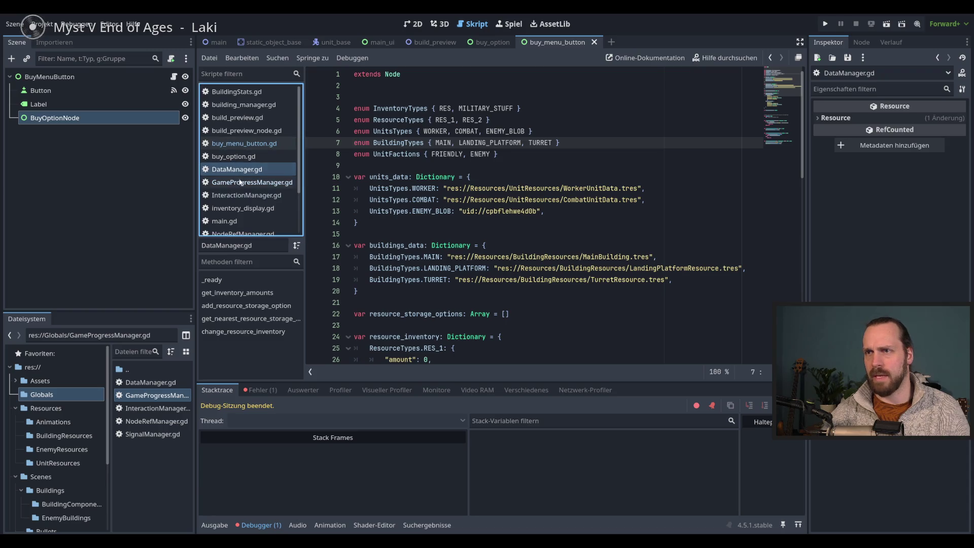
{"action": "left_click", "coordinate": [243, 143]}
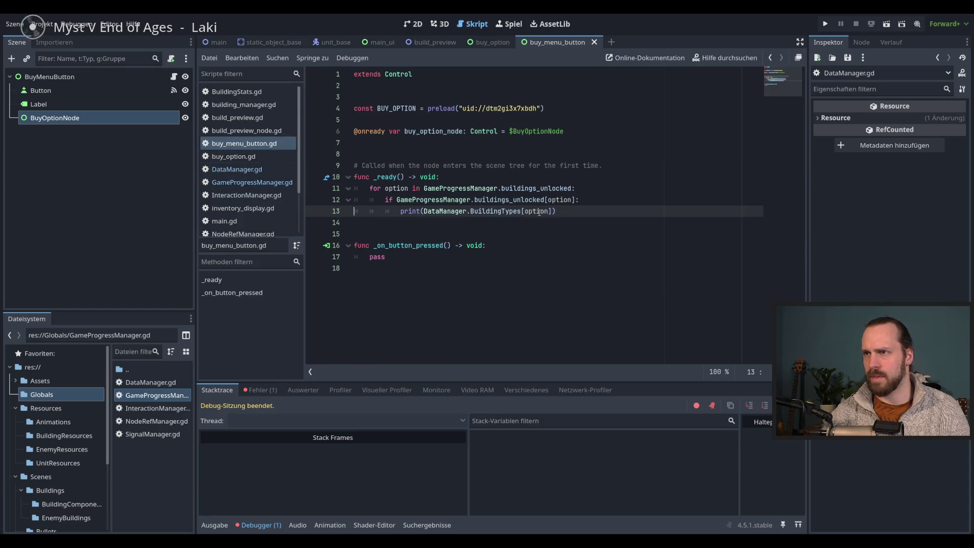
Step: Rewrite the index on line 13 as DataManager.BuildingTypes.keys()[option]
{"action": "double_click", "coordinate": [536, 211]}
{"action": "type", "text": ".keys"}
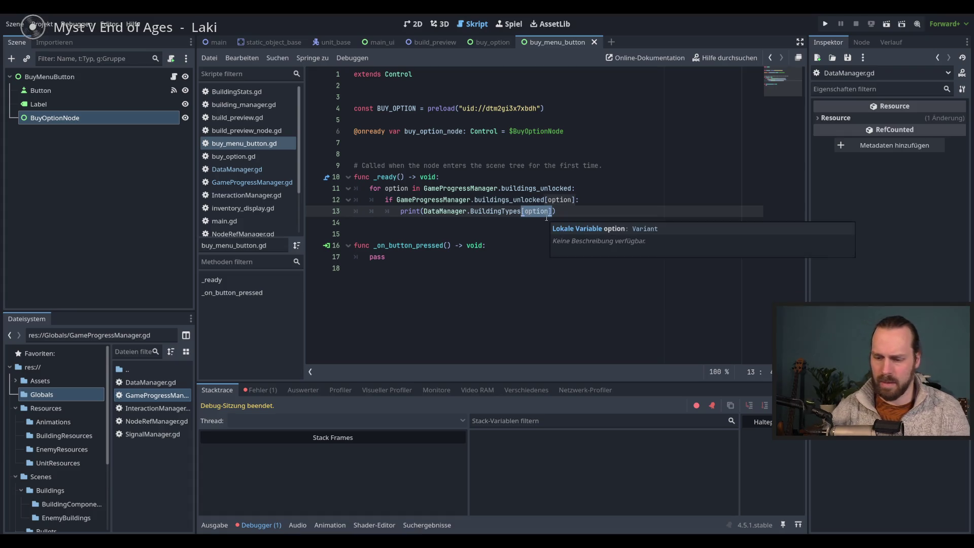
{"action": "key", "text": "Return"}
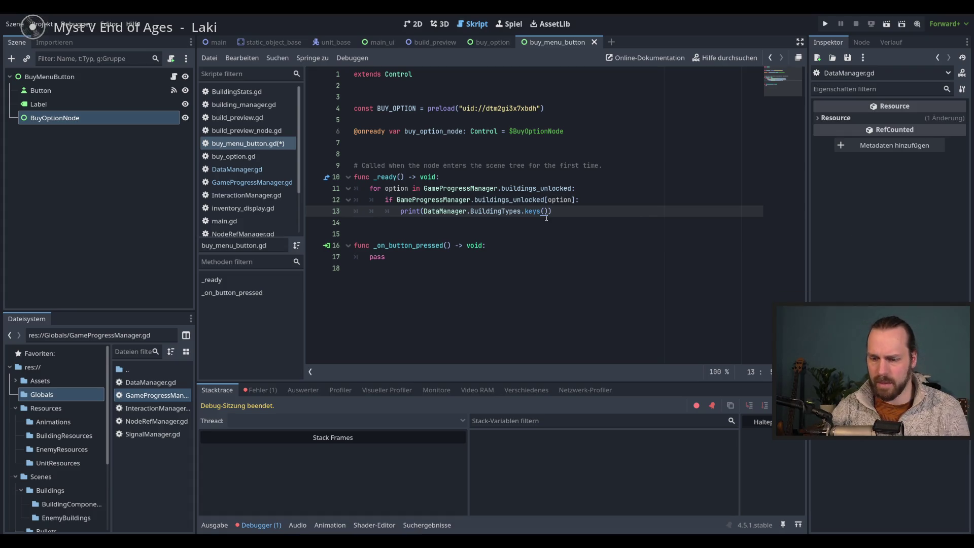
{"action": "type", "text": "["}
{"action": "type", "text": "option"}
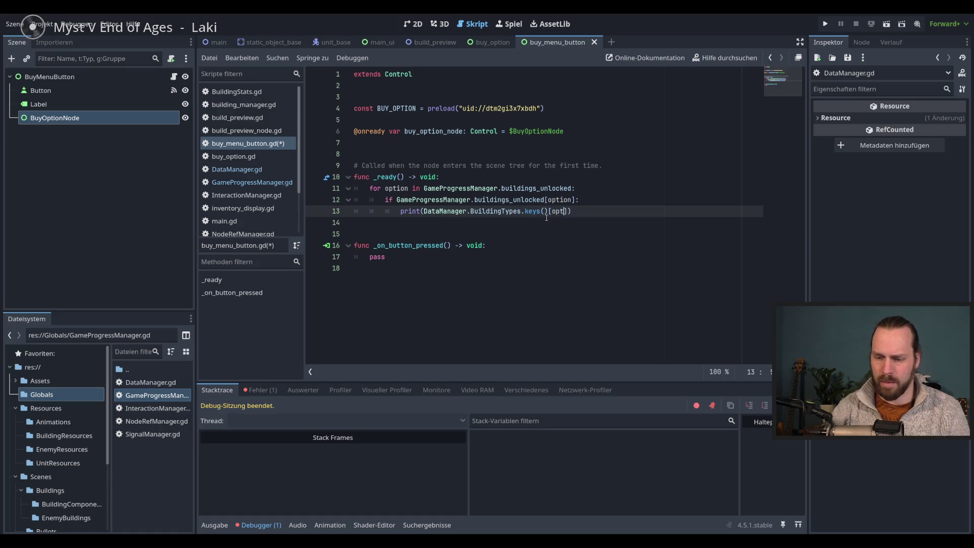
Step: Run the game and check the printed building names in the output log
{"action": "key", "text": "F5"}
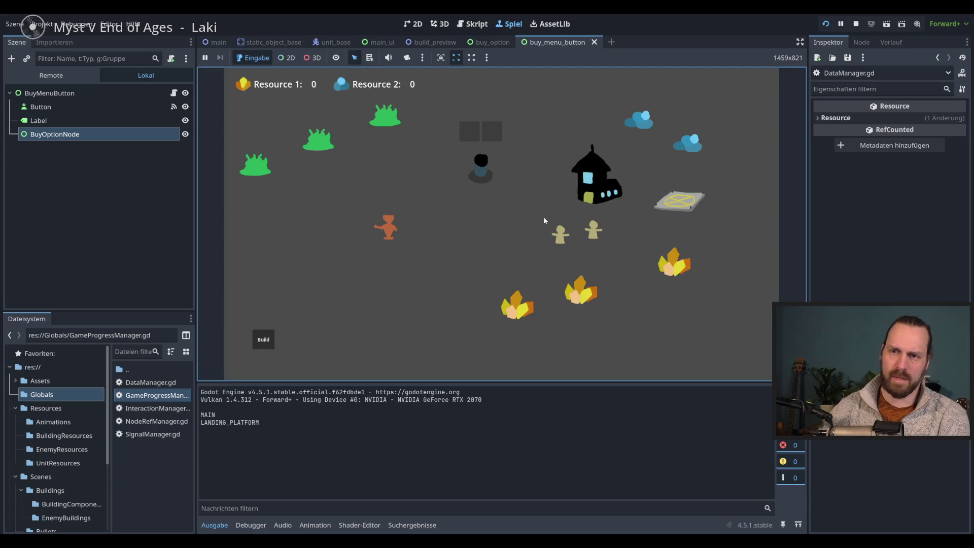
{"action": "left_click", "coordinate": [225, 408]}
{"action": "double_click", "coordinate": [241, 422]}
{"action": "left_click", "coordinate": [273, 419]}
{"action": "key", "text": "F8"}
Step: Set LANDING_PLATFORM false and TURRET true, then rerun to see MAIN and TURRET printed
{"action": "left_click", "coordinate": [252, 182]}
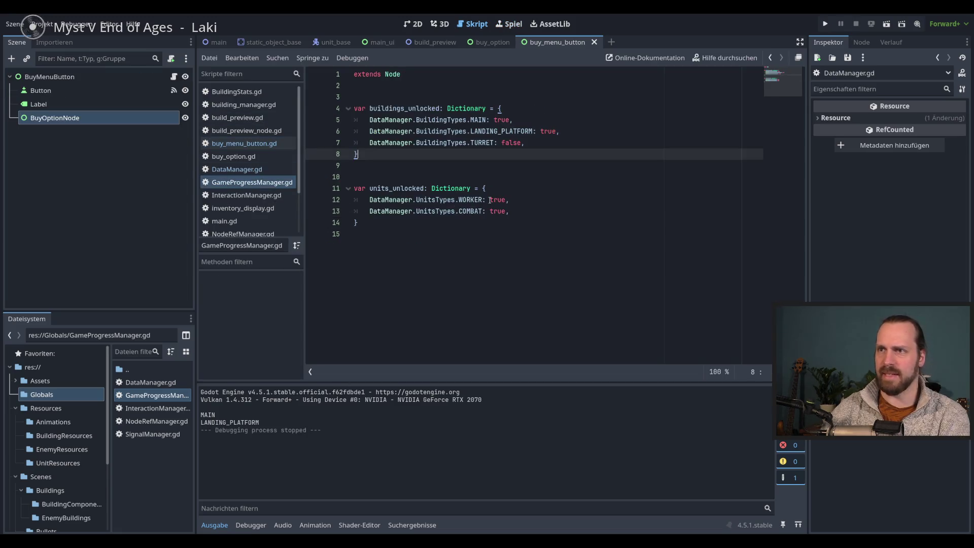
{"action": "double_click", "coordinate": [546, 132]}
{"action": "type", "text": "false"}
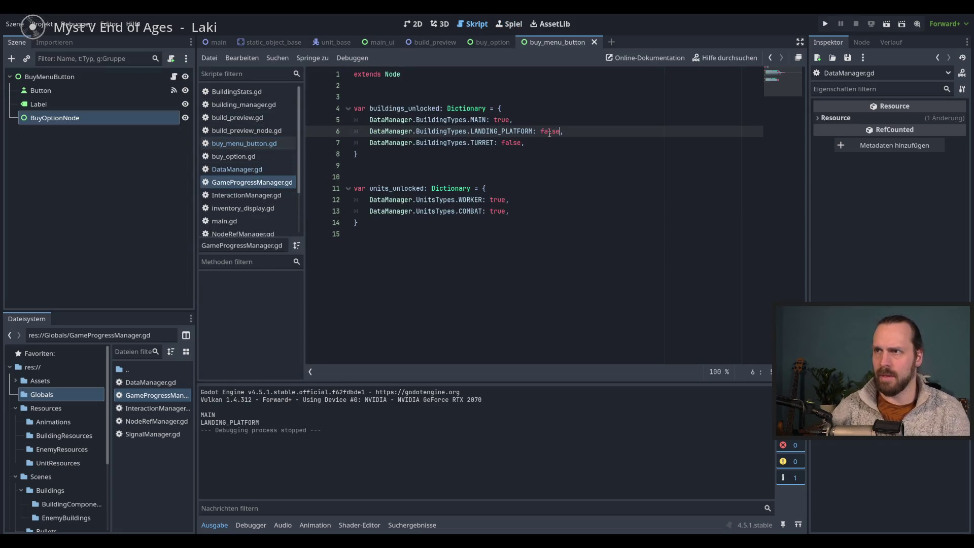
{"action": "double_click", "coordinate": [509, 143]}
{"action": "type", "text": "true"}
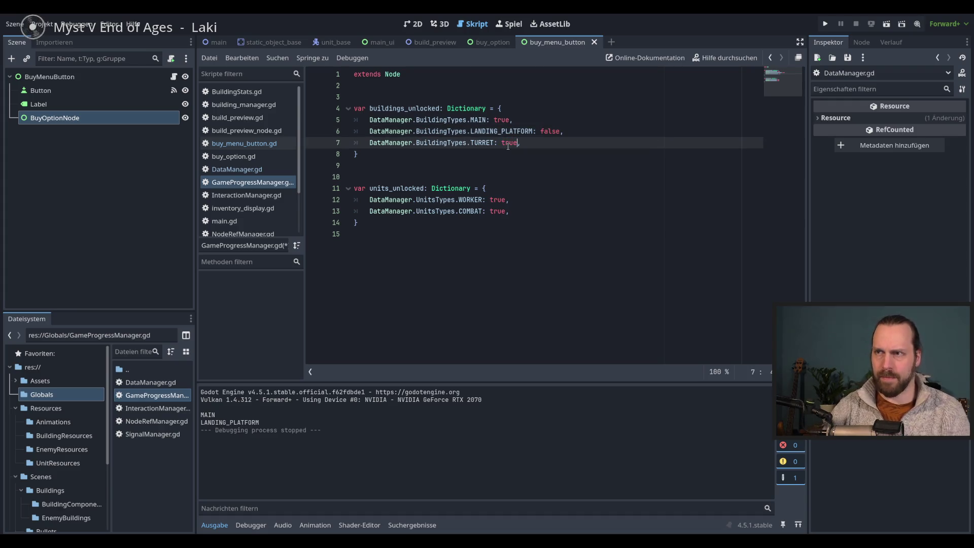
{"action": "key", "text": "F5"}
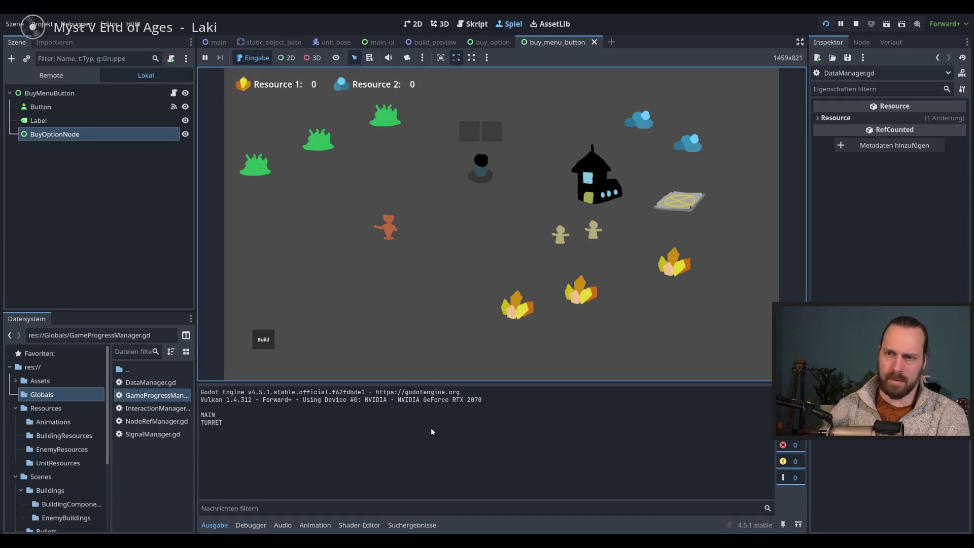
{"action": "key", "text": "F8"}
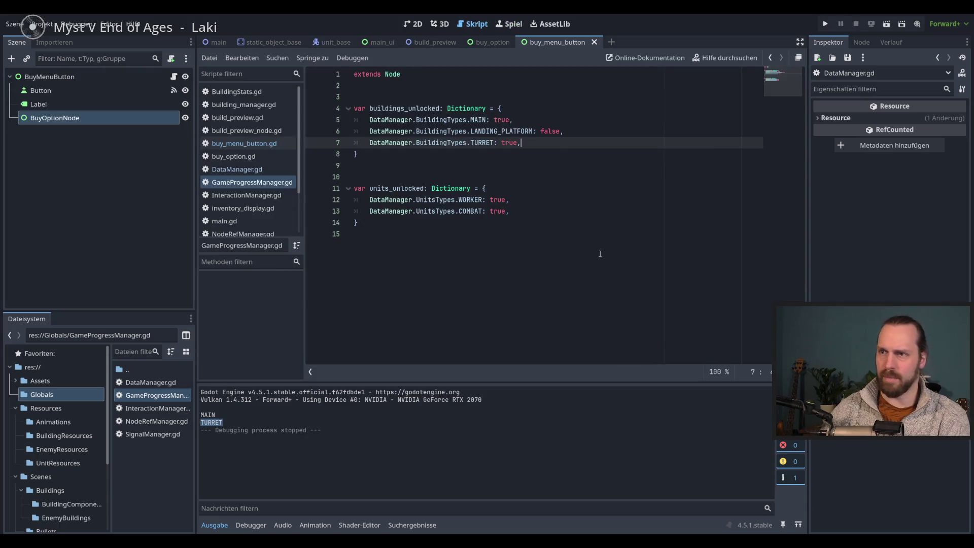
{"action": "left_click", "coordinate": [244, 143]}
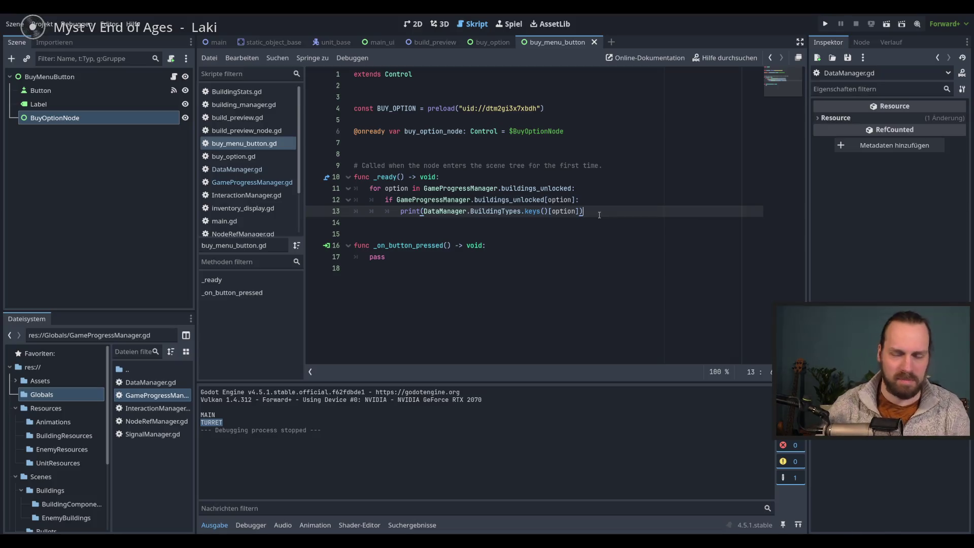
Step: Start a new indented line after line 13's print call, then open the preloaded buy_option scene
{"action": "left_click", "coordinate": [606, 211]}
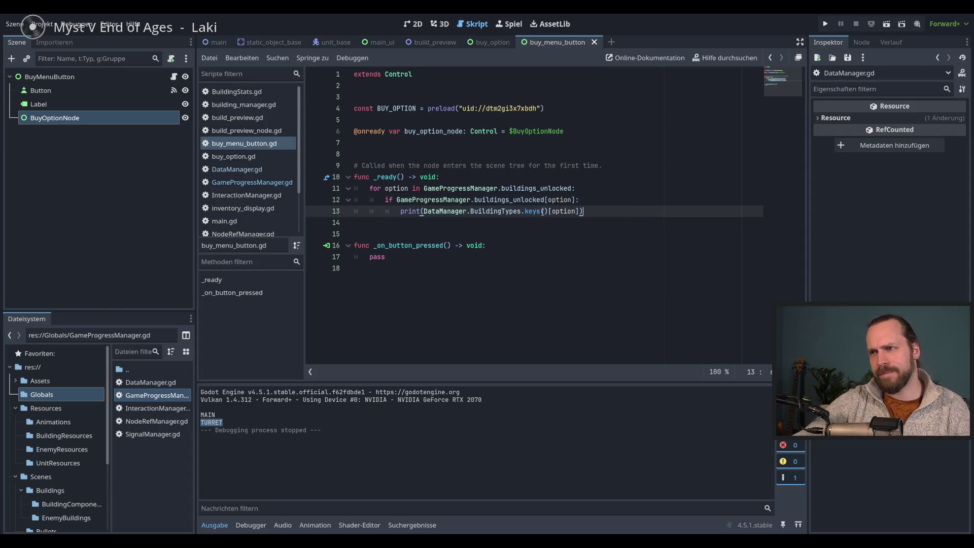
{"action": "mouse_move", "coordinate": [533, 212]}
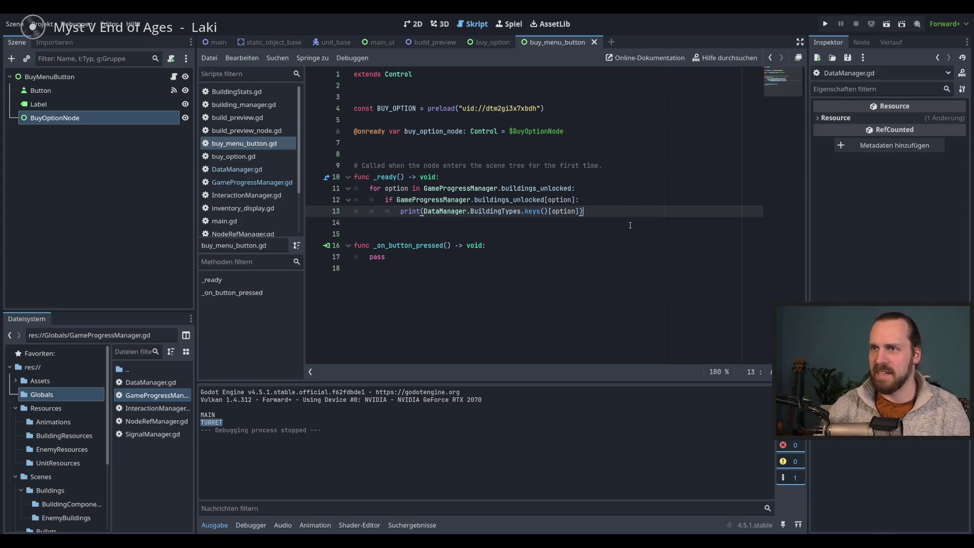
{"action": "key", "text": "Return"}
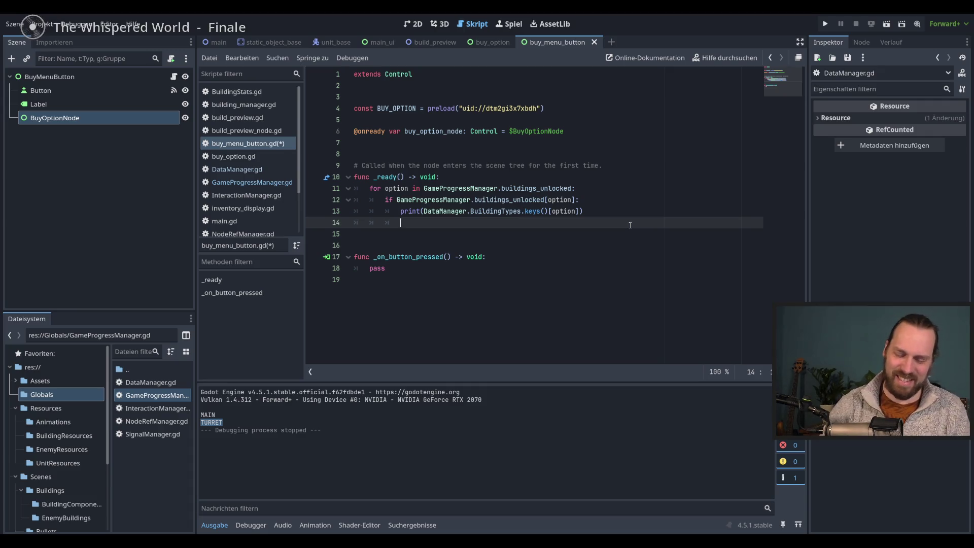
{"action": "left_click", "coordinate": [481, 108], "text": "ctrl"}
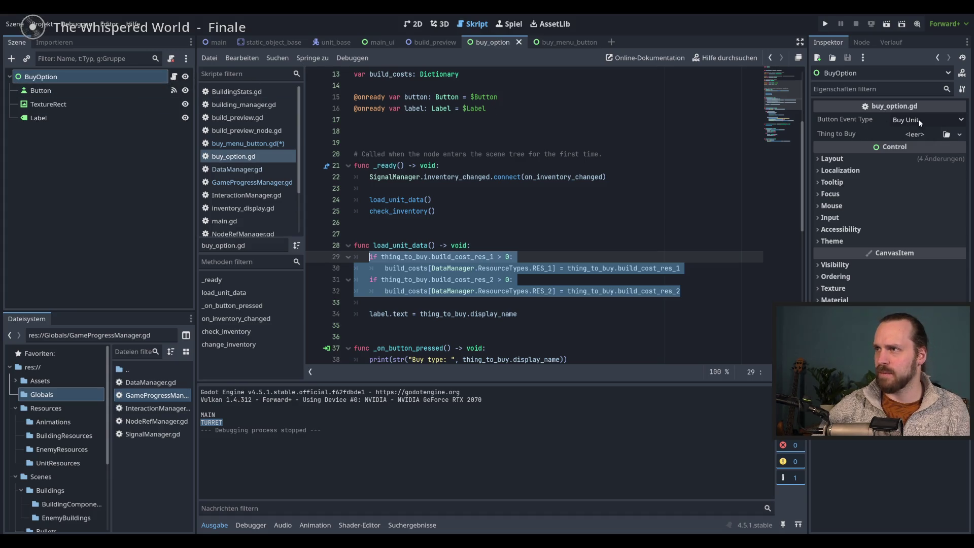
Step: Inspect the Button Event Type property and scroll through buy_option.gd's load_unit_data code
{"action": "left_click", "coordinate": [859, 118]}
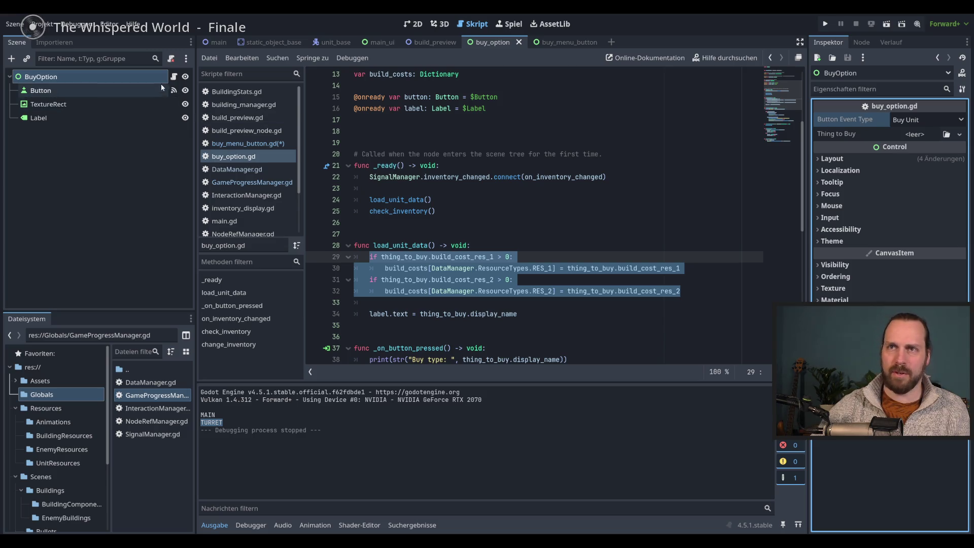
{"action": "left_click", "coordinate": [557, 249]}
{"action": "scroll", "coordinate": [557, 250], "scroll_direction": "down", "scroll_amount": 5}
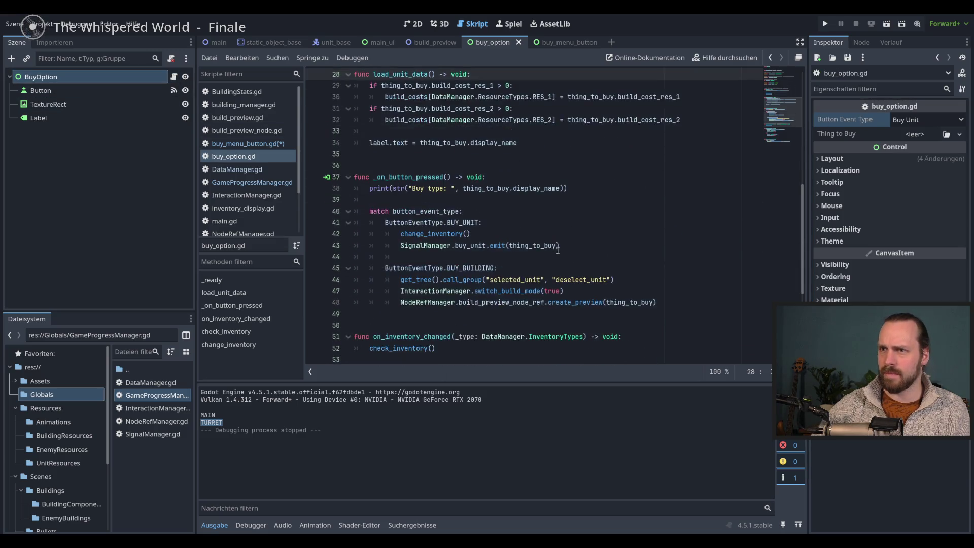
{"action": "scroll", "coordinate": [557, 250], "scroll_direction": "down", "scroll_amount": 3}
{"action": "scroll", "coordinate": [555, 254], "scroll_direction": "down", "scroll_amount": 3}
{"action": "scroll", "coordinate": [552, 258], "scroll_direction": "up", "scroll_amount": 3}
{"action": "scroll", "coordinate": [551, 258], "scroll_direction": "up", "scroll_amount": 7}
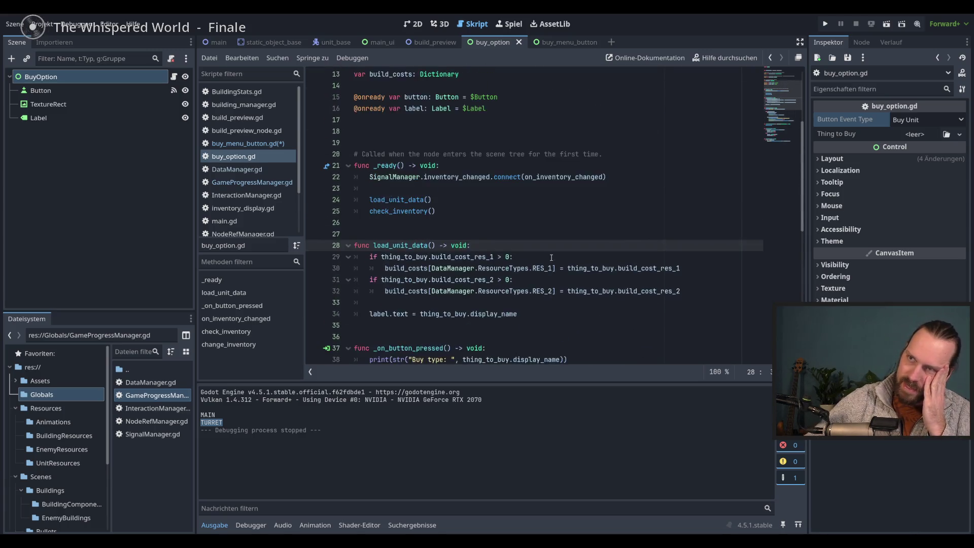
{"action": "scroll", "coordinate": [551, 257], "scroll_direction": "up", "scroll_amount": 3}
Step: Review the button, label and button_event_type variables and the thing_to_buy Resource documentation
{"action": "double_click", "coordinate": [414, 201]}
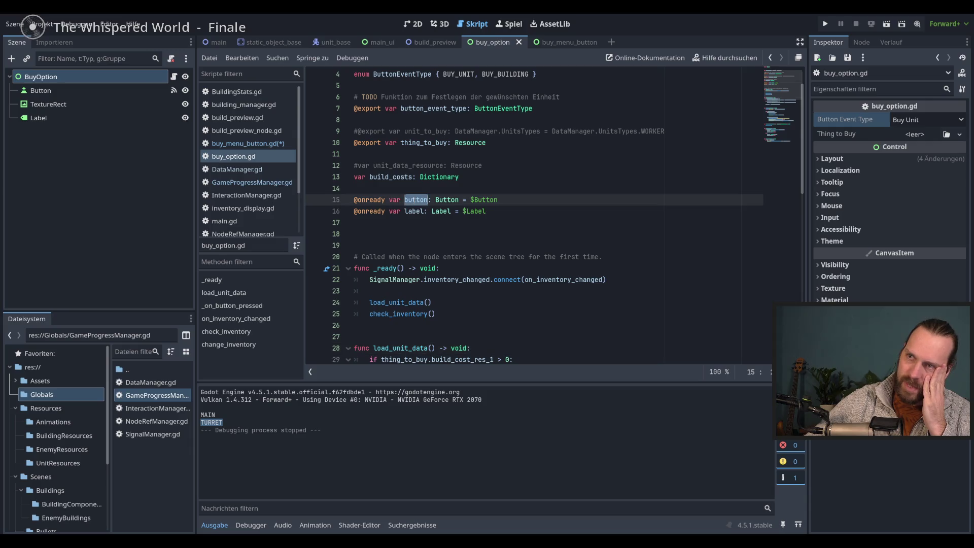
{"action": "left_click", "coordinate": [423, 211]}
{"action": "scroll", "coordinate": [423, 211], "scroll_direction": "up", "scroll_amount": 1}
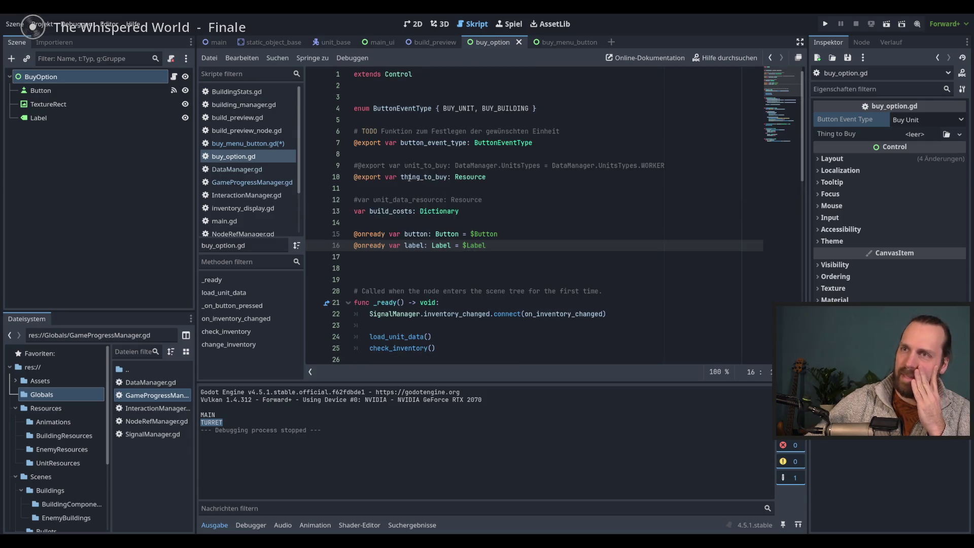
{"action": "double_click", "coordinate": [457, 143]}
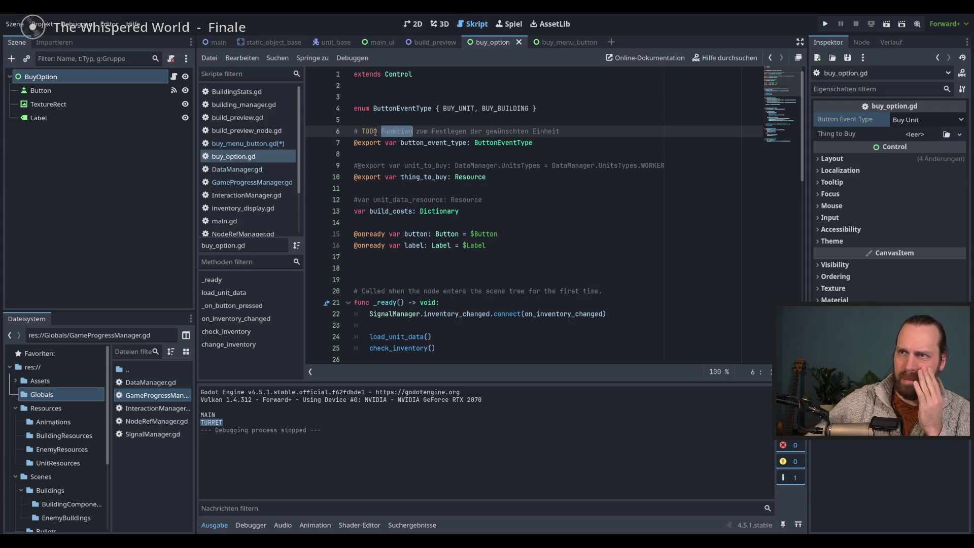
{"action": "left_click", "coordinate": [468, 143]}
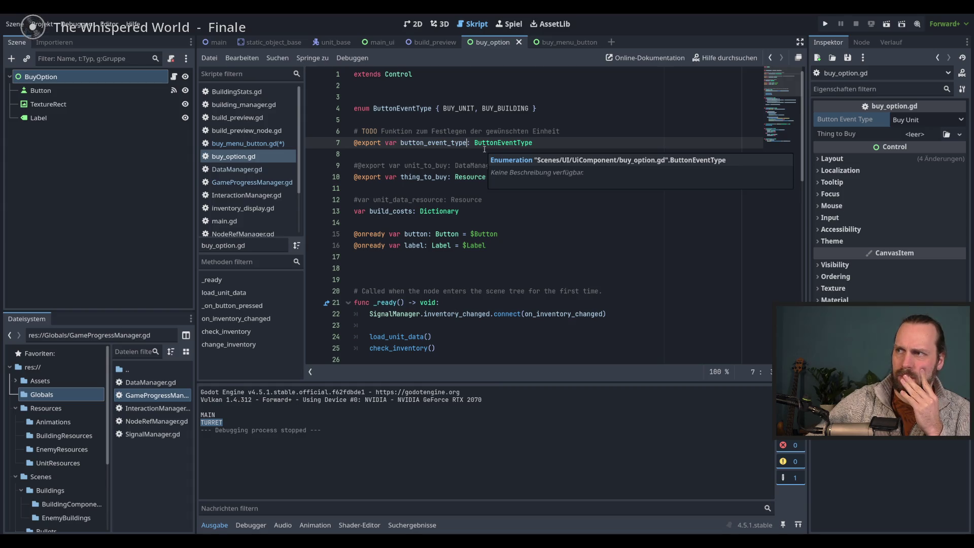
{"action": "mouse_move", "coordinate": [468, 176]}
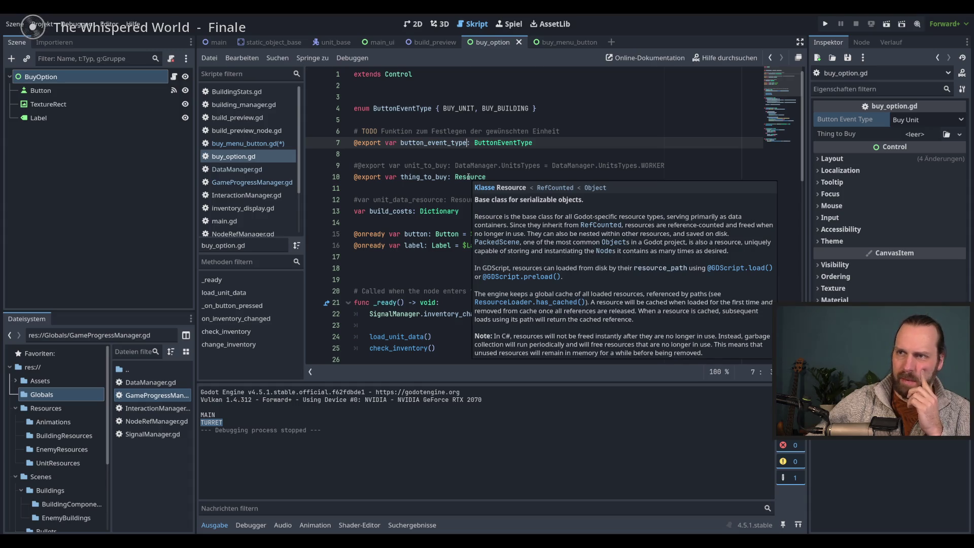
{"action": "left_click", "coordinate": [506, 173]}
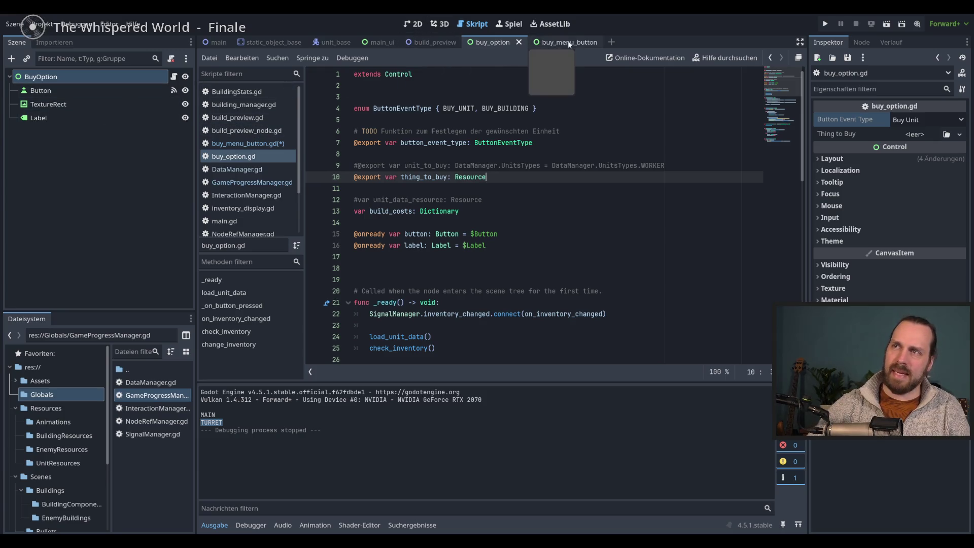
{"action": "left_click", "coordinate": [554, 198]}
{"action": "key", "text": "Down"}
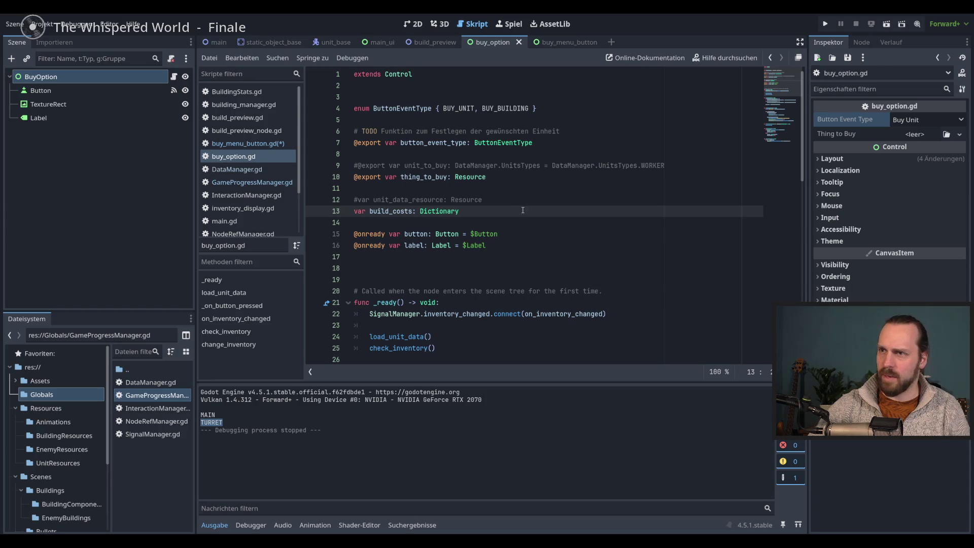
Step: Return to buy_menu_button.gd and move to the end of line 13's print call in _ready
{"action": "left_click", "coordinate": [565, 42]}
{"action": "left_click", "coordinate": [591, 154]}
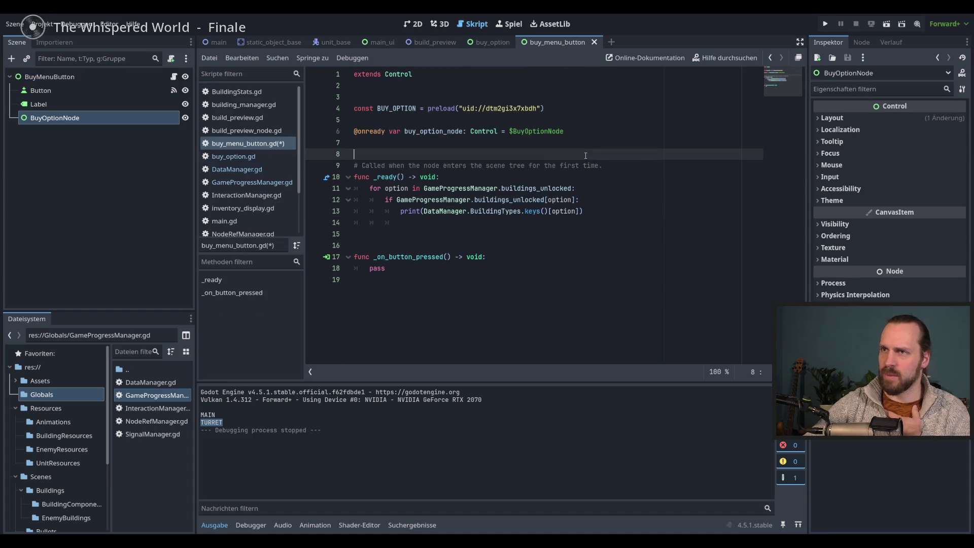
{"action": "left_click", "coordinate": [596, 213]}
{"action": "key", "text": "Down"}
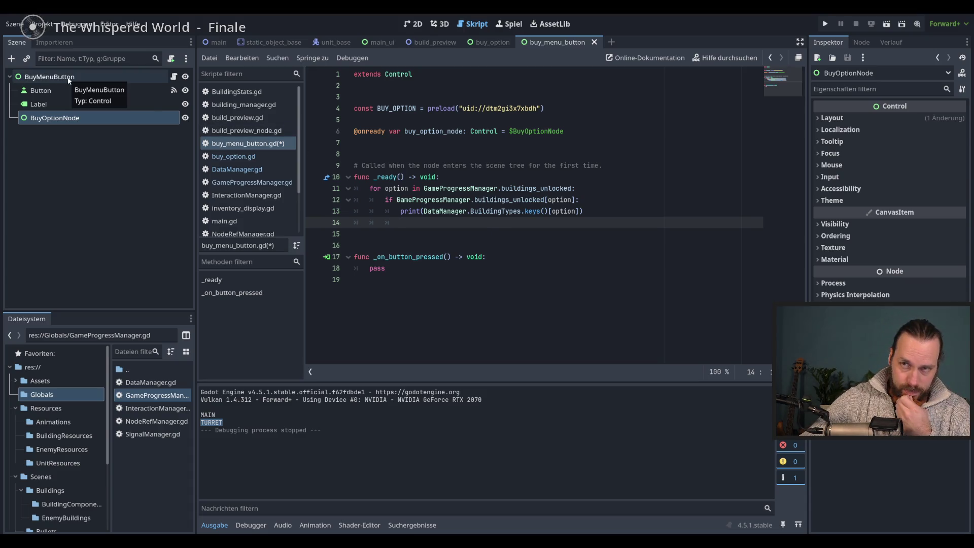
{"action": "left_click", "coordinate": [623, 213]}
{"action": "left_click", "coordinate": [610, 224]}
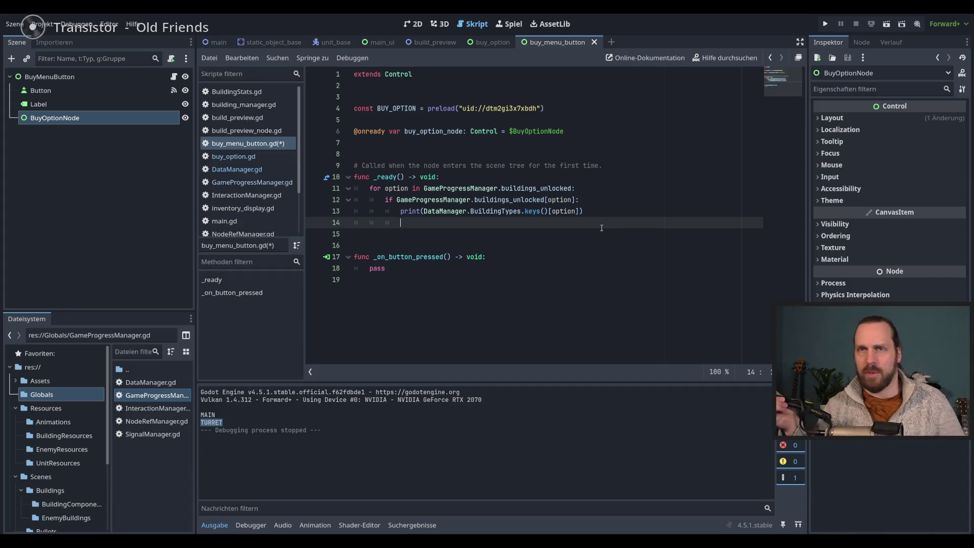
{"action": "left_click", "coordinate": [606, 225]}
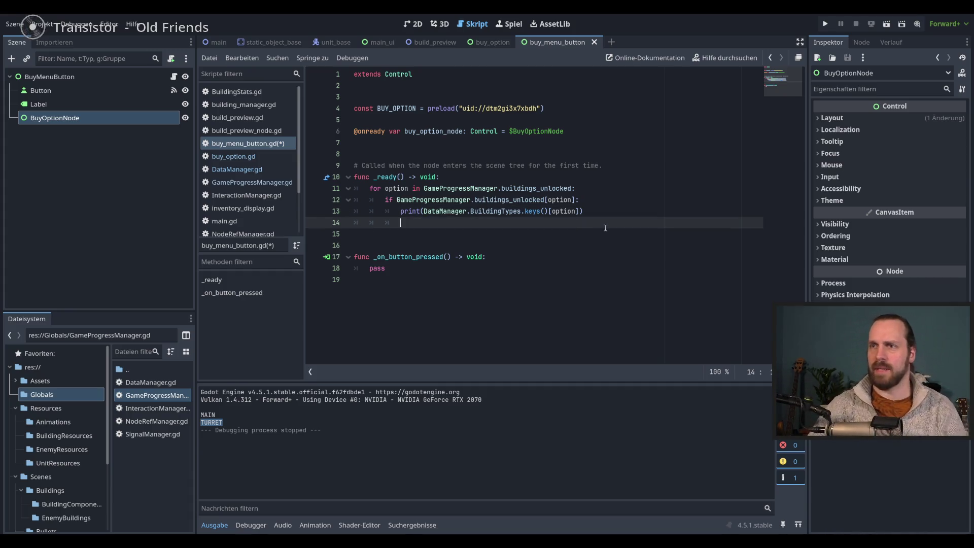
Step: Delete the leftover empty line 14, save the script, and start a new line after print
{"action": "left_click", "coordinate": [92, 114]}
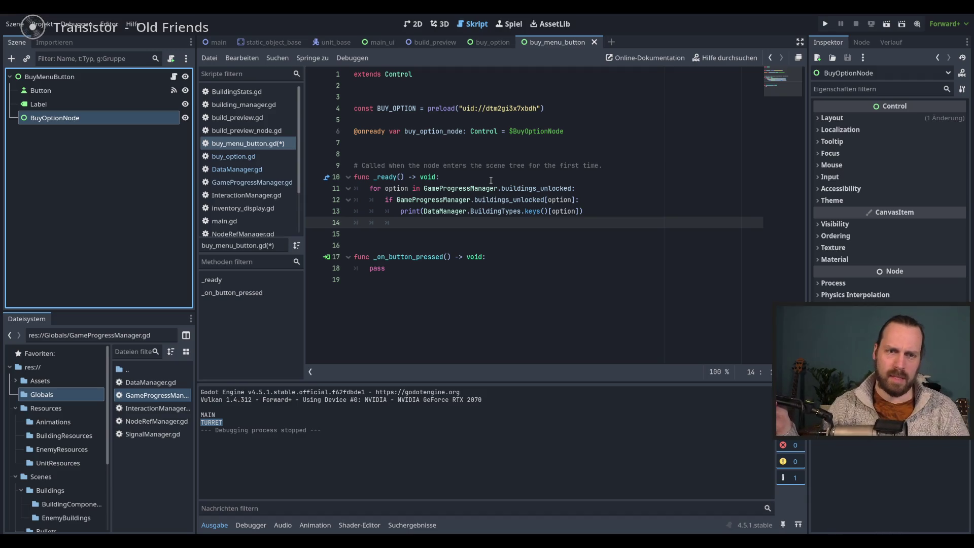
{"action": "left_click", "coordinate": [558, 228]}
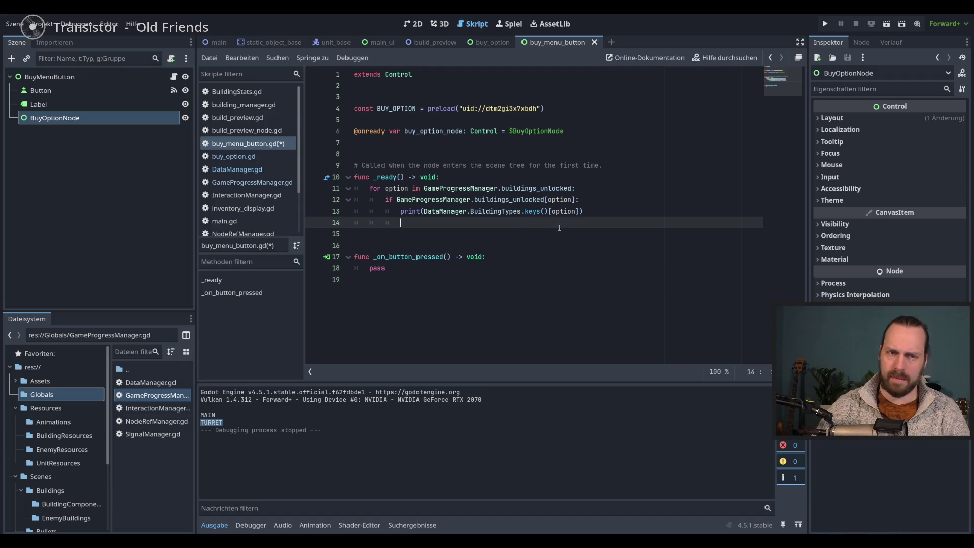
{"action": "key", "text": "shift+Left"}
{"action": "key", "text": "shift+Left"}
{"action": "key", "text": "shift+Left"}
{"action": "key", "text": "shift+Left"}
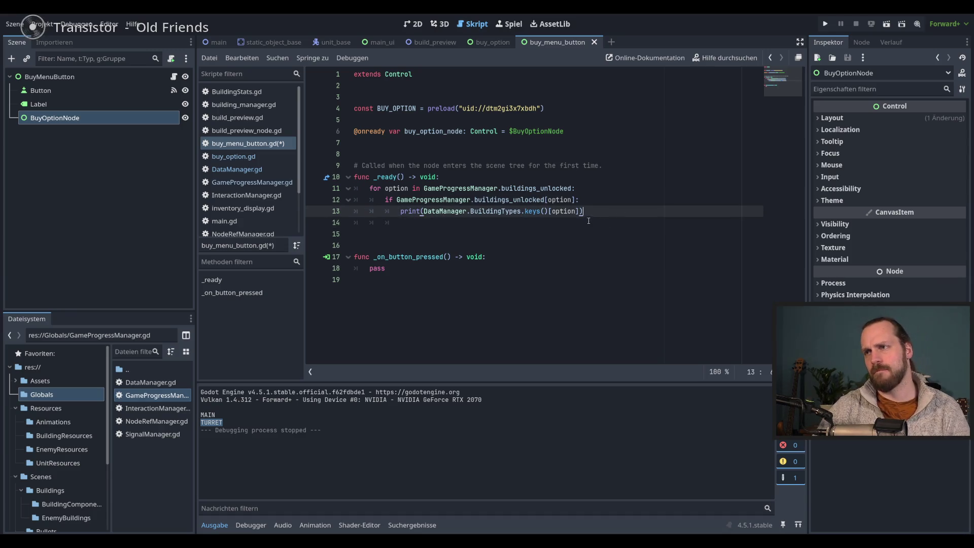
{"action": "key", "text": "BackSpace"}
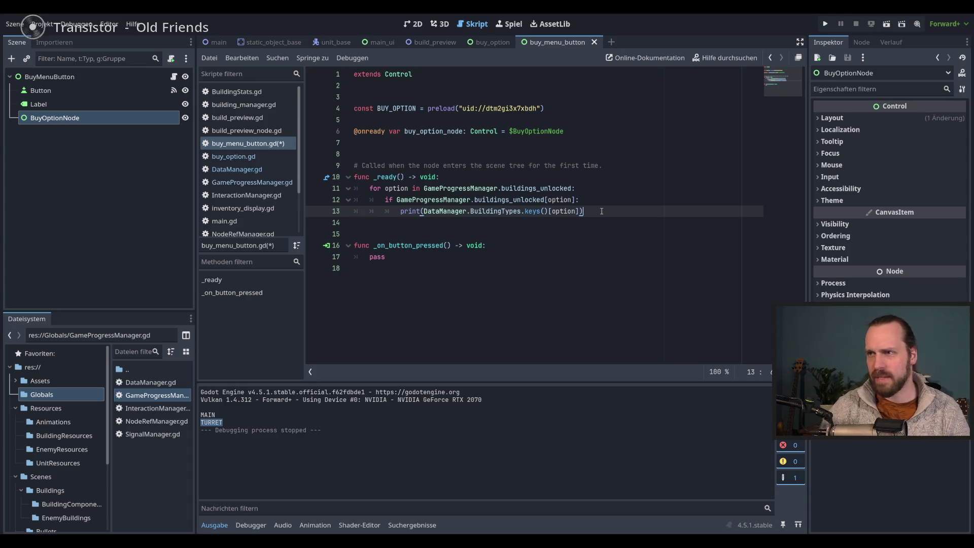
{"action": "key", "text": "ctrl+s"}
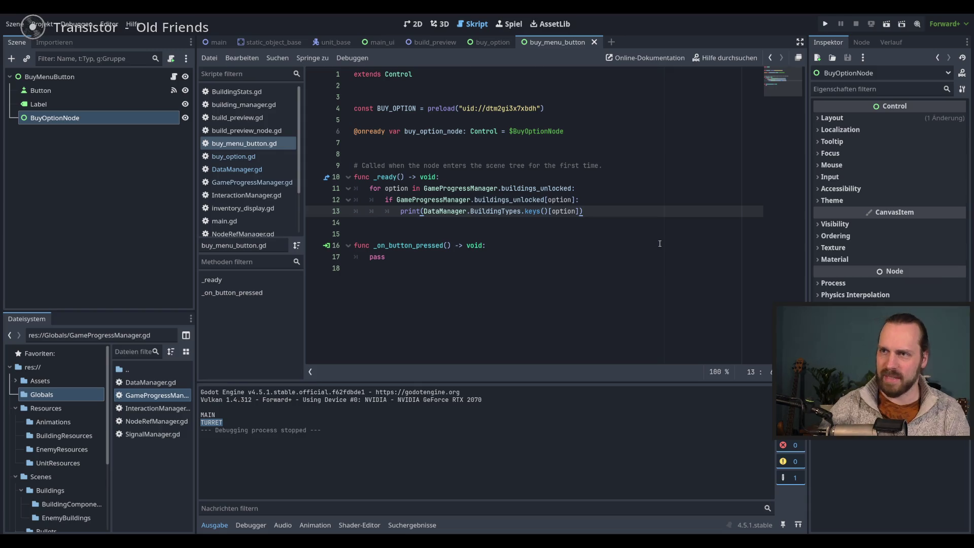
{"action": "key", "text": "Return"}
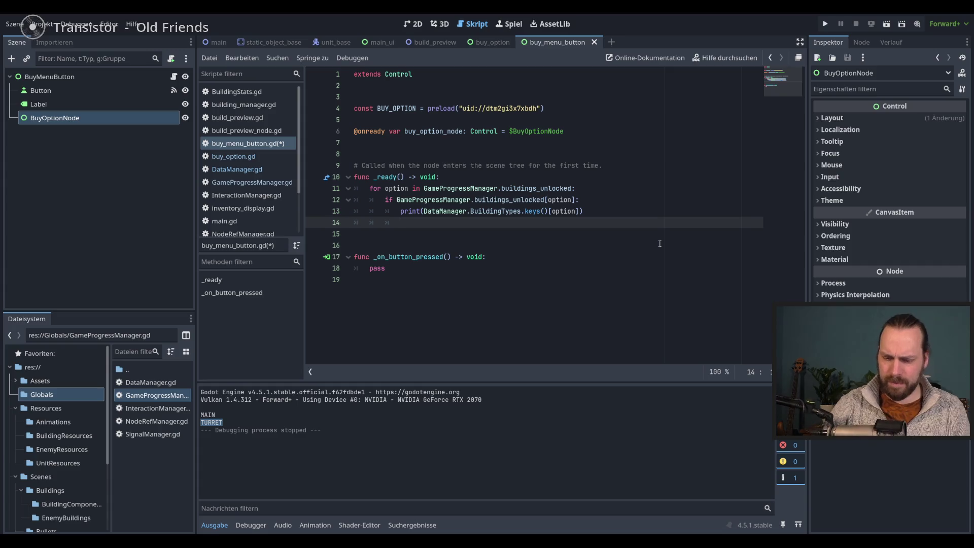
Step: Add an add_buy_option() call in the loop and a func add_buy_option() -> void: header
{"action": "type", "text": "add_buy_option"}
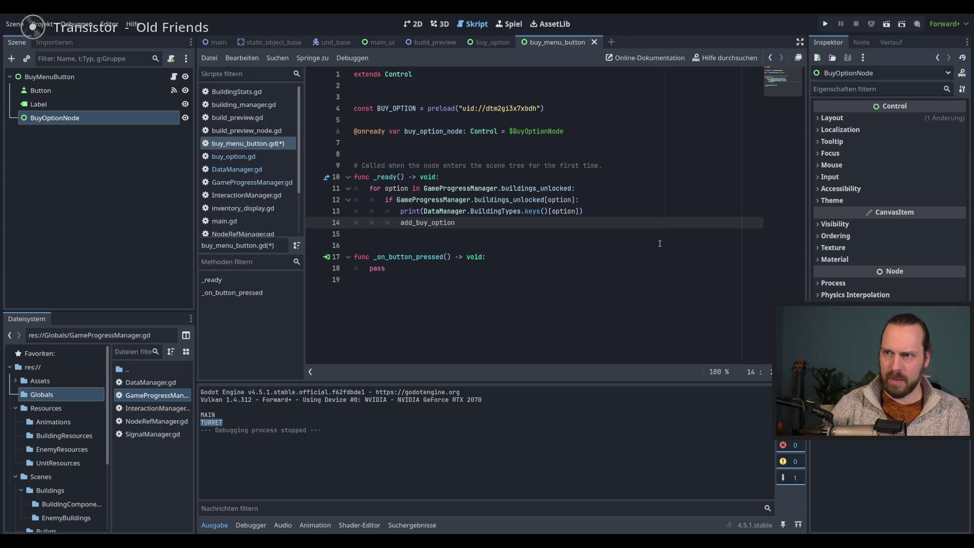
{"action": "type", "text": "()"}
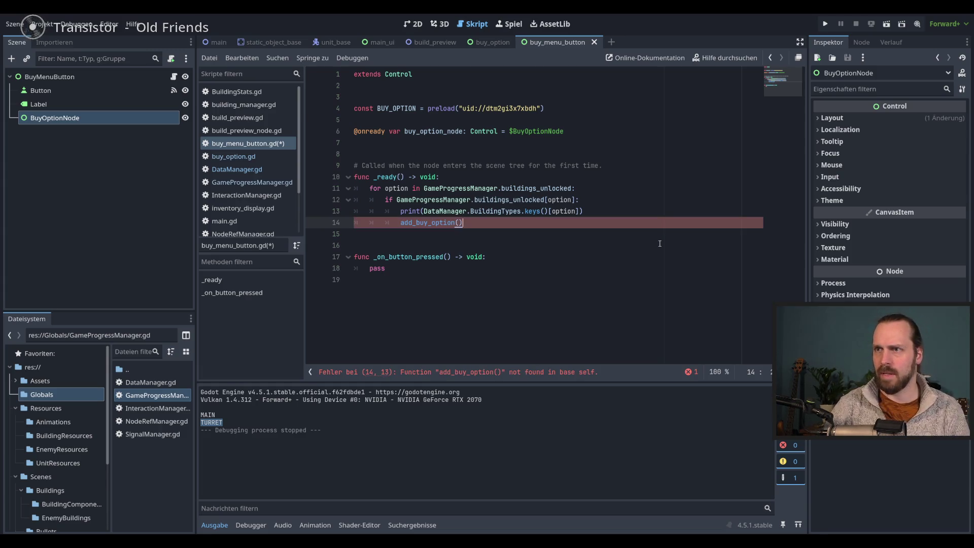
{"action": "left_click", "coordinate": [555, 324]}
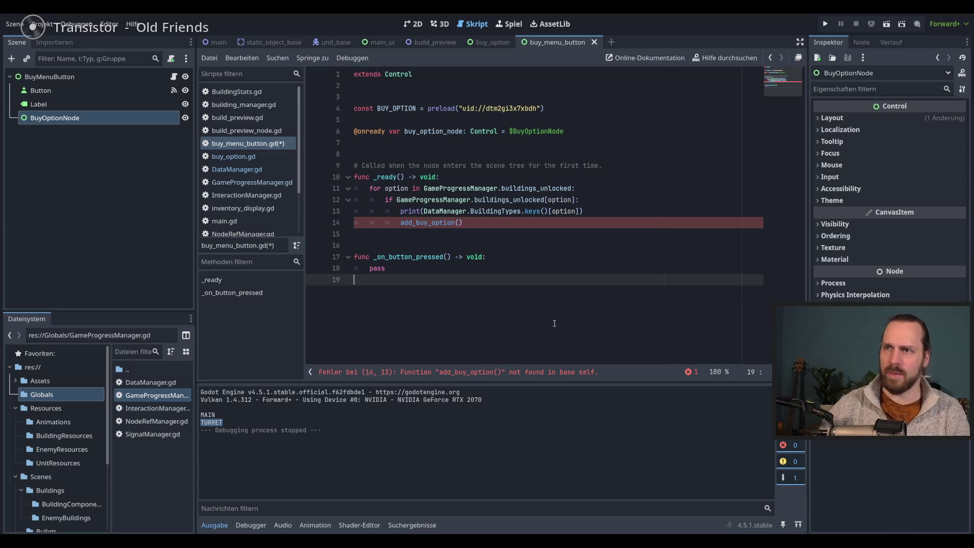
{"action": "left_click", "coordinate": [483, 245]}
{"action": "key", "text": "Return"}
{"action": "key", "text": "Return"}
{"action": "key", "text": "Return"}
{"action": "key", "text": "Up"}
{"action": "key", "text": "Up"}
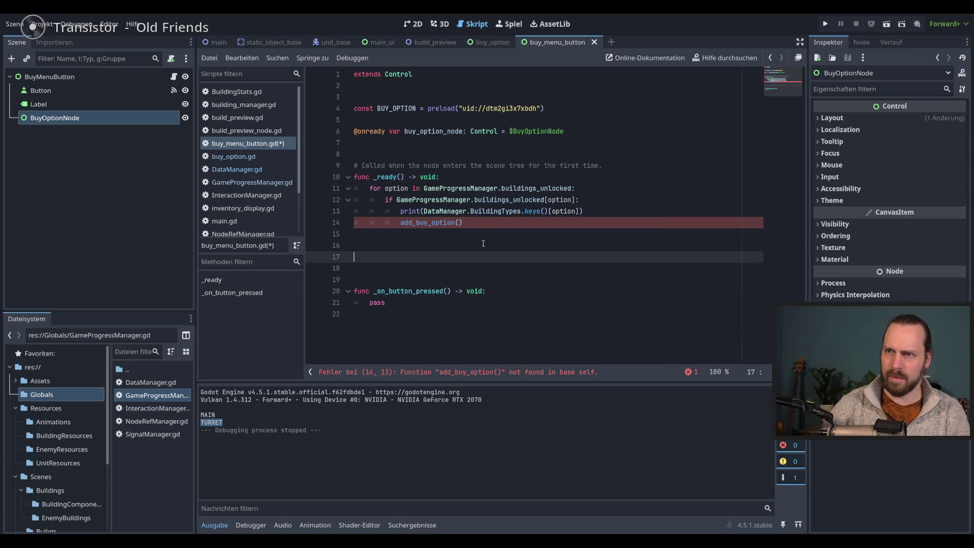
{"action": "type", "text": "func add_"}
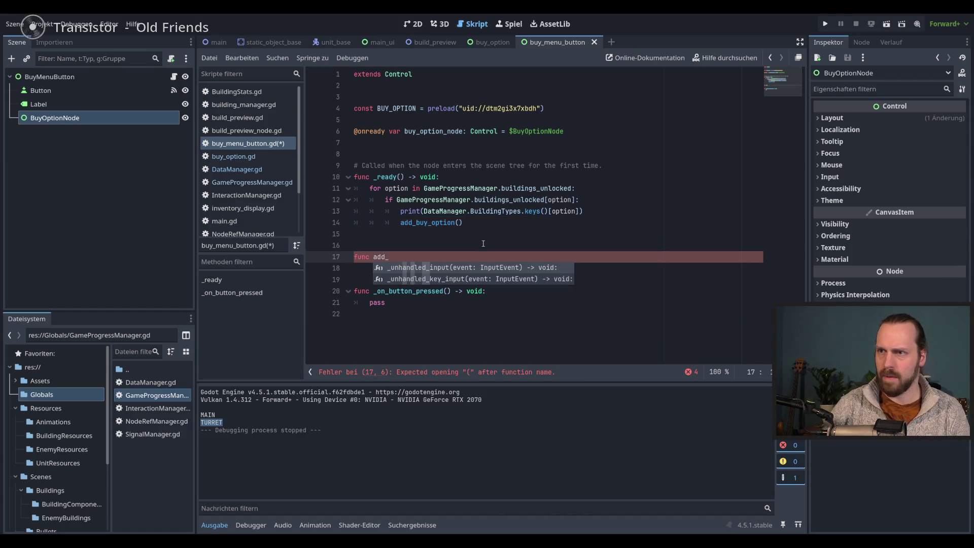
{"action": "type", "text": "buy_op"}
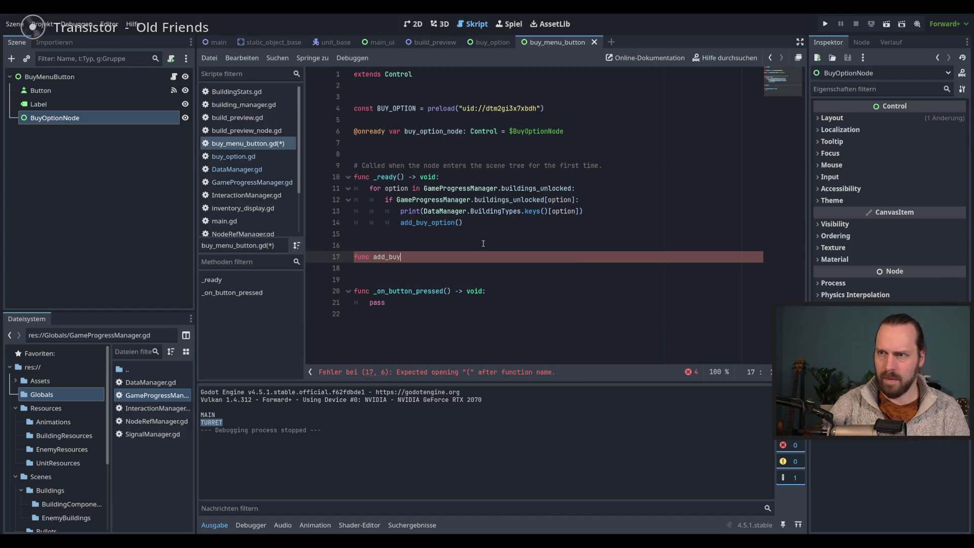
{"action": "type", "text": "tion() -> void:"}
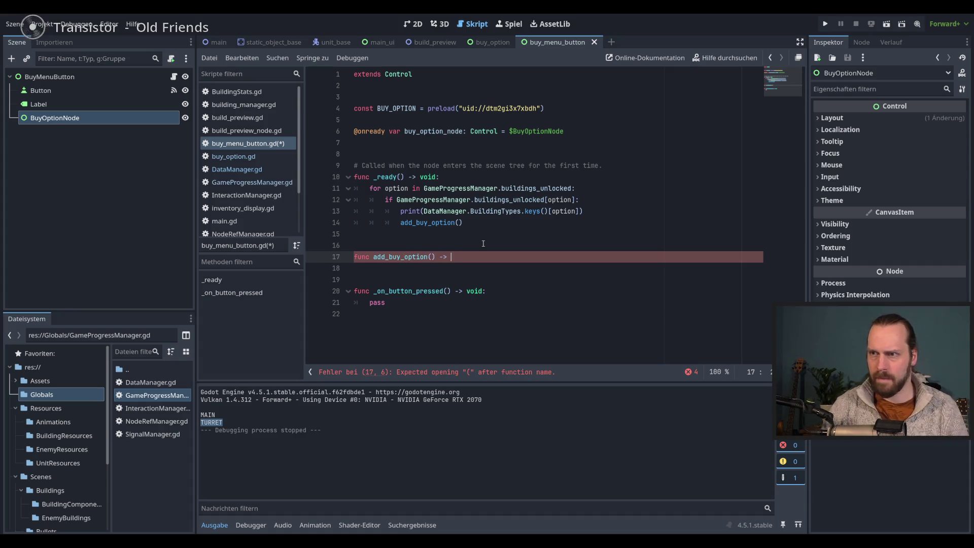
{"action": "key", "text": "Return"}
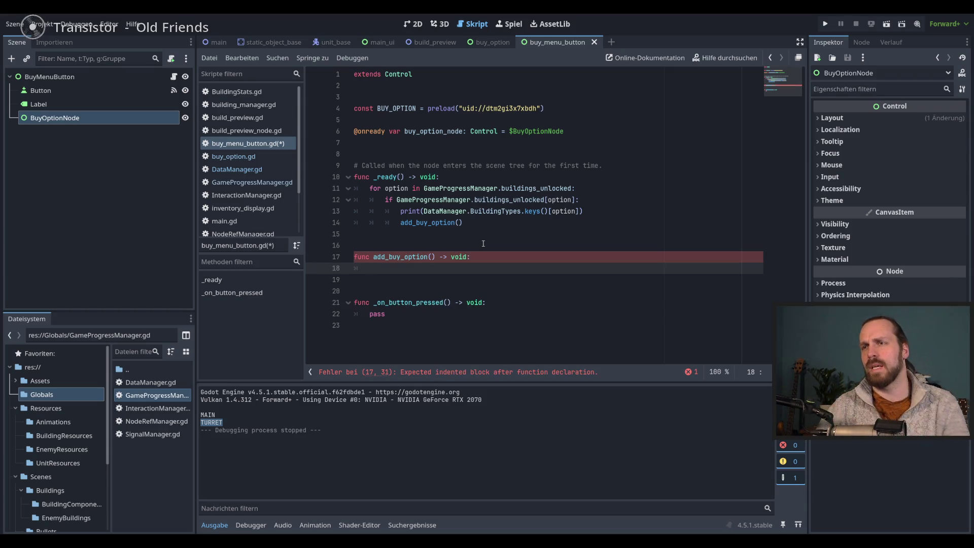
Step: Pass DataManager.BuildingTypes.keys()[option] as the add_buy_option call's argument
{"action": "left_click", "coordinate": [459, 222]}
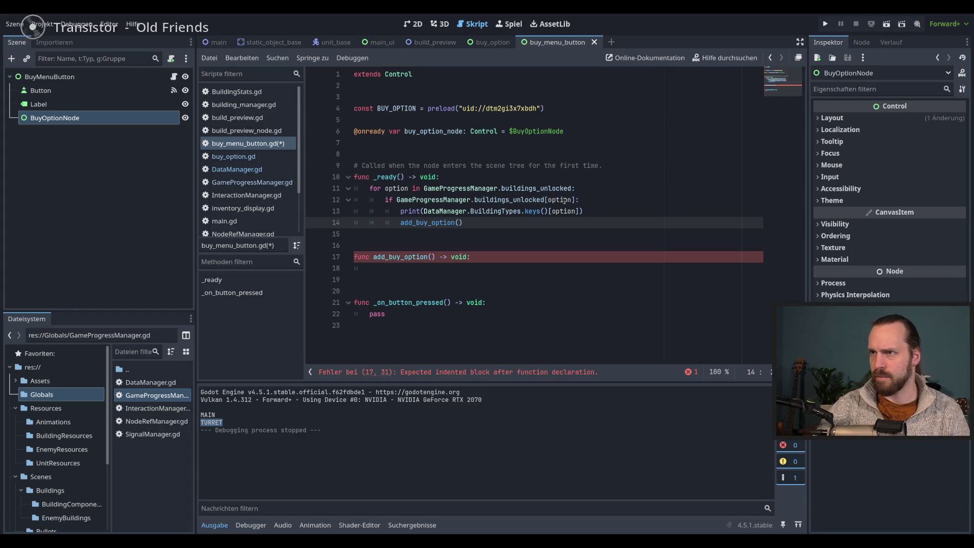
{"action": "left_click_drag", "start_coordinate": [579, 211], "coordinate": [425, 211]}
{"action": "key", "text": "ctrl+c"}
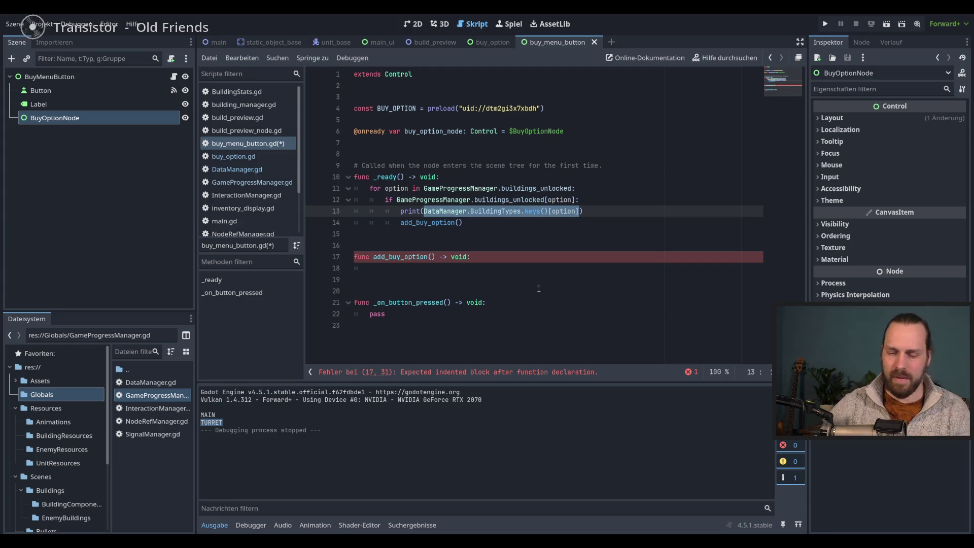
{"action": "left_click", "coordinate": [459, 222]}
{"action": "key", "text": "ctrl+v"}
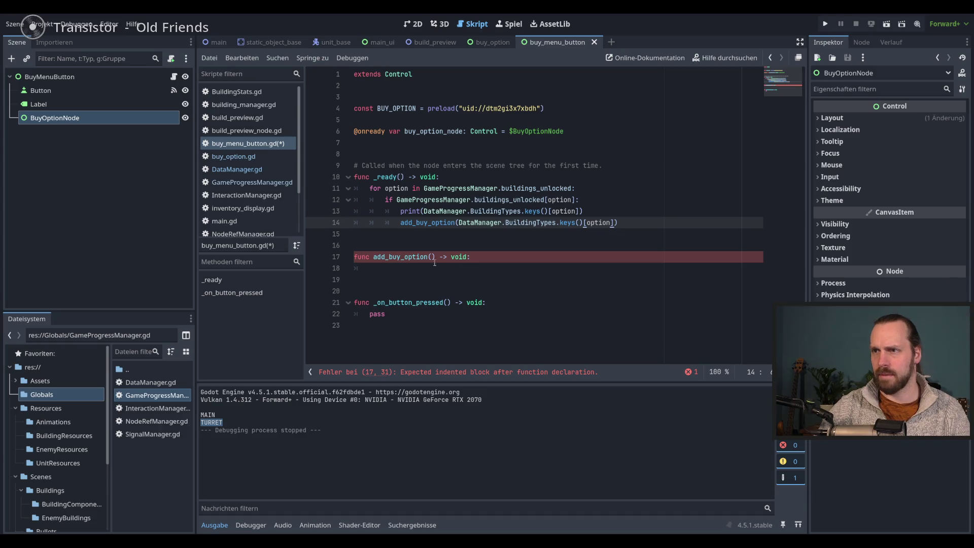
Step: Give add_buy_option the parameter buy_option: DataManager.BuildingTypes and a pass body
{"action": "left_click", "coordinate": [432, 257]}
{"action": "type", "text": "Da"}
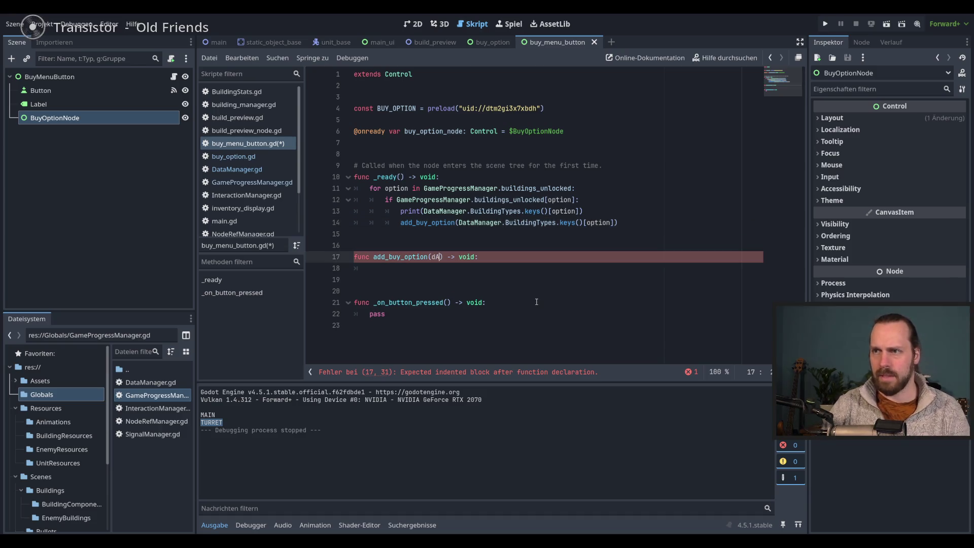
{"action": "type", "text": "ta"}
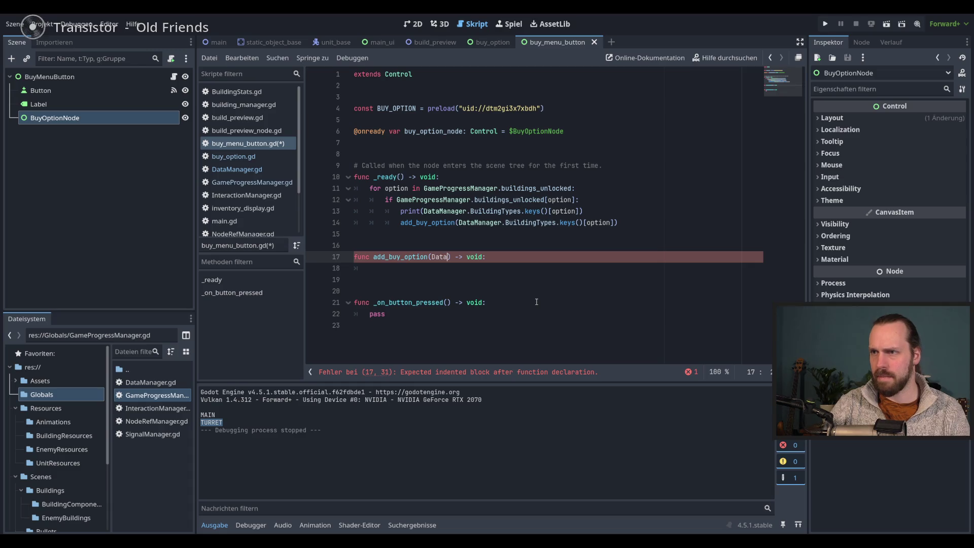
{"action": "key", "text": "BackSpace"}
{"action": "key", "text": "BackSpace"}
{"action": "key", "text": "BackSpace"}
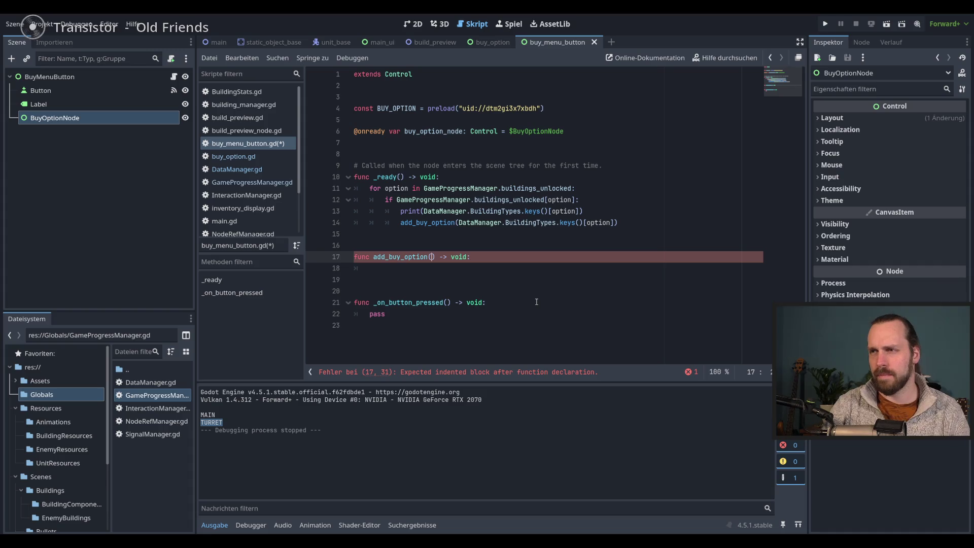
{"action": "type", "text": "buy_optpo"}
{"action": "key", "text": "BackSpace"}
{"action": "key", "text": "BackSpace"}
{"action": "type", "text": "ion: "}
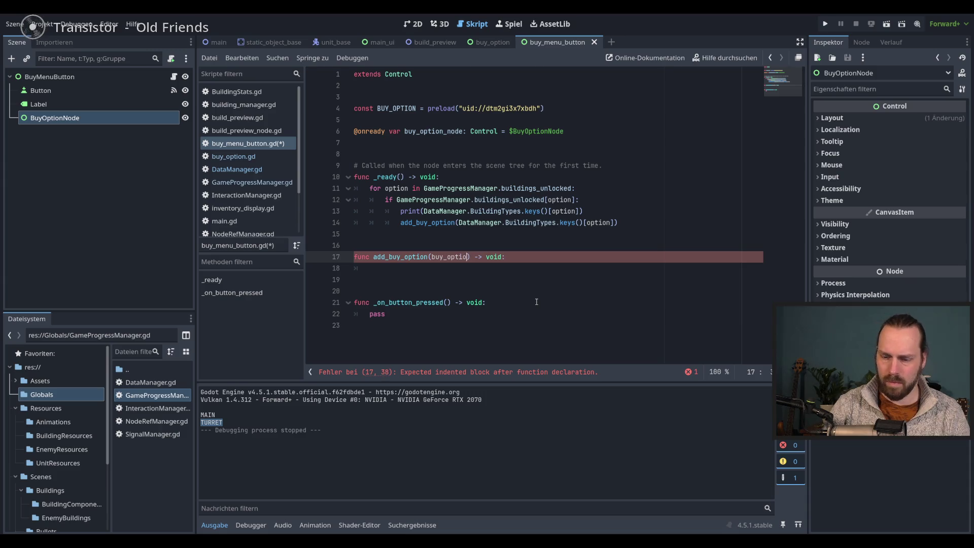
{"action": "type", "text": "DataManager."}
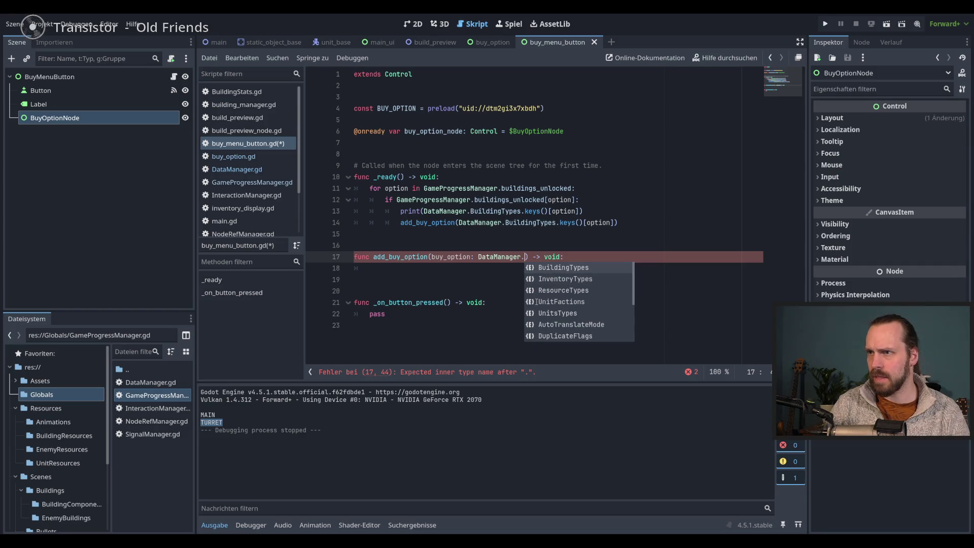
{"action": "key", "text": "Return"}
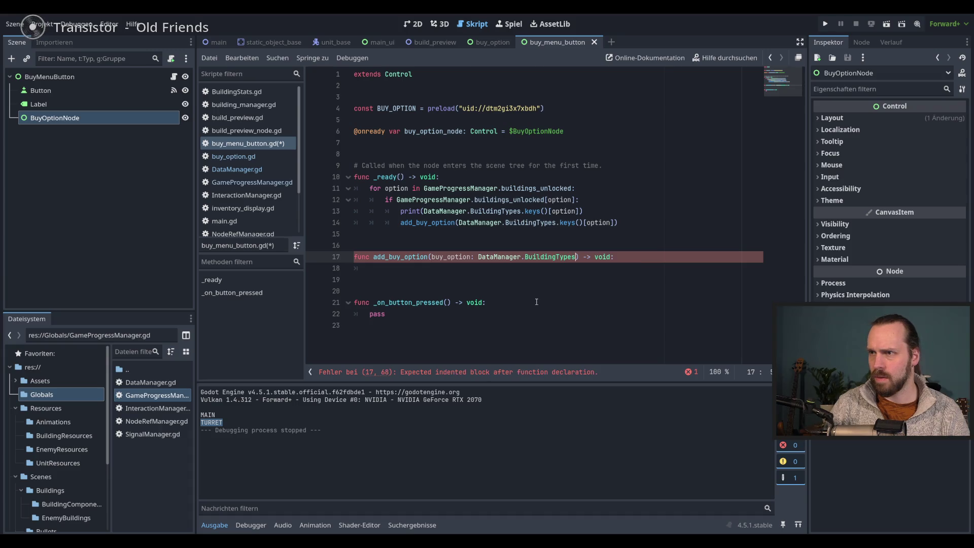
{"action": "key", "text": "Return"}
{"action": "type", "text": "pass"}
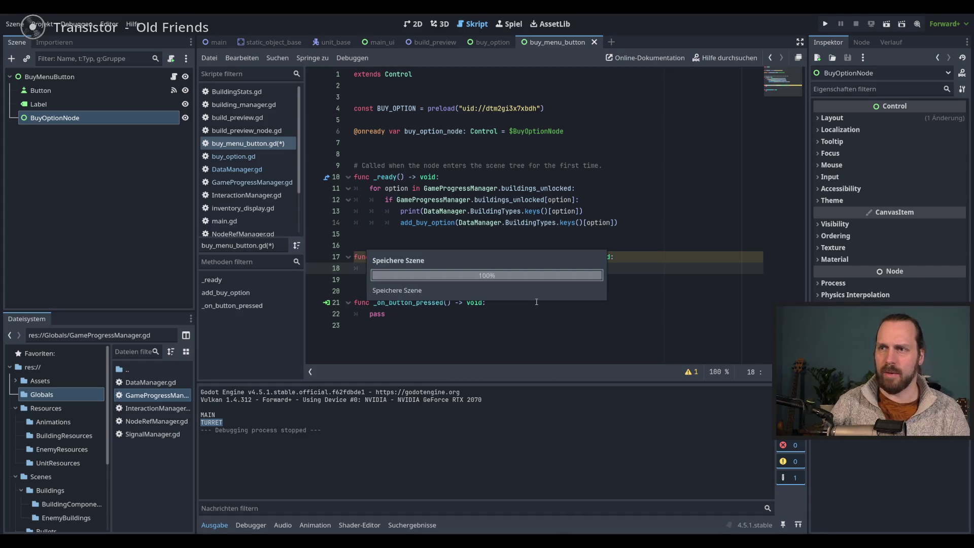
{"action": "left_click", "coordinate": [568, 276]}
{"action": "left_click", "coordinate": [456, 268]}
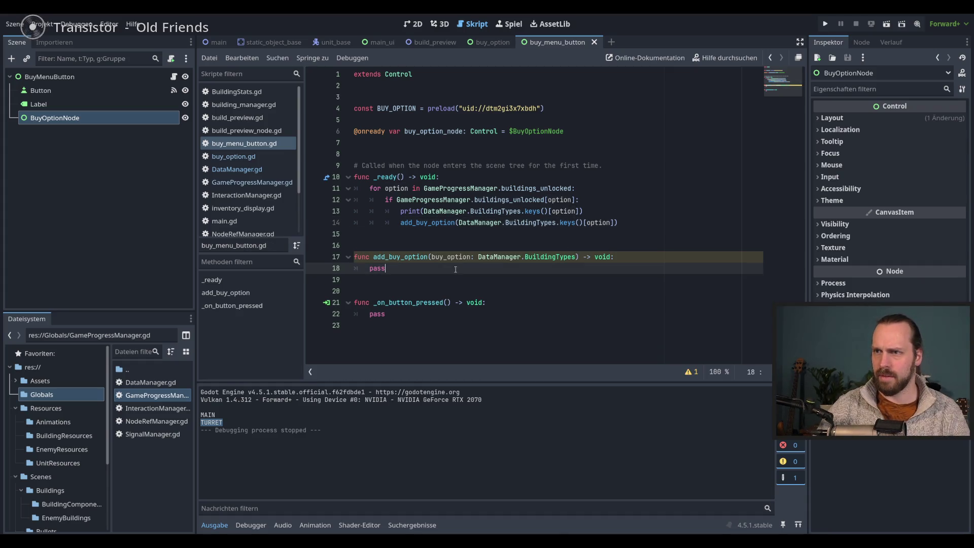
Step: Replace pass in add_buy_option with print(buy_option)
{"action": "left_click", "coordinate": [584, 211]}
{"action": "double_click", "coordinate": [409, 211]}
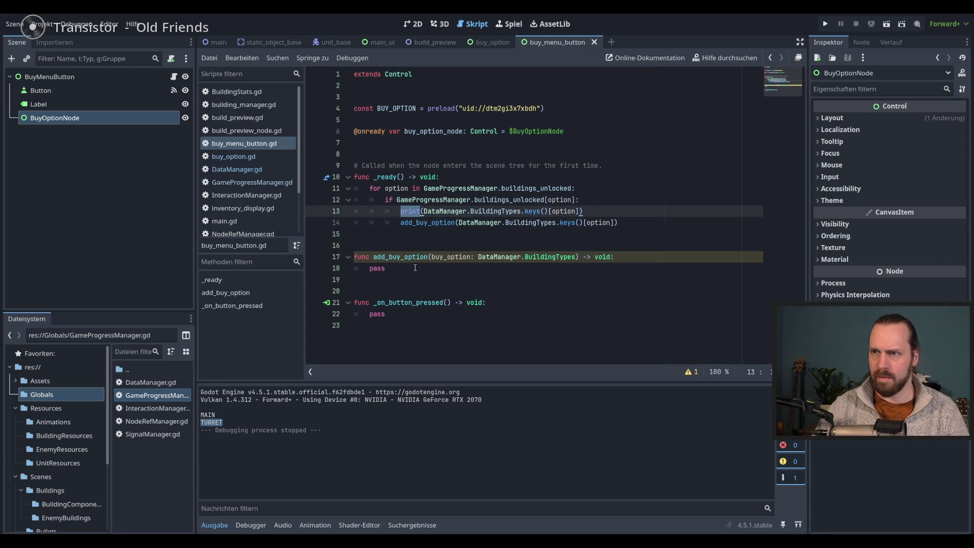
{"action": "double_click", "coordinate": [377, 268]}
{"action": "type", "text": "print("}
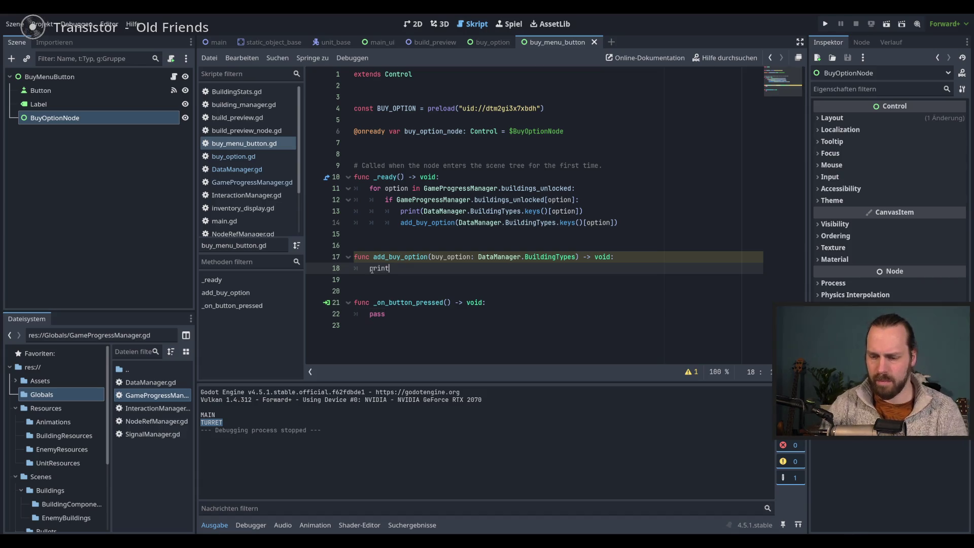
{"action": "type", "text": "bu"}
{"action": "key", "text": "Return"}
Step: Delete the print line from _ready and run the project with F5
{"action": "left_click", "coordinate": [599, 211]}
{"action": "key", "text": "shift+Up"}
{"action": "key", "text": "BackSpace"}
{"action": "key", "text": "F5"}
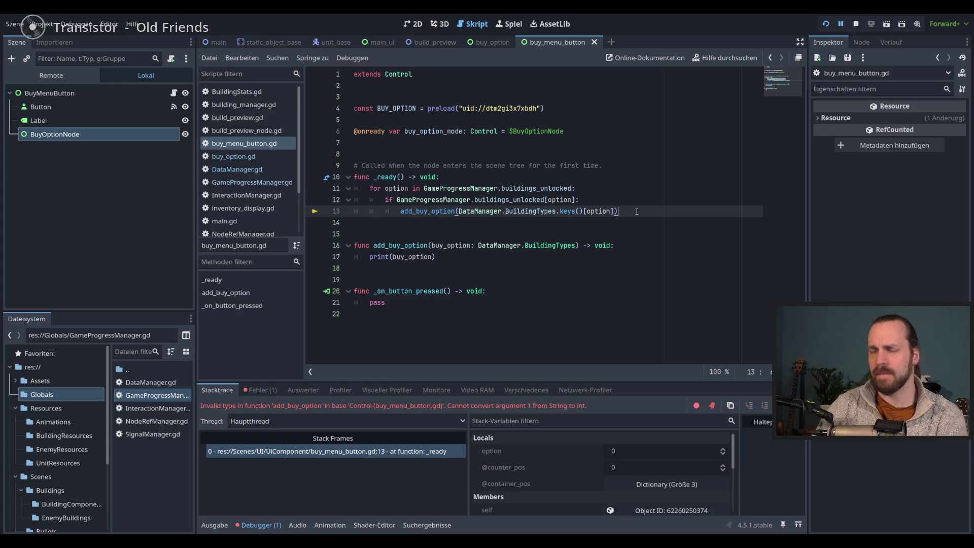
Step: Stop the game, restore _ready's print line as a comment, and run again
{"action": "key", "text": "F8"}
{"action": "key", "text": "ctrl+z"}
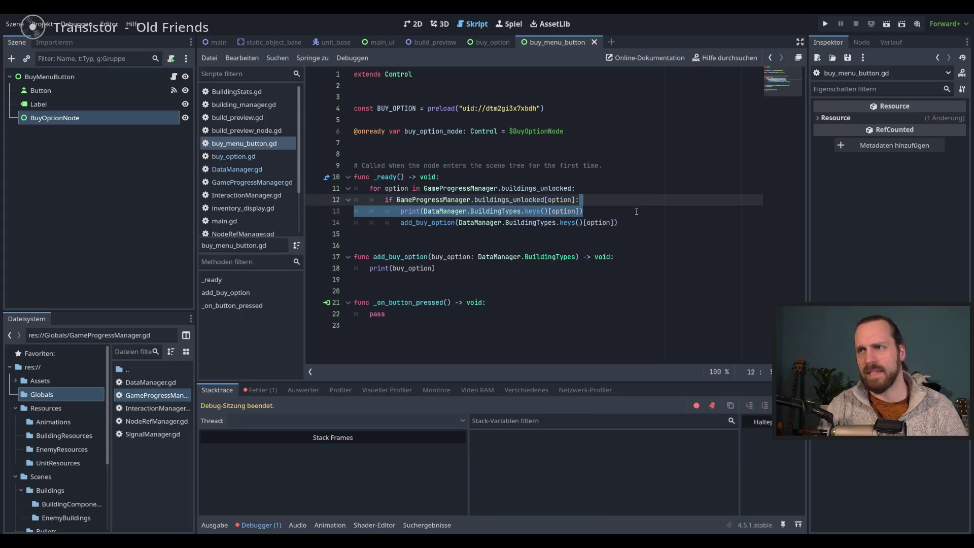
{"action": "left_click", "coordinate": [639, 221]}
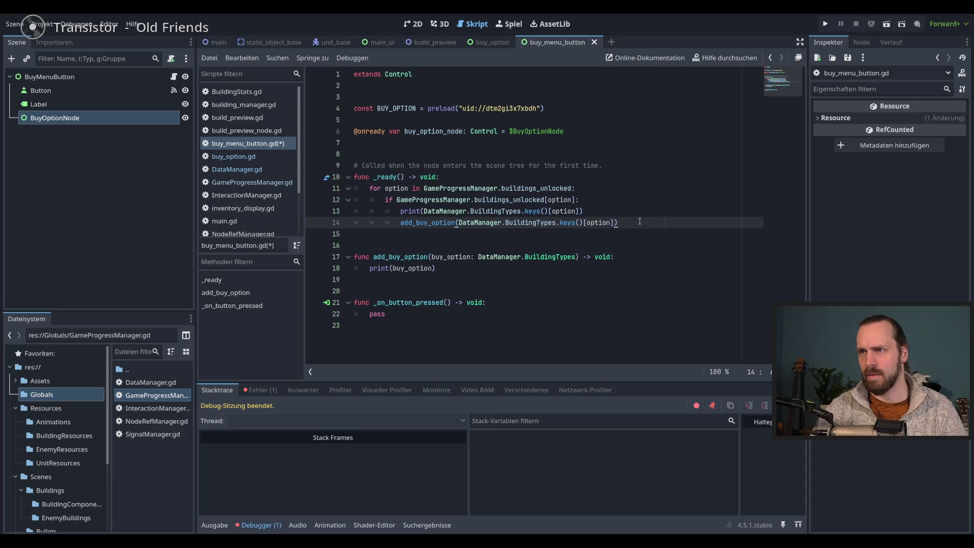
{"action": "mouse_move", "coordinate": [414, 212]}
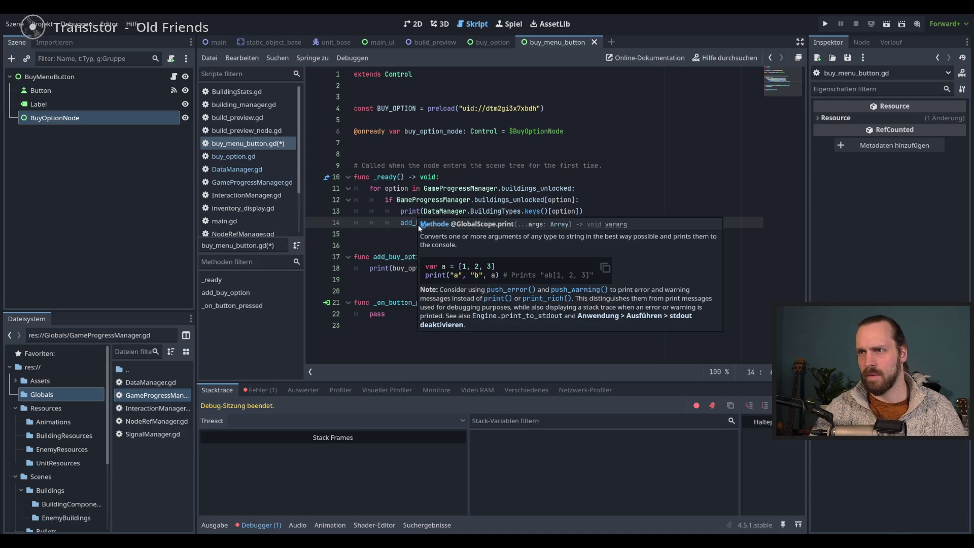
{"action": "left_click", "coordinate": [464, 211]}
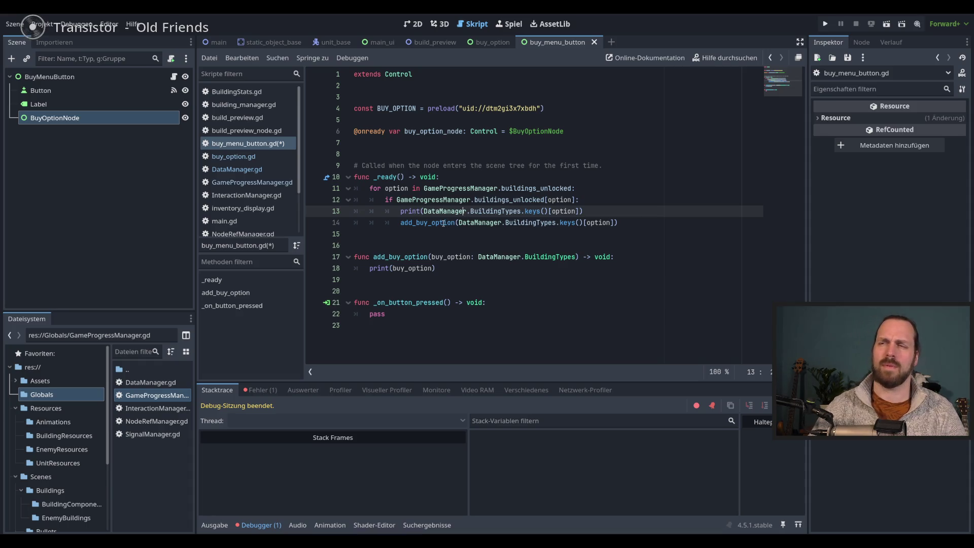
{"action": "double_click", "coordinate": [481, 223]}
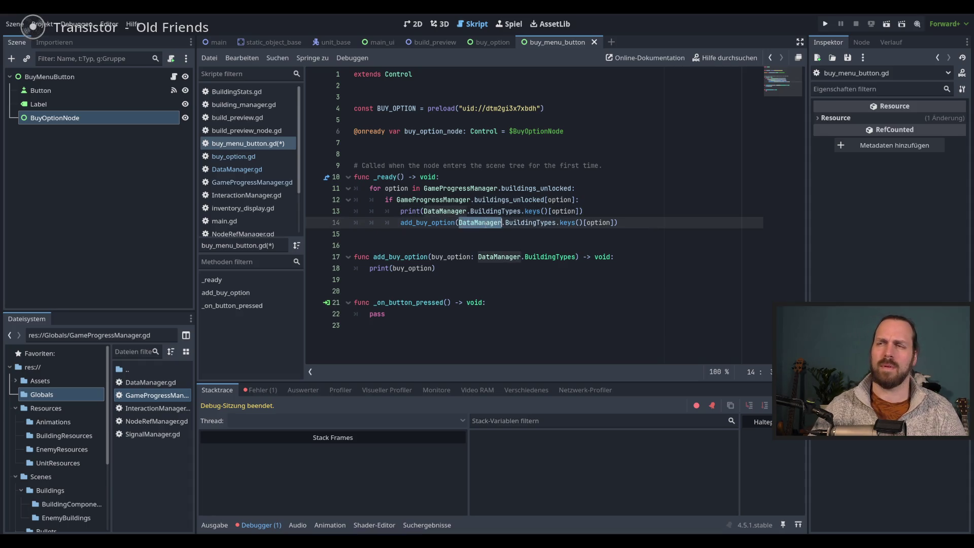
{"action": "left_click", "coordinate": [603, 212]}
{"action": "key", "text": "ctrl+k"}
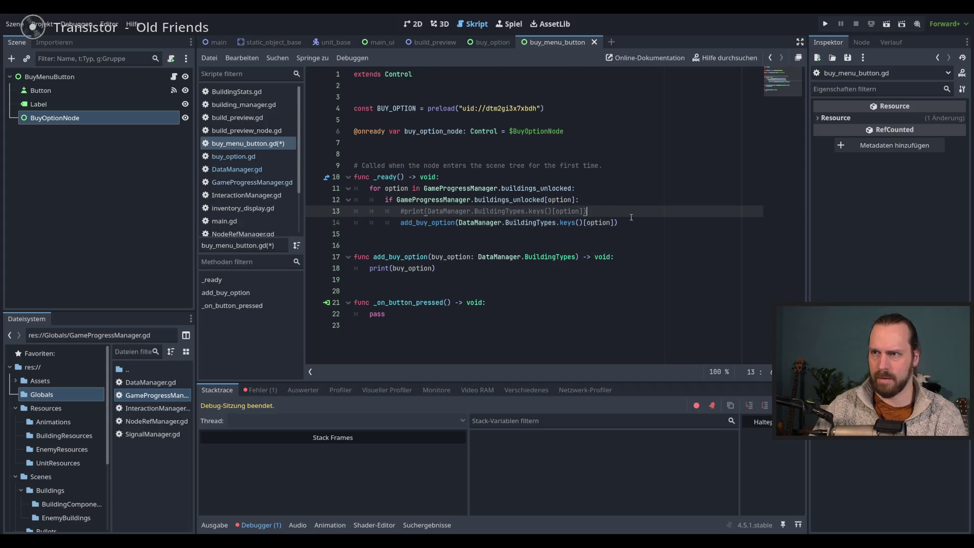
{"action": "key", "text": "F5"}
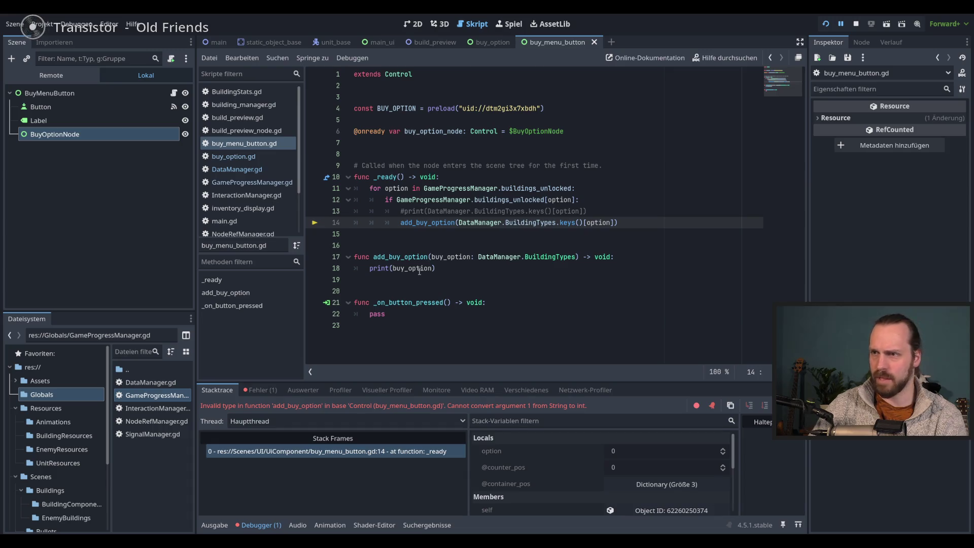
Step: Compare the BuildingTypes references in the line 14 call and the line 17 parameter type
{"action": "mouse_move", "coordinate": [419, 271]}
{"action": "mouse_move", "coordinate": [543, 254]}
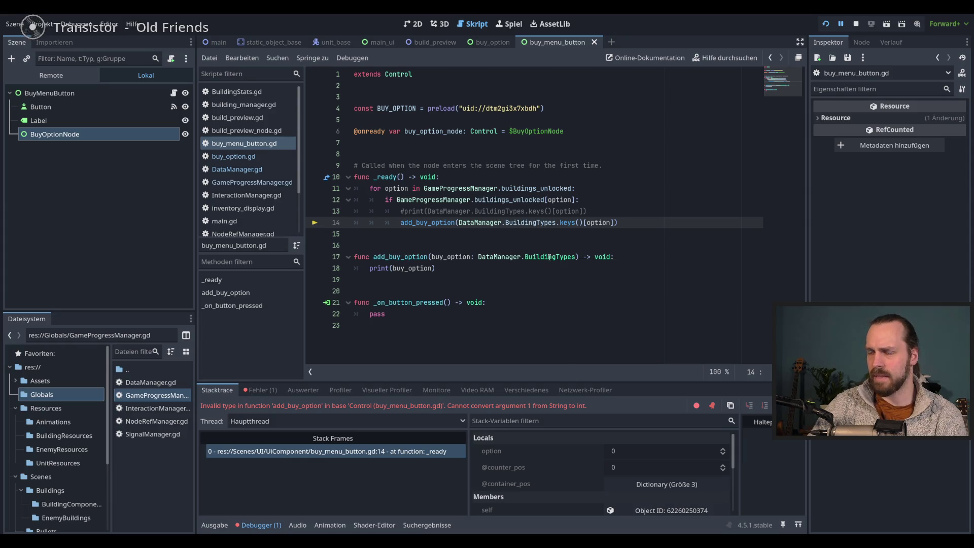
{"action": "mouse_move", "coordinate": [497, 257]}
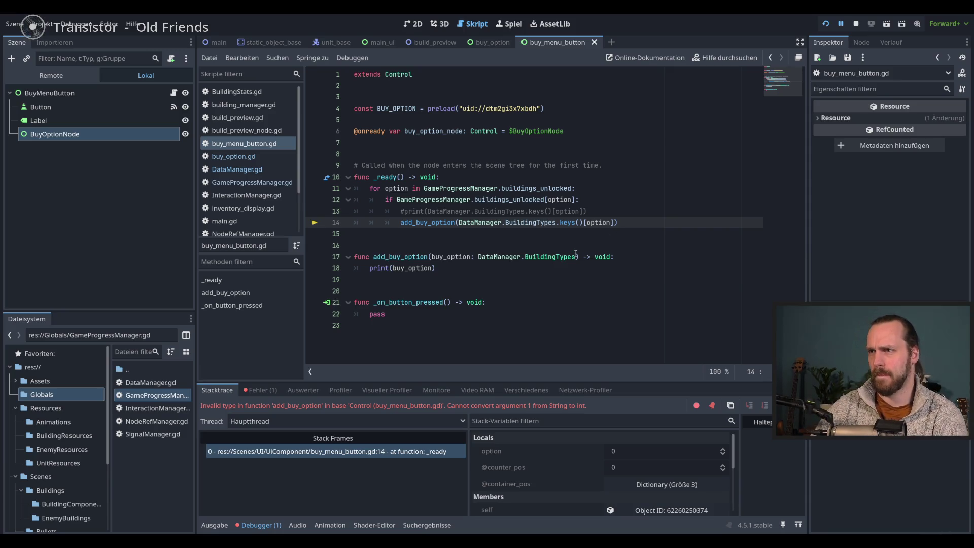
{"action": "double_click", "coordinate": [548, 223]}
{"action": "double_click", "coordinate": [564, 257]}
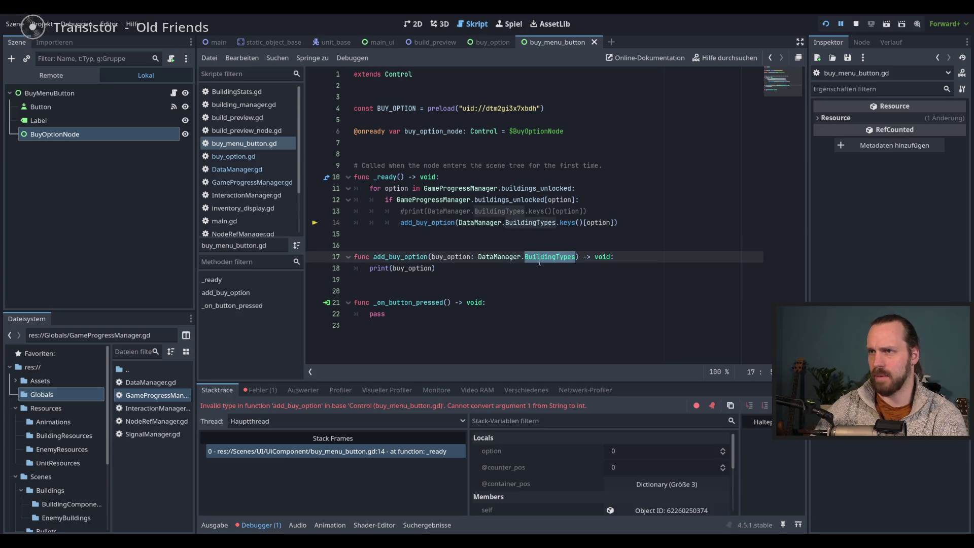
{"action": "left_click", "coordinate": [565, 225]}
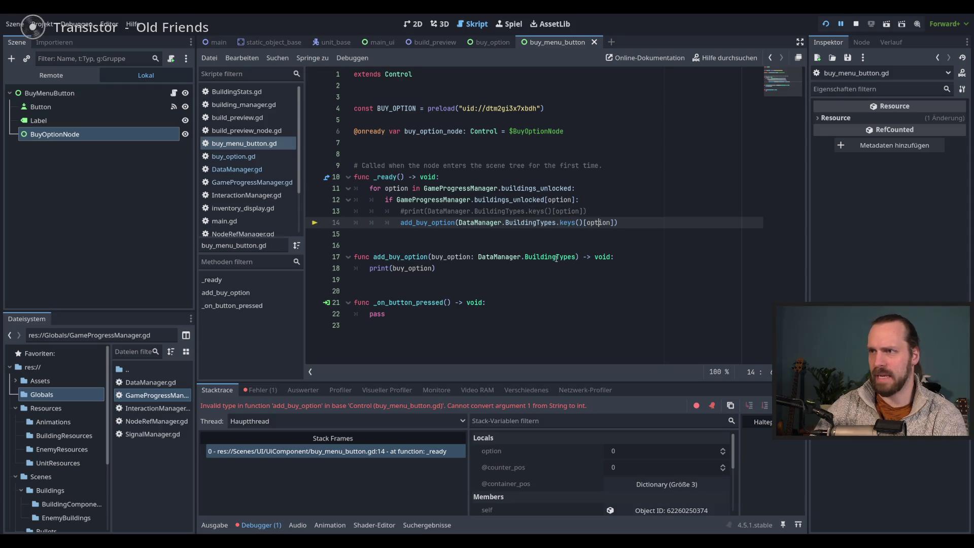
Step: Inspect the keys()[option] argument on line 14 and stop the running game
{"action": "left_click", "coordinate": [594, 254]}
{"action": "left_click", "coordinate": [594, 250]}
{"action": "key", "text": "Up"}
{"action": "key", "text": "Up"}
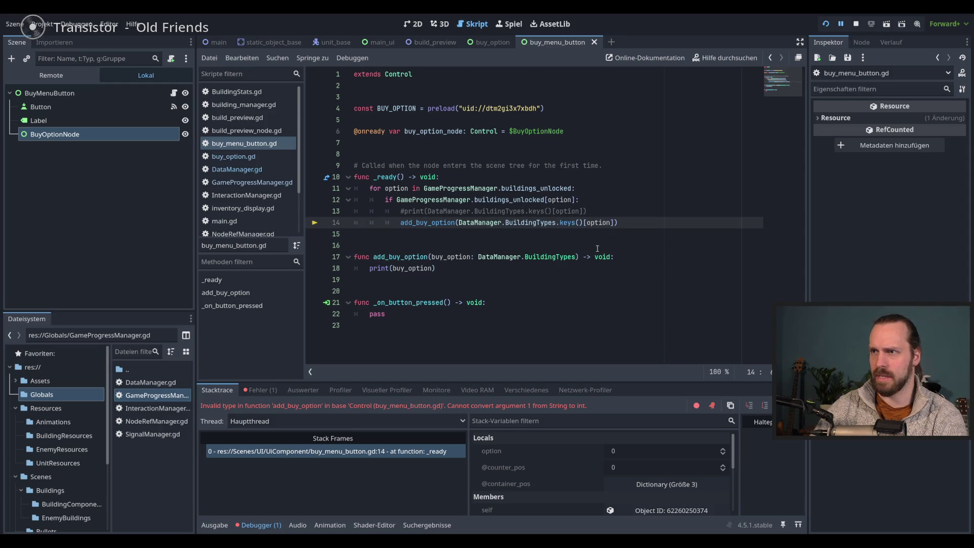
{"action": "left_click", "coordinate": [605, 238]}
{"action": "left_click_drag", "start_coordinate": [616, 224], "coordinate": [560, 224]}
{"action": "key", "text": "Down"}
{"action": "key", "text": "Down"}
{"action": "key", "text": "Down"}
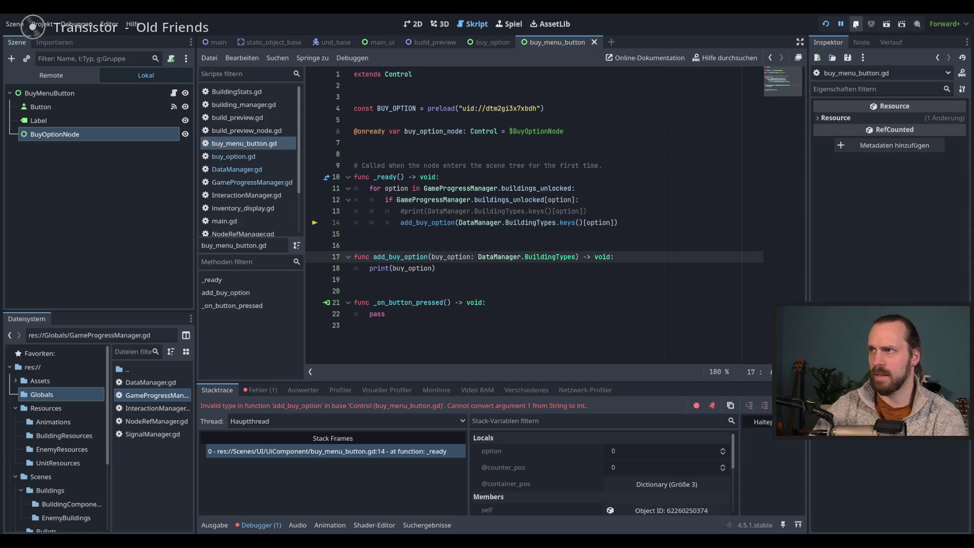
{"action": "left_click", "coordinate": [855, 24]}
{"action": "left_click", "coordinate": [622, 222]}
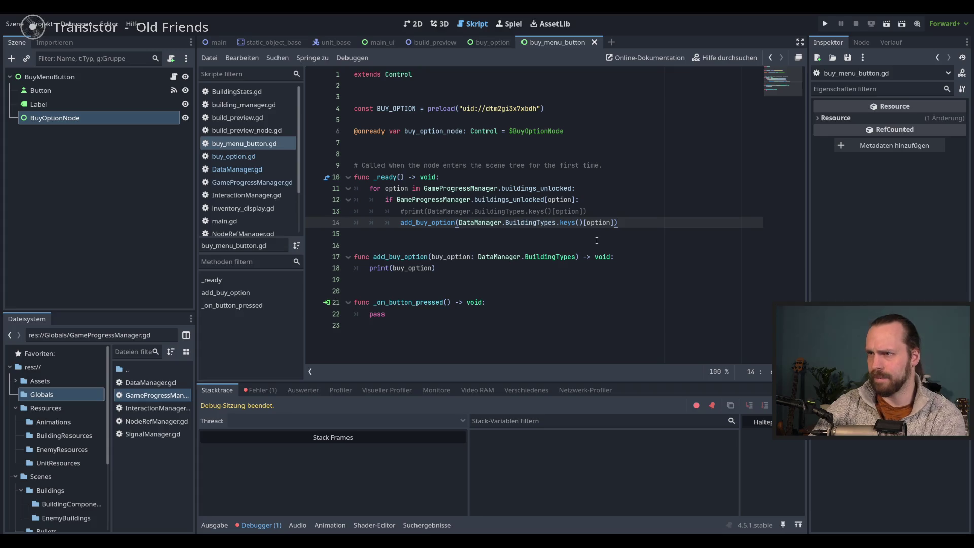
Step: Comment out the line 14 call and duplicate it as an uncommented line 15
{"action": "left_click_drag", "start_coordinate": [616, 222], "coordinate": [554, 222]}
{"action": "left_click", "coordinate": [588, 222]}
{"action": "key", "text": "ctrl+k"}
{"action": "left_click", "coordinate": [628, 219]}
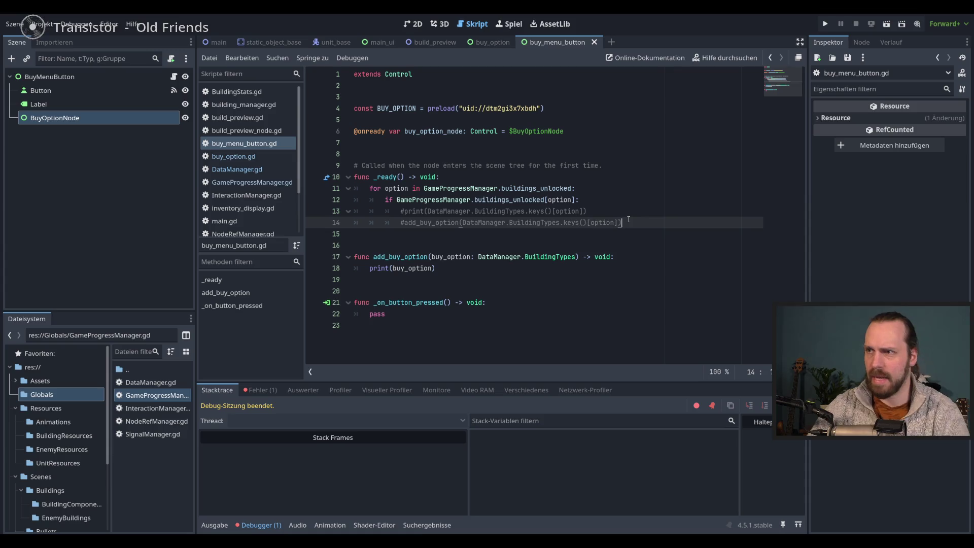
{"action": "triple_click", "coordinate": [412, 221]}
{"action": "left_click", "coordinate": [636, 225]}
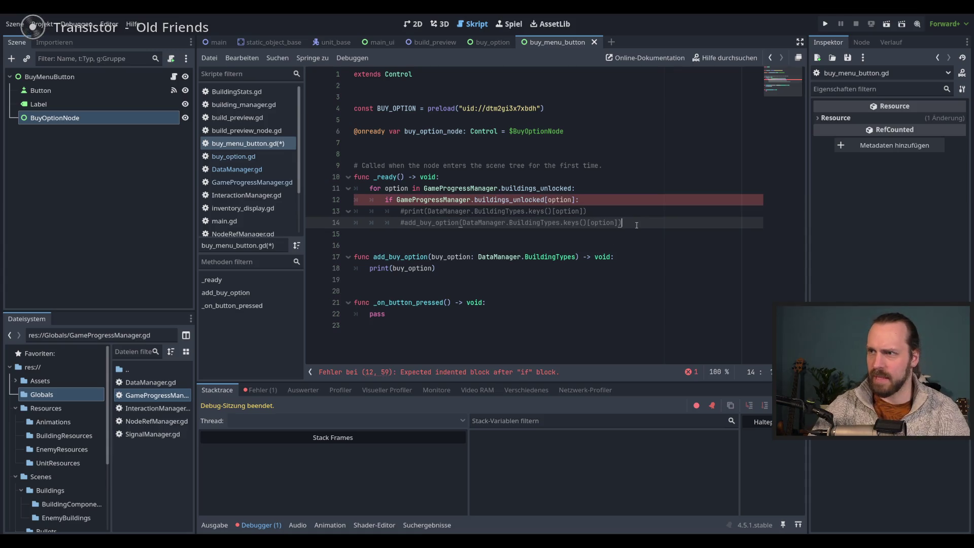
{"action": "key", "text": "ctrl+shift+d"}
{"action": "key", "text": "ctrl+k"}
Step: Change the copy to add_buy_option(option) and test-run it, printing 0 and 2
{"action": "left_click_drag", "start_coordinate": [615, 234], "coordinate": [558, 234]}
{"action": "key", "text": "BackSpace"}
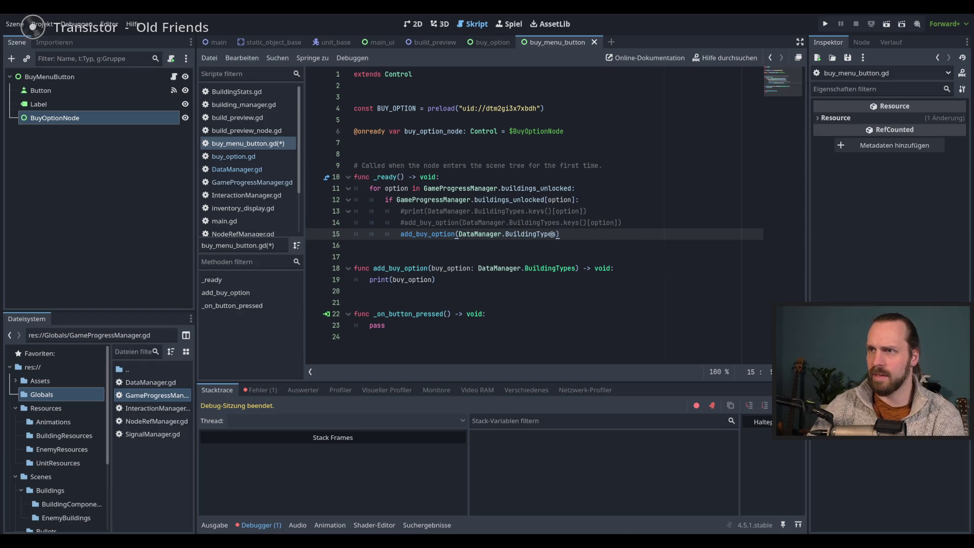
{"action": "left_click_drag", "start_coordinate": [458, 234], "coordinate": [558, 233]}
{"action": "type", "text": "option(opt"}
{"action": "key", "text": "Return"}
{"action": "key", "text": "End"}
{"action": "key", "text": "F5"}
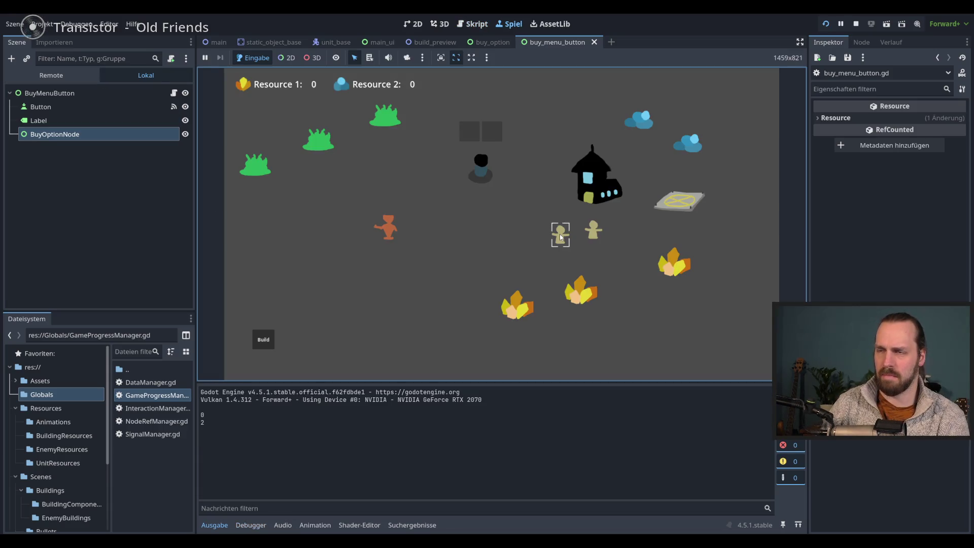
{"action": "key", "text": "F8"}
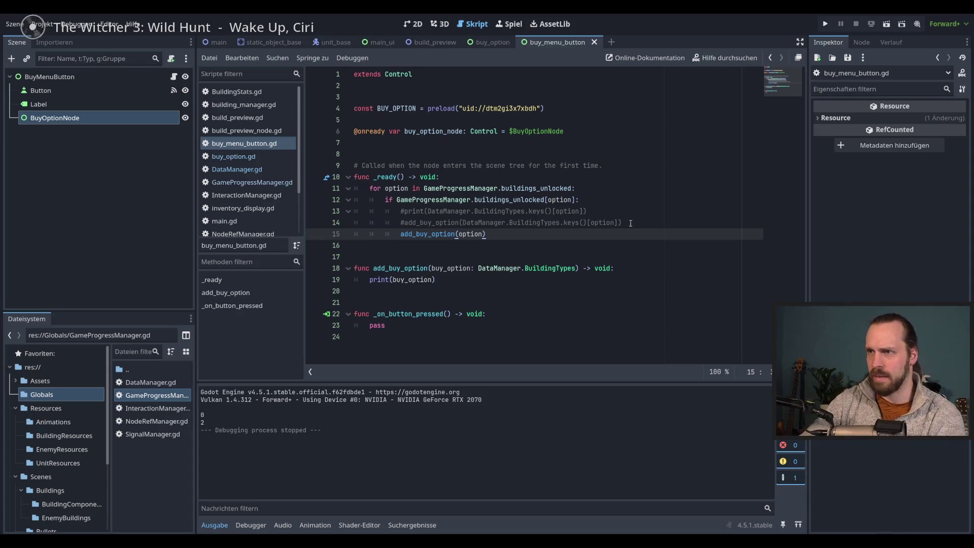
Step: Make line 19 print DataManager.BuildingTypes.keys()[buy_option]
{"action": "left_click", "coordinate": [468, 279]}
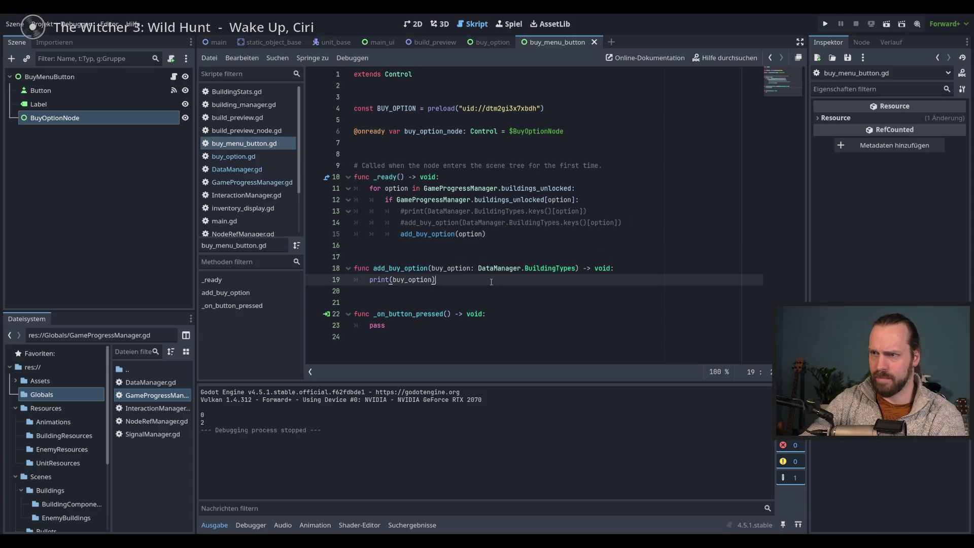
{"action": "left_click", "coordinate": [586, 215]}
{"action": "left_click_drag", "start_coordinate": [404, 211], "coordinate": [588, 211]}
{"action": "key", "text": "ctrl+c"}
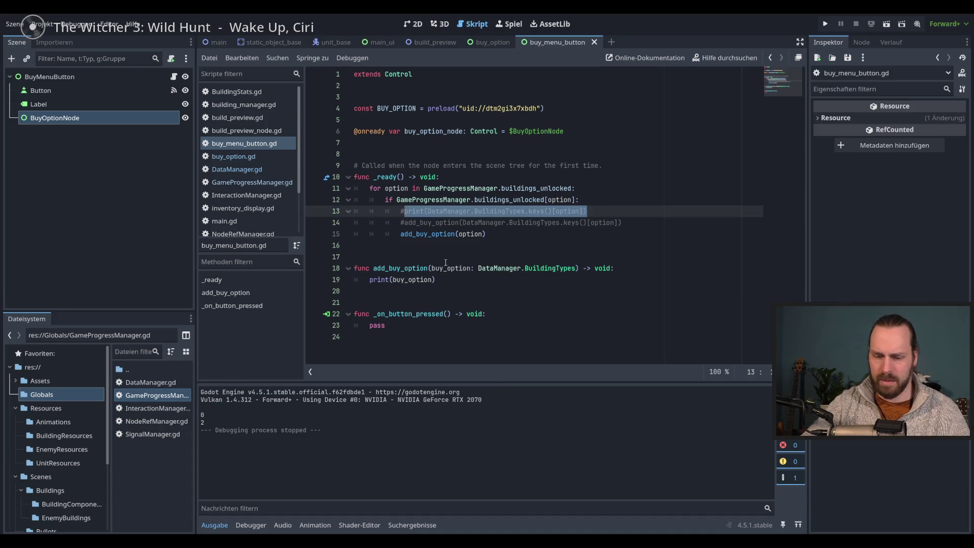
{"action": "left_click_drag", "start_coordinate": [435, 279], "coordinate": [369, 279]}
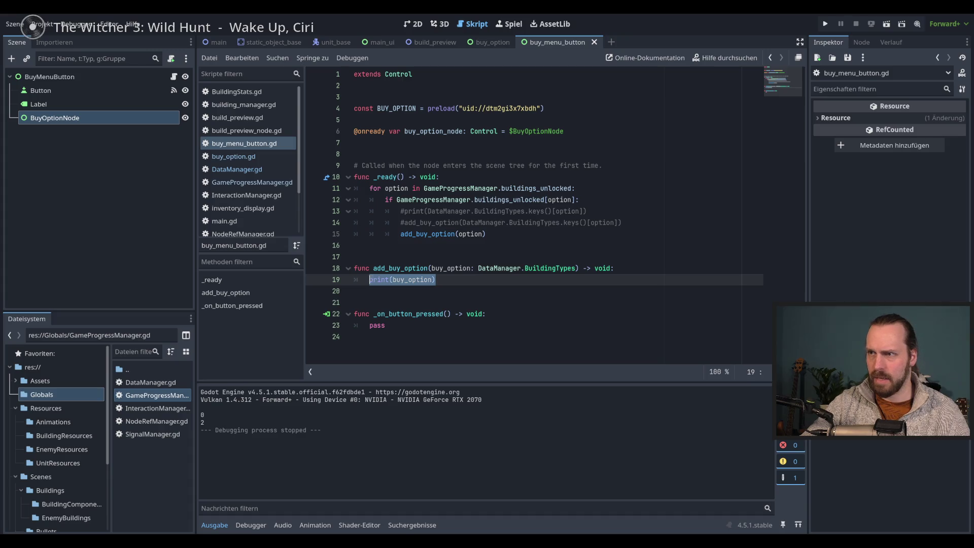
{"action": "key", "text": "ctrl+v"}
{"action": "key", "text": "Left"}
{"action": "key", "text": "Left"}
{"action": "key", "text": "ctrl+BackSpace"}
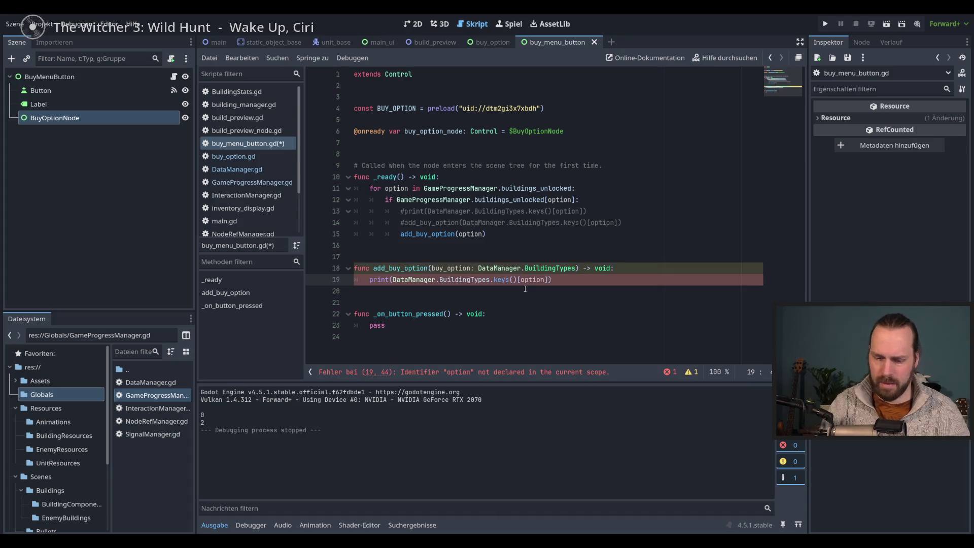
{"action": "type", "text": "buy"}
{"action": "key", "text": "Return"}
{"action": "key", "text": "End"}
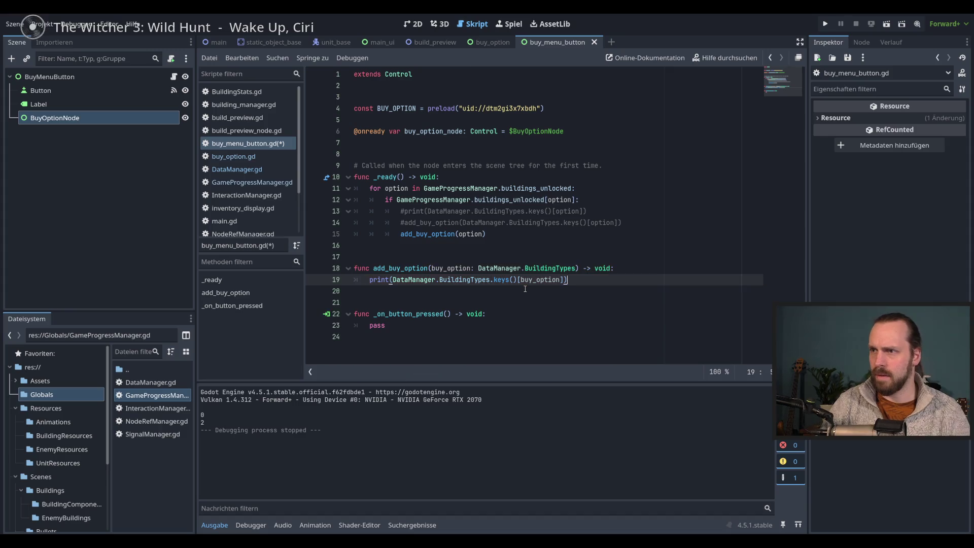
Step: Test-run the project, confirming MAIN and TURRET are printed, then stop it
{"action": "key", "text": "F5"}
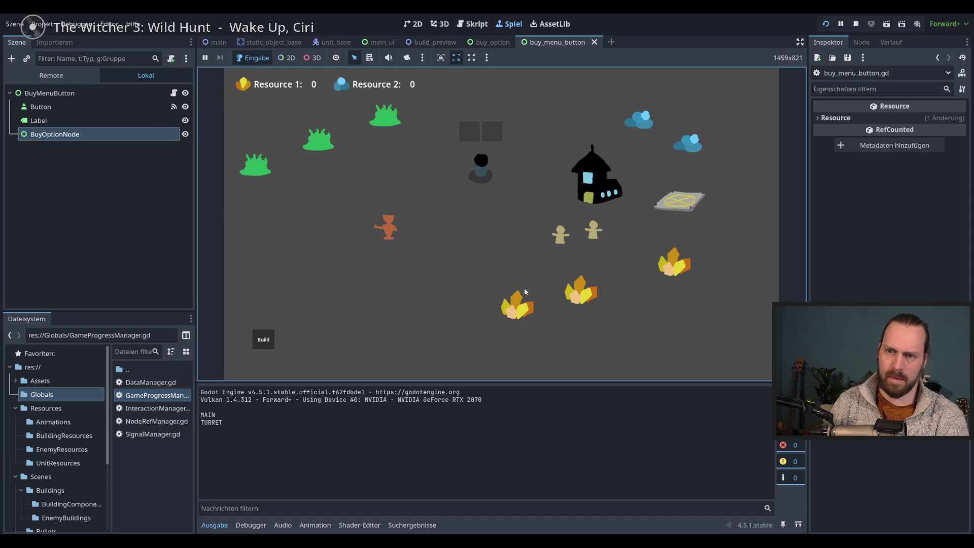
{"action": "key", "text": "F8"}
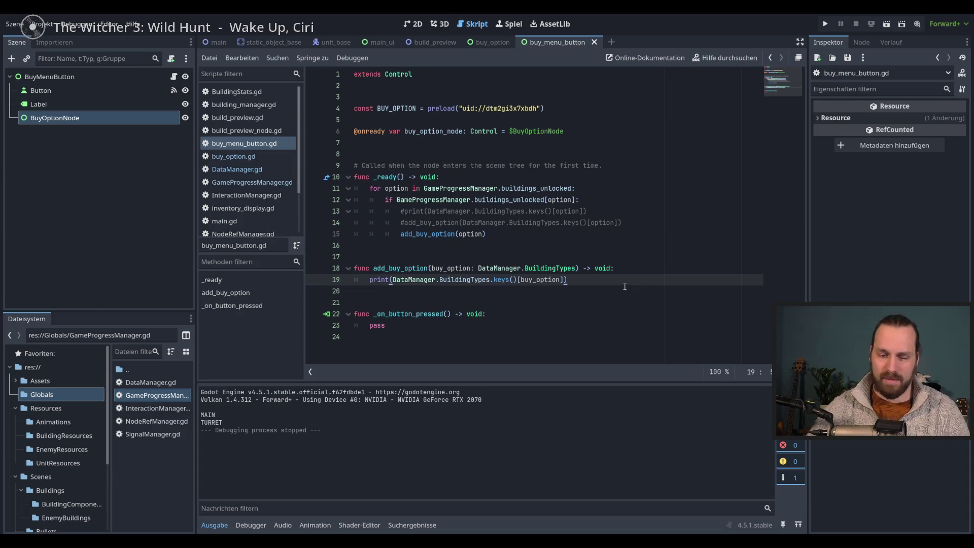
{"action": "key", "text": "Up"}
{"action": "key", "text": "Up"}
{"action": "key", "text": "Down"}
{"action": "key", "text": "Down"}
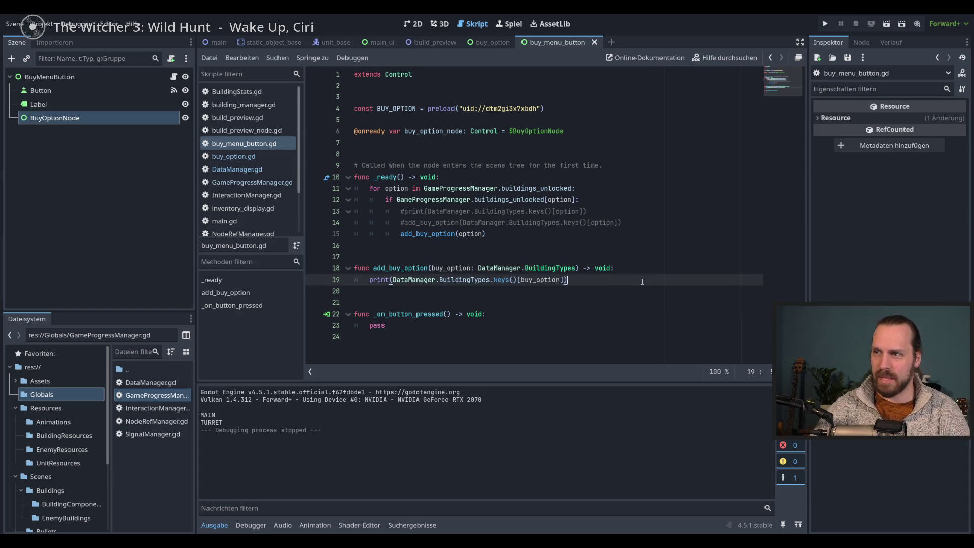
{"action": "key", "text": "Down"}
Step: Widen the left docks and give the script editor more height over the output panel
{"action": "left_click_drag", "start_coordinate": [197, 304], "coordinate": [200, 308]}
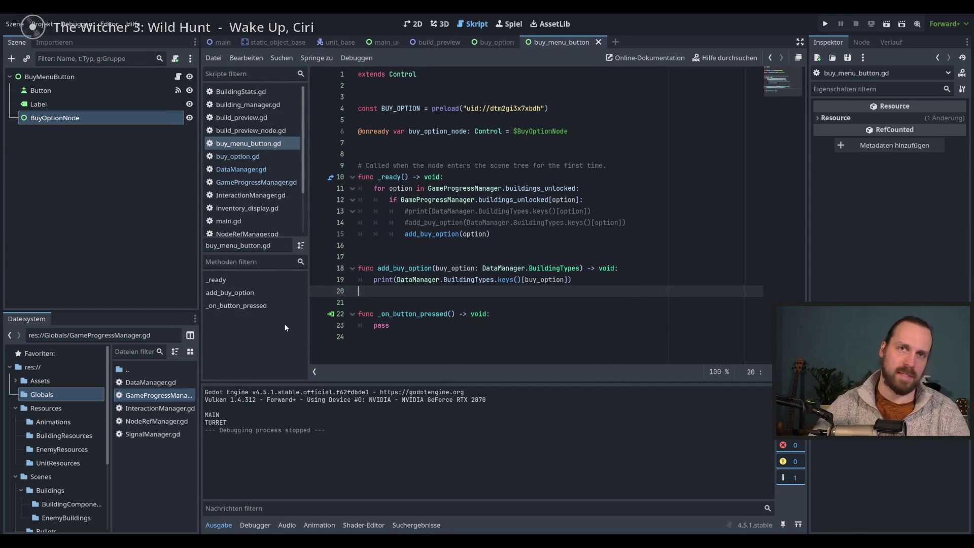
{"action": "left_click_drag", "start_coordinate": [308, 298], "coordinate": [308, 298]}
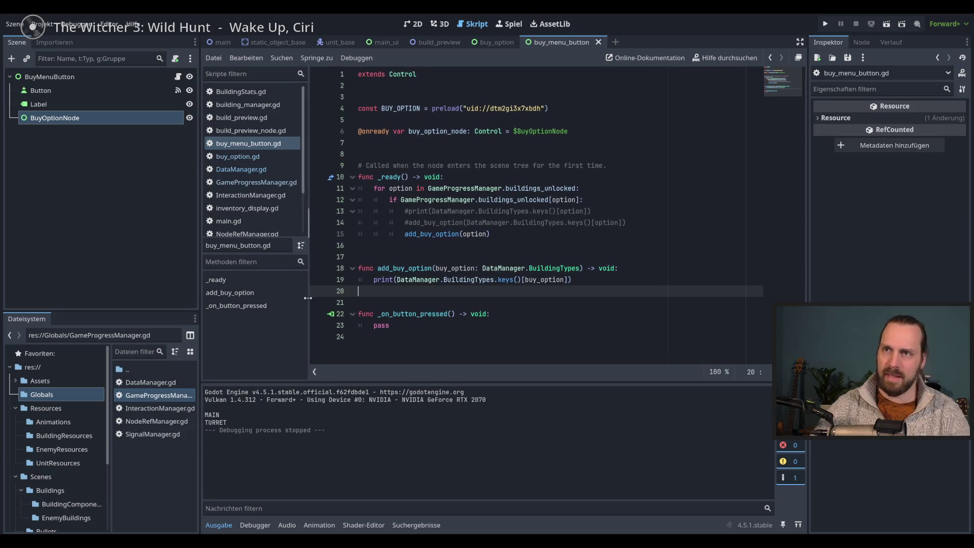
{"action": "left_click_drag", "start_coordinate": [426, 381], "coordinate": [446, 409]}
{"action": "left_click", "coordinate": [537, 325]}
{"action": "left_click", "coordinate": [588, 292]}
{"action": "left_click", "coordinate": [639, 279]}
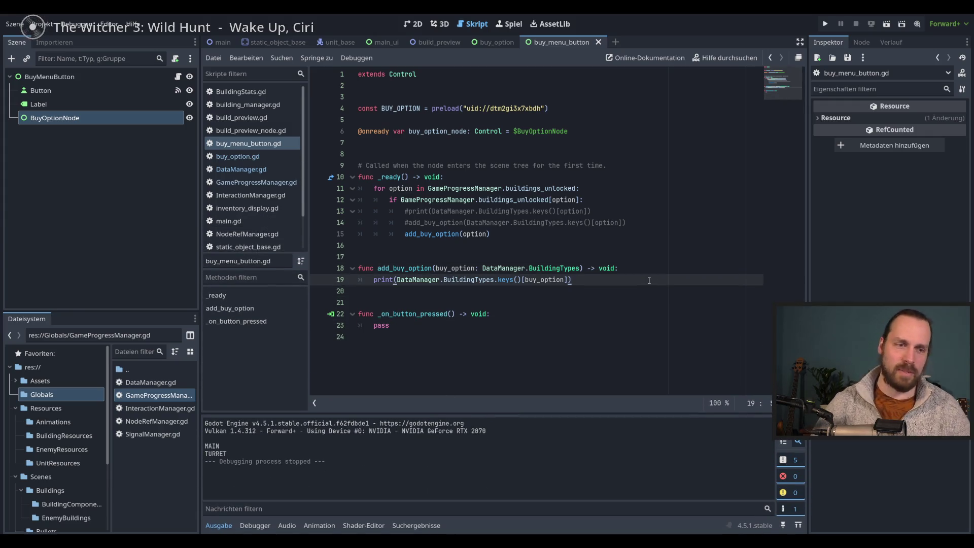
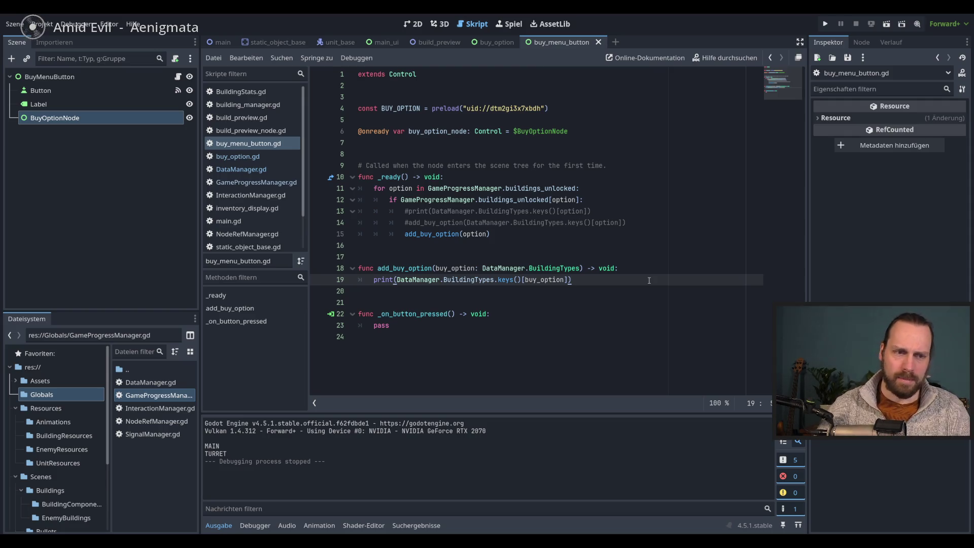
Step: Move the caret between the _on_button_pressed signature and its pass line in buy_menu_button.gd
{"action": "left_click", "coordinate": [636, 313]}
{"action": "left_click", "coordinate": [644, 321]}
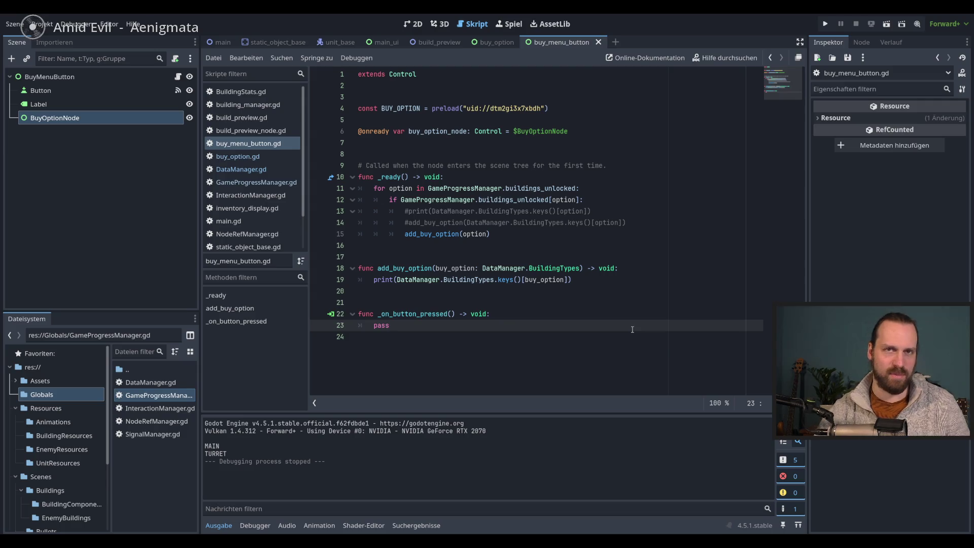
{"action": "left_click", "coordinate": [626, 311]}
{"action": "left_click", "coordinate": [618, 323]}
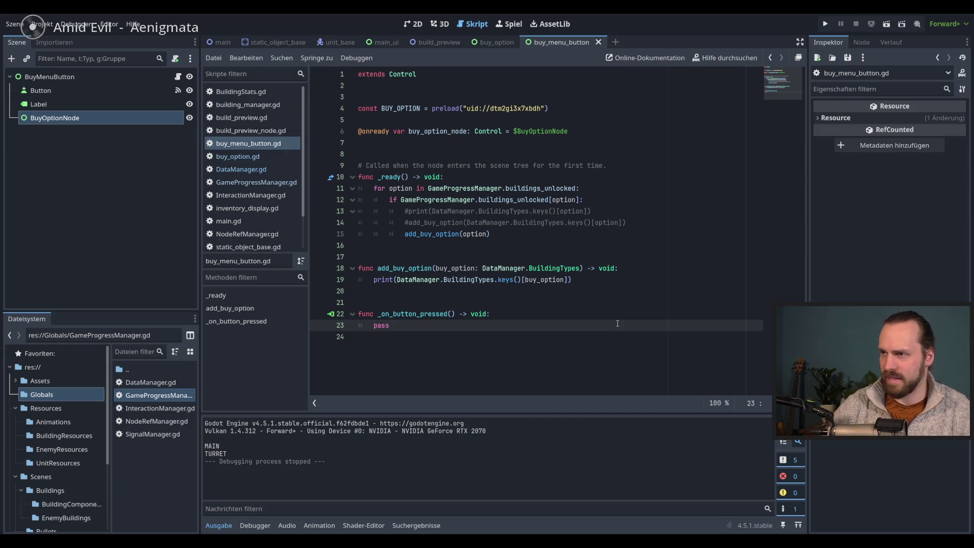
{"action": "left_click", "coordinate": [593, 315]}
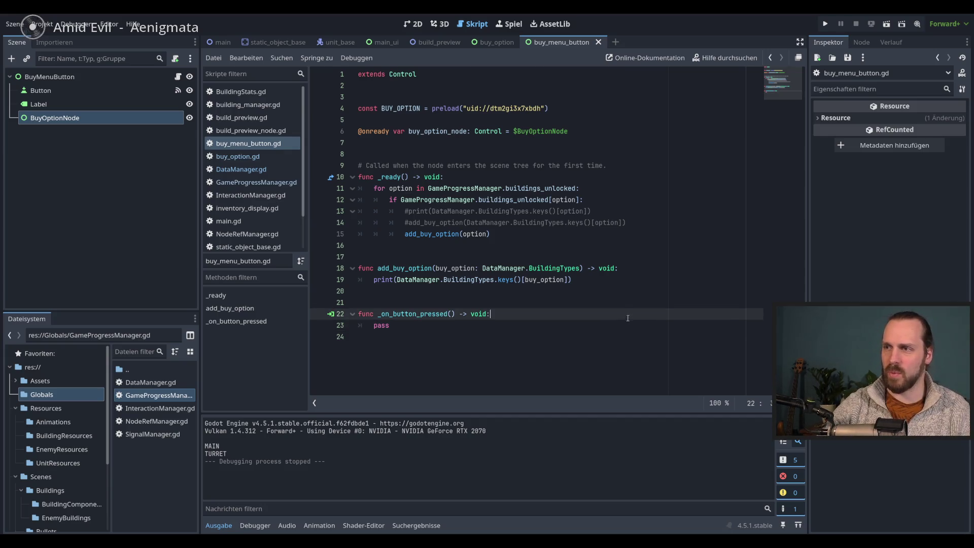
{"action": "left_click", "coordinate": [629, 324]}
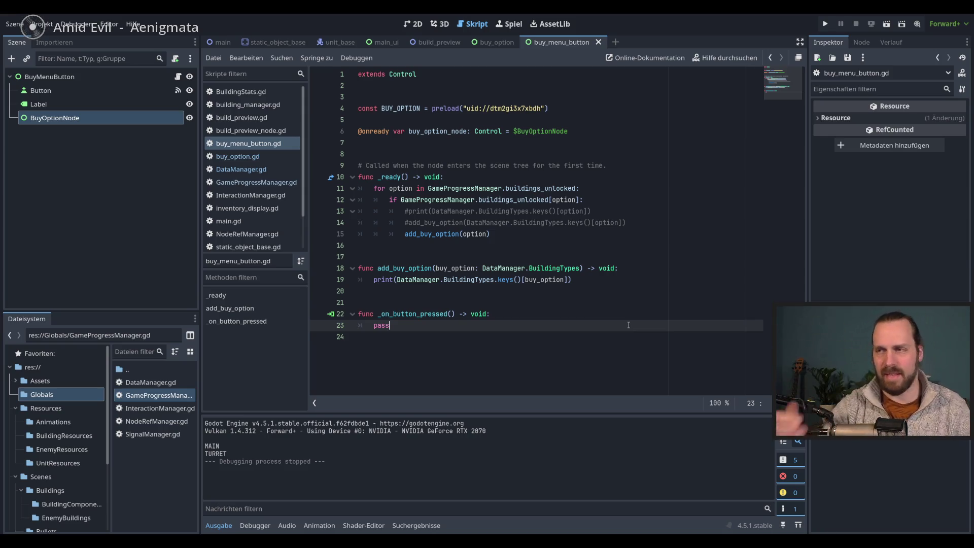
{"action": "left_click", "coordinate": [635, 316]}
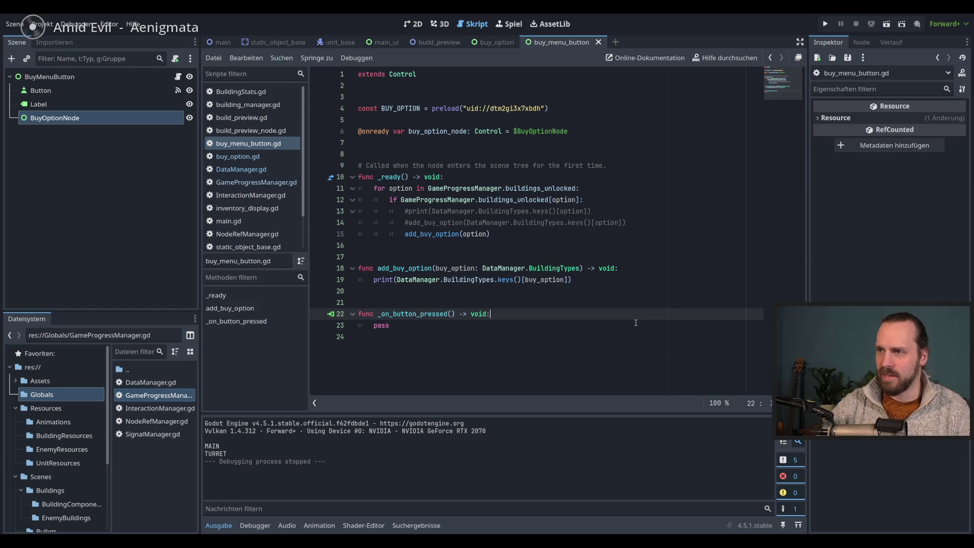
{"action": "left_click", "coordinate": [635, 325]}
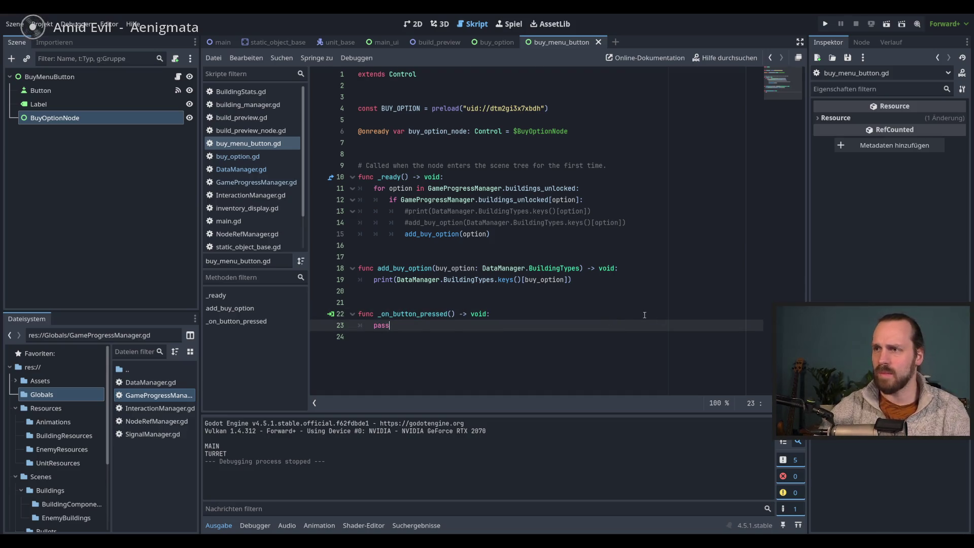
Step: Keep reviewing lines 22–23 and the print code, stepping the caret between them
{"action": "left_click", "coordinate": [622, 316]}
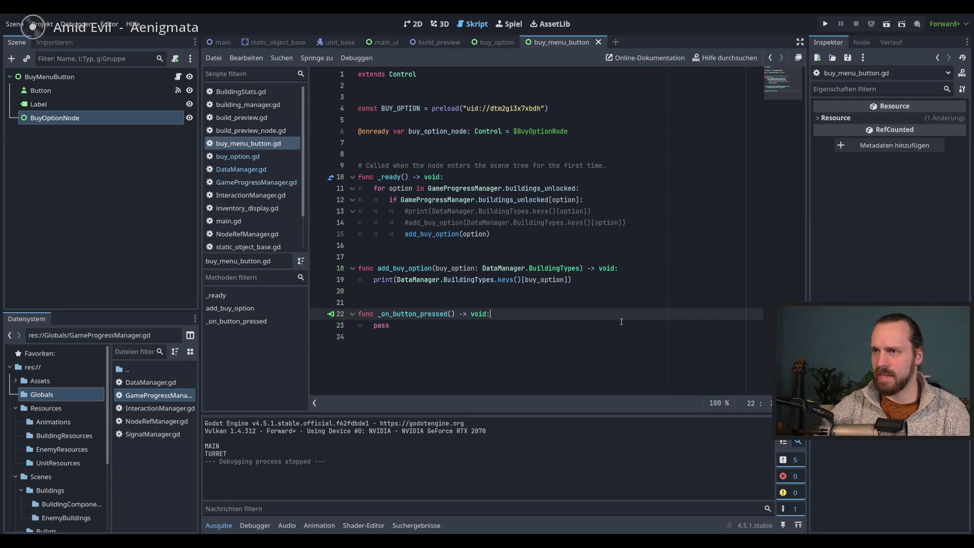
{"action": "left_click", "coordinate": [621, 326]}
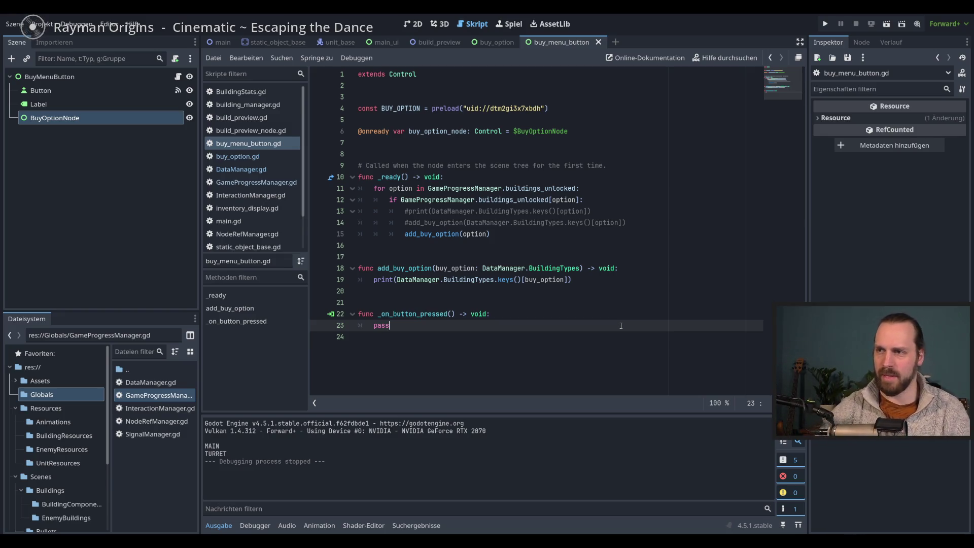
{"action": "left_click", "coordinate": [627, 320]}
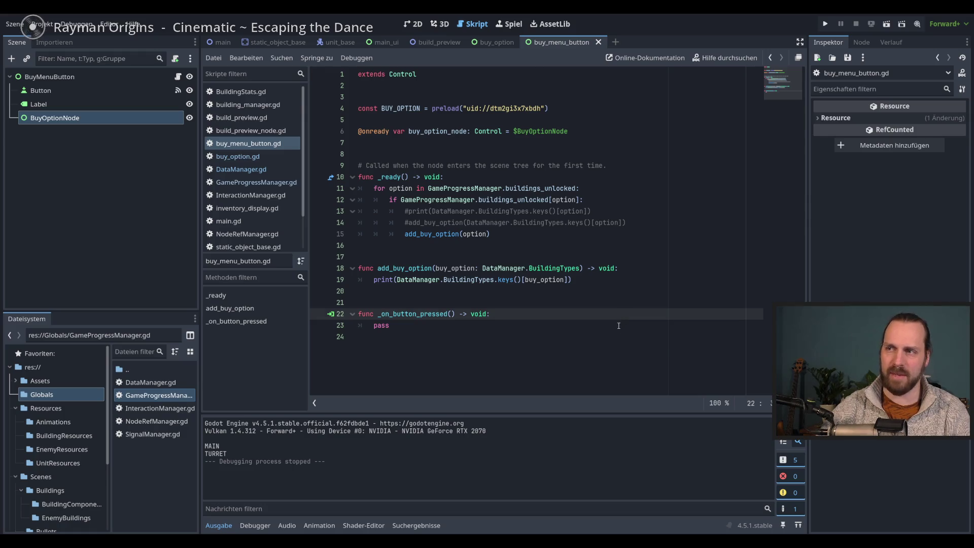
{"action": "left_click", "coordinate": [618, 325]}
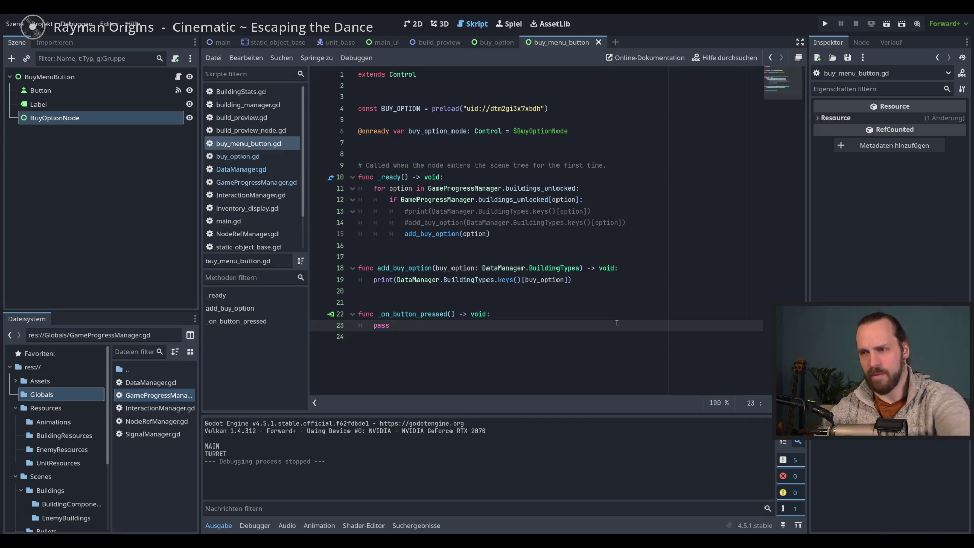
{"action": "key", "text": "Up"}
{"action": "key", "text": "Down"}
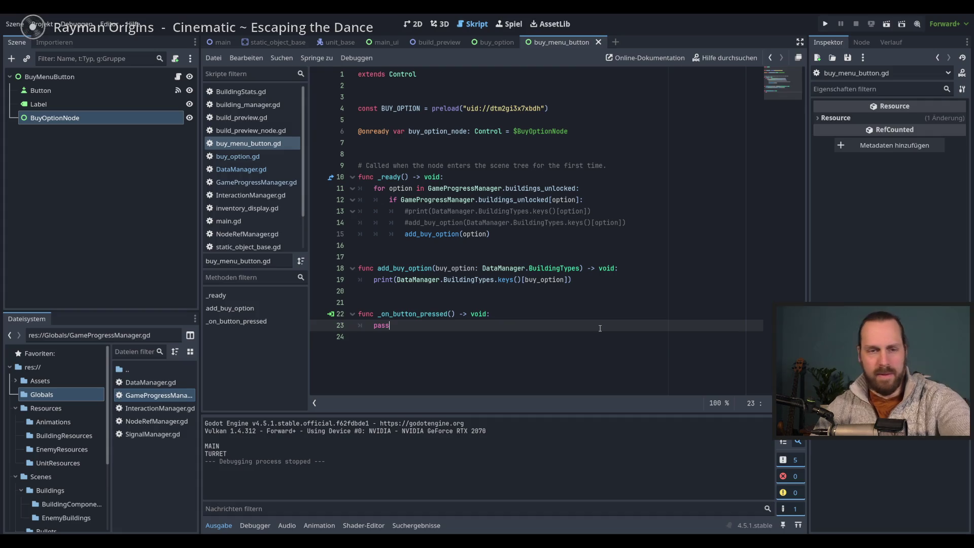
{"action": "key", "text": "Up"}
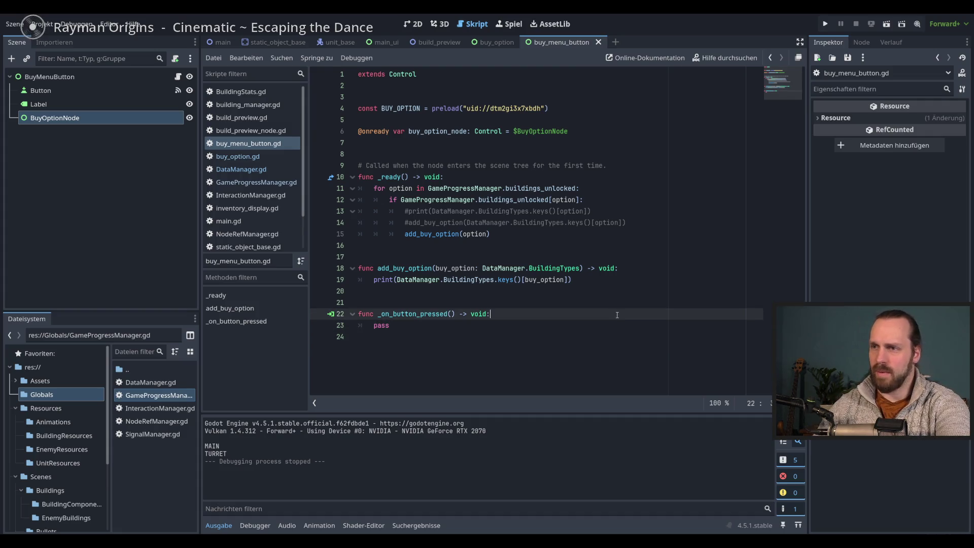
{"action": "key", "text": "Down"}
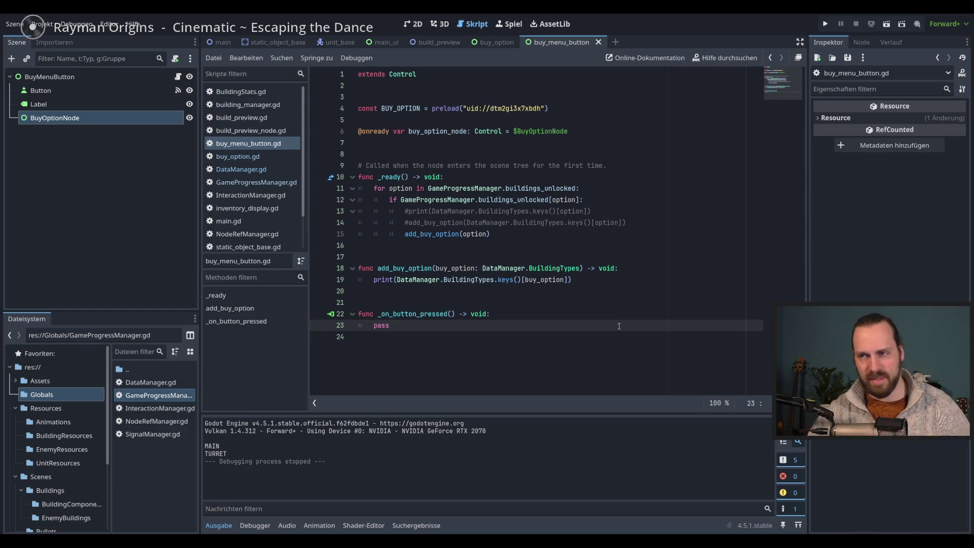
{"action": "left_click", "coordinate": [609, 313]}
{"action": "left_click", "coordinate": [607, 323]}
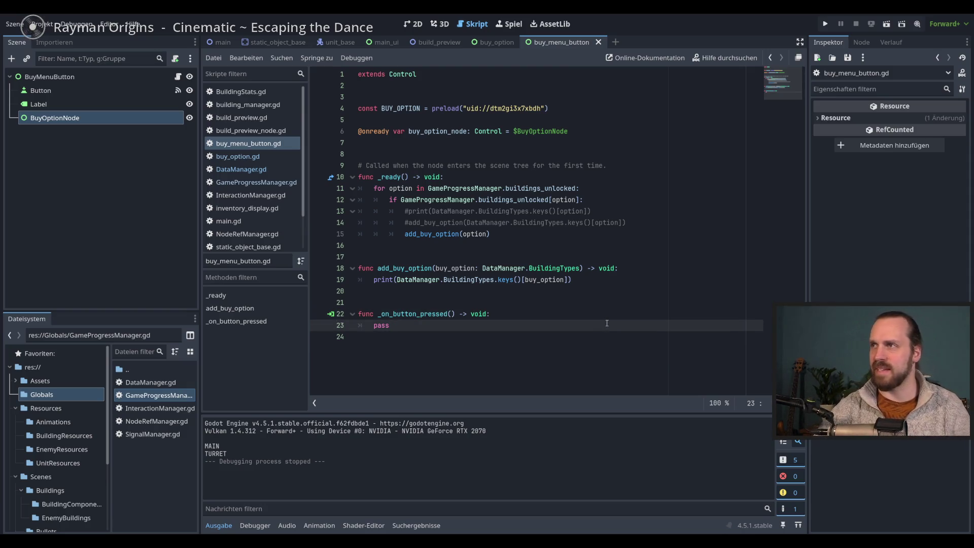
{"action": "left_click", "coordinate": [517, 314]}
{"action": "left_click", "coordinate": [459, 327]}
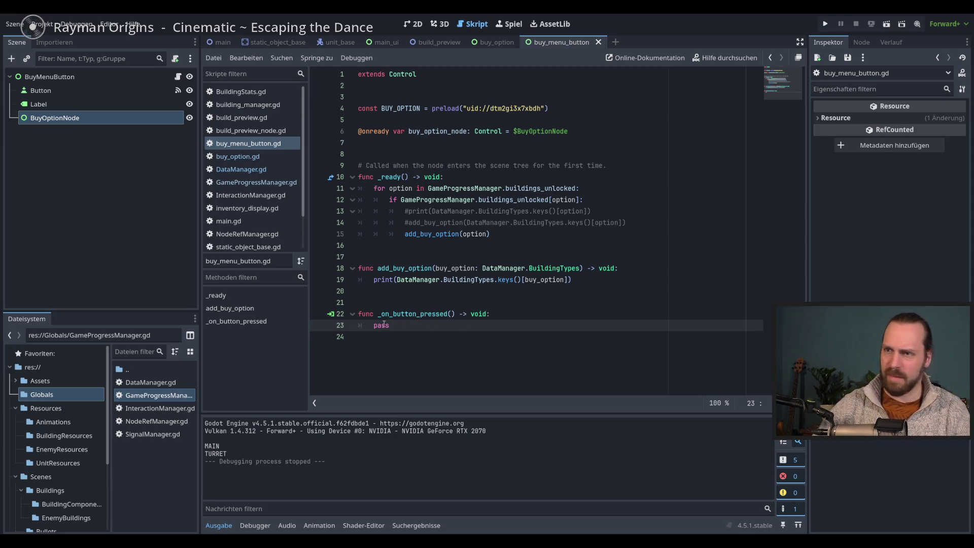
{"action": "left_click", "coordinate": [608, 281]}
{"action": "left_click", "coordinate": [578, 325]}
{"action": "left_click", "coordinate": [553, 314]}
{"action": "left_click", "coordinate": [548, 328]}
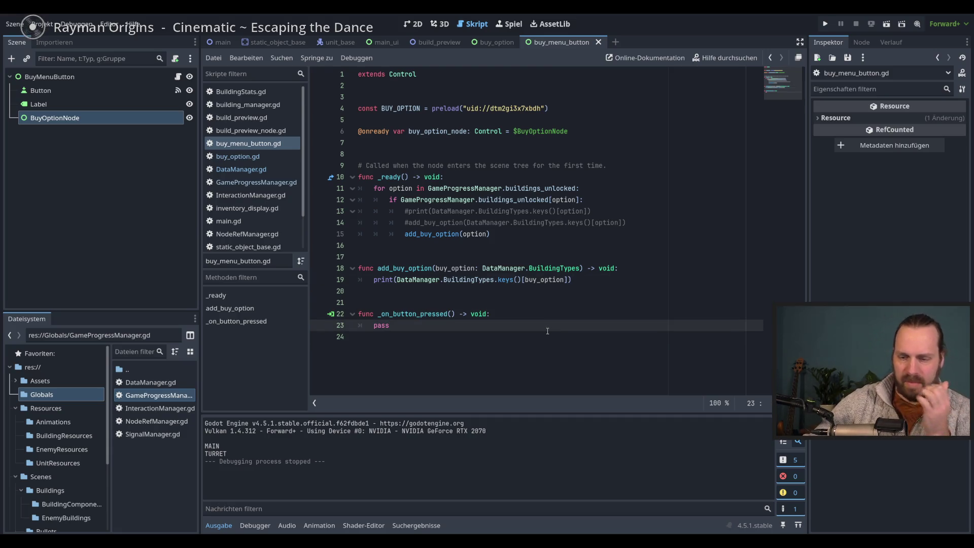
Step: Test-run the project with F5, stop it with F8, and add a new line after line 19
{"action": "key", "text": "F5"}
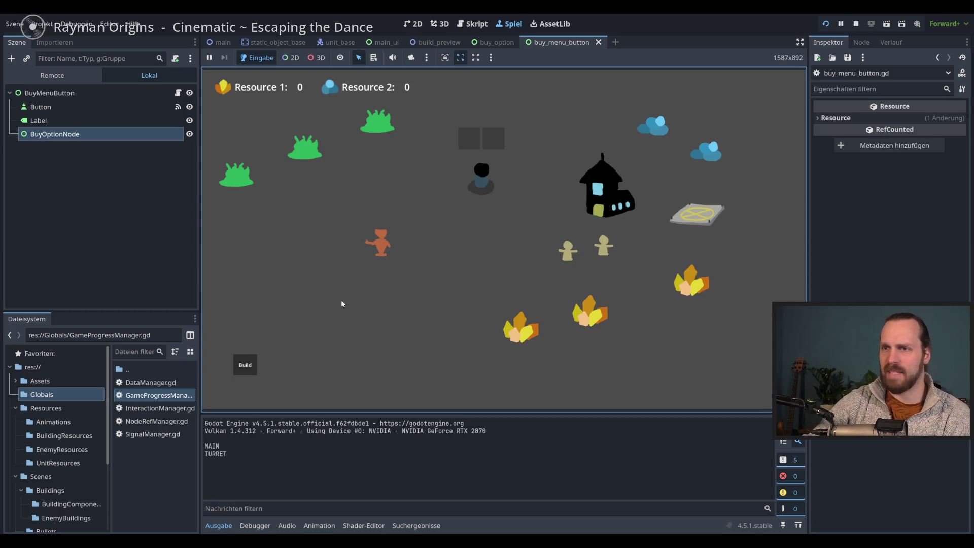
{"action": "key", "text": "F8"}
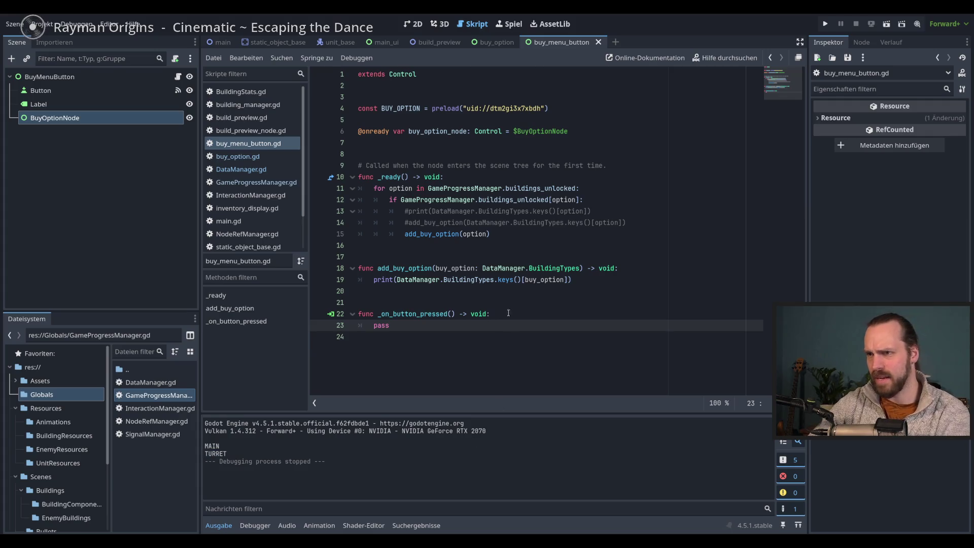
{"action": "left_click", "coordinate": [602, 277]}
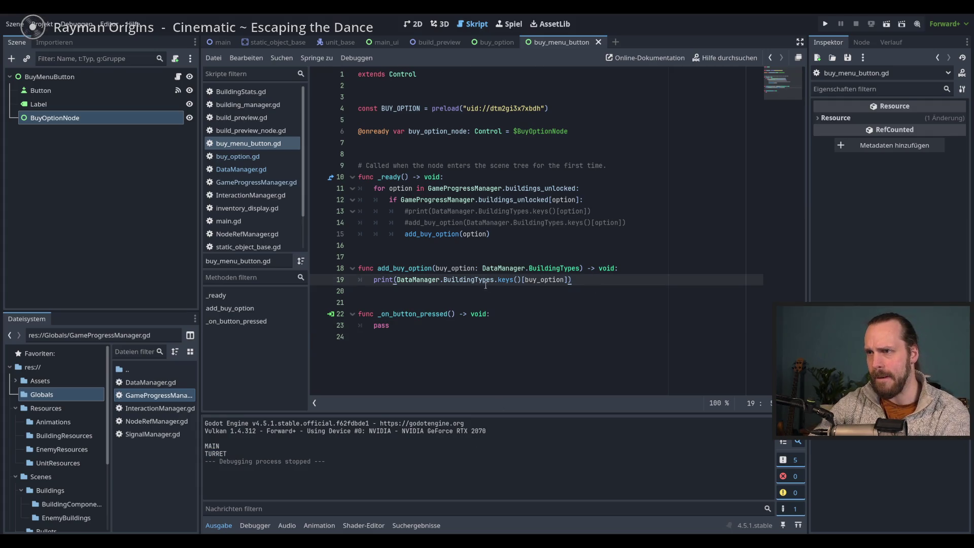
{"action": "key", "text": "Return"}
Step: In the 2D view, select BuyOptionNode and start adding a child node to it
{"action": "left_click", "coordinate": [39, 104]}
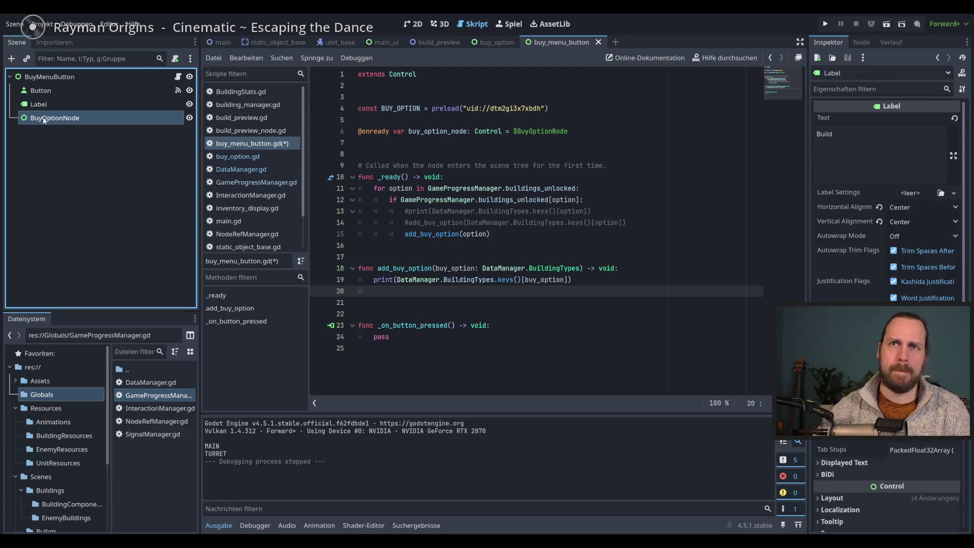
{"action": "left_click", "coordinate": [55, 118]}
{"action": "left_click", "coordinate": [415, 24]}
{"action": "left_click", "coordinate": [39, 104]}
{"action": "left_click", "coordinate": [55, 118]}
{"action": "left_click", "coordinate": [11, 59]}
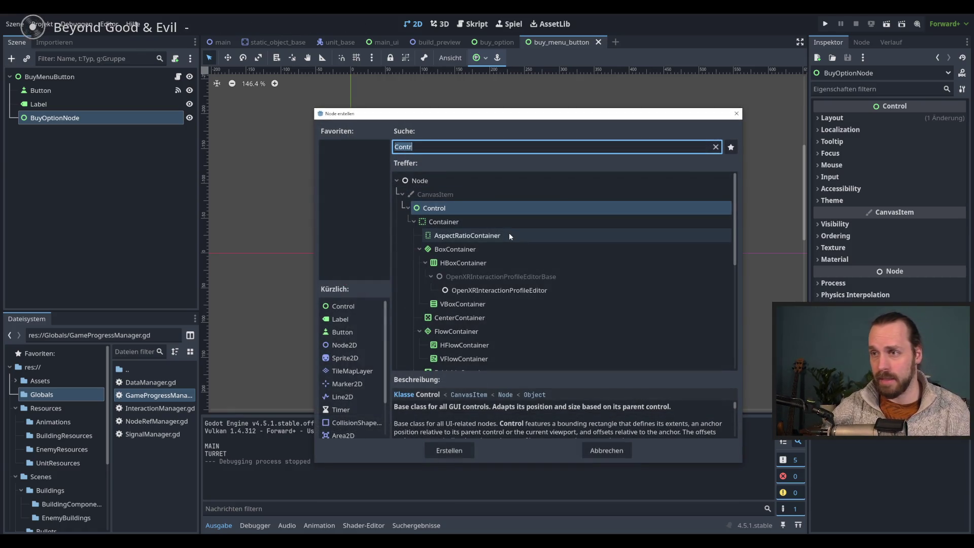
Step: Create a VBoxContainer child under BuyOptionNode and select it in the Scene tree
{"action": "left_click", "coordinate": [475, 303]}
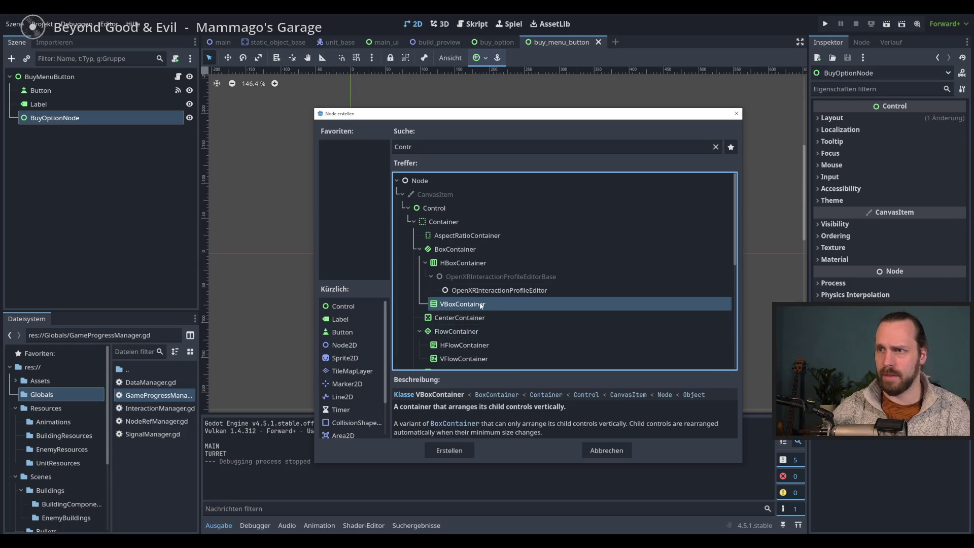
{"action": "double_click", "coordinate": [461, 303]}
{"action": "left_click", "coordinate": [42, 122]}
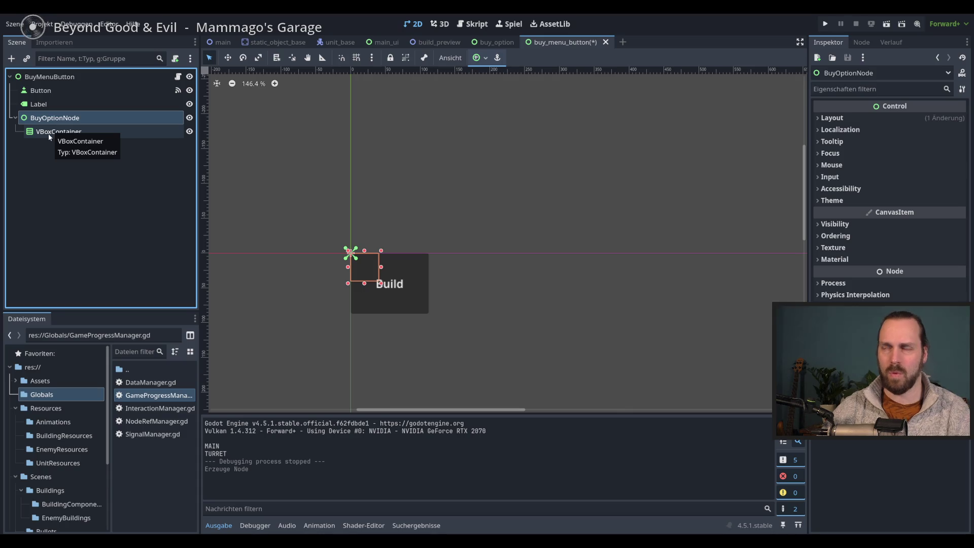
{"action": "left_click", "coordinate": [49, 136]}
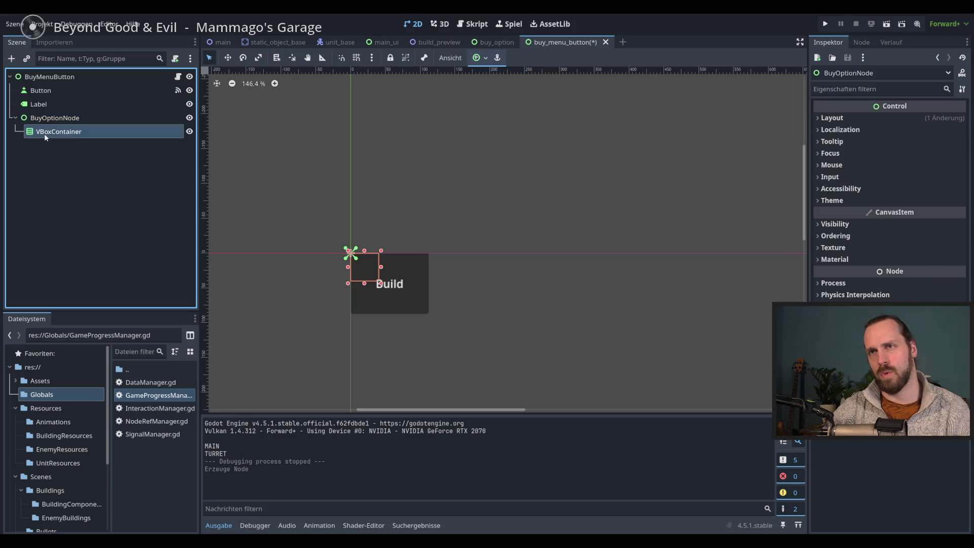
{"action": "scroll", "coordinate": [381, 213], "scroll_direction": "down", "scroll_amount": 2}
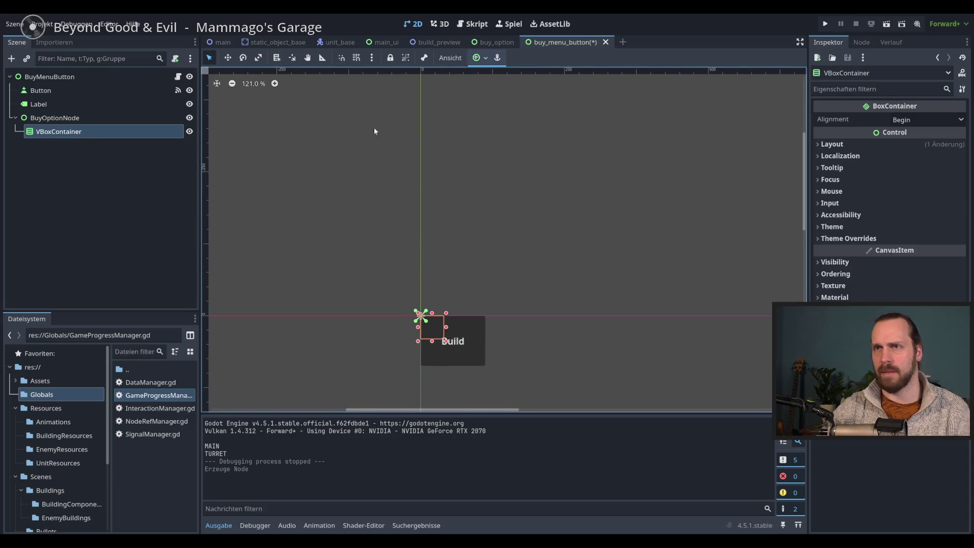
Step: Set the VBoxContainer's alignment to End and resize it to 206×434
{"action": "scroll", "coordinate": [456, 194], "scroll_direction": "down", "scroll_amount": 2}
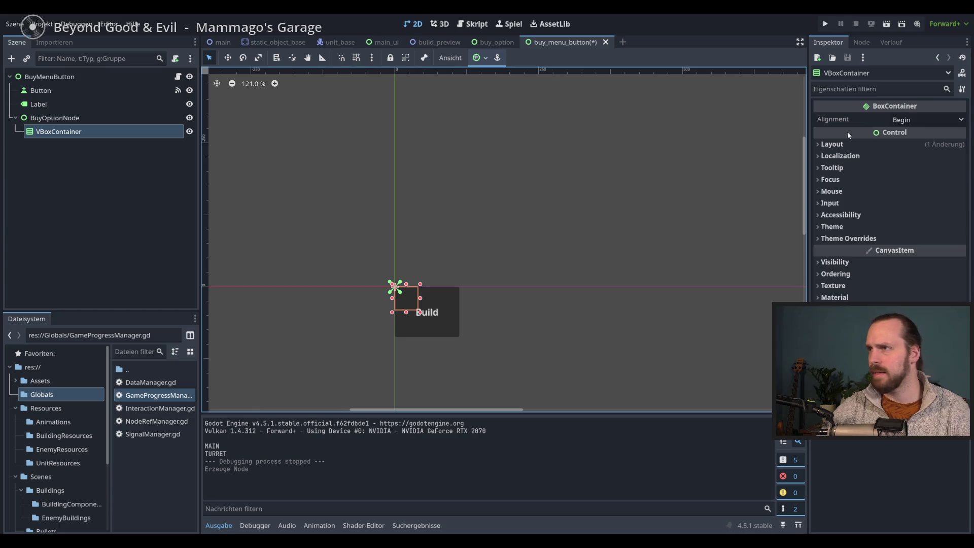
{"action": "left_click", "coordinate": [933, 121]}
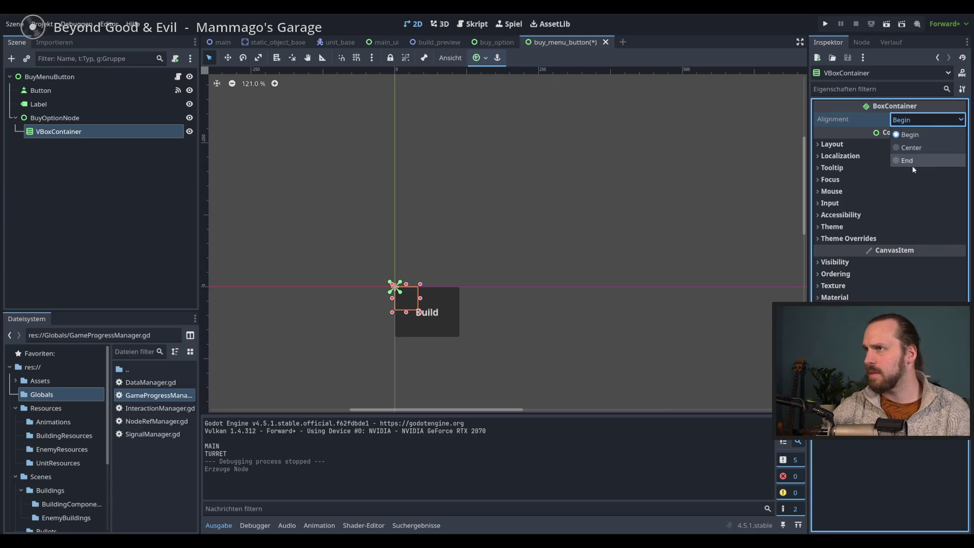
{"action": "left_click", "coordinate": [907, 161]}
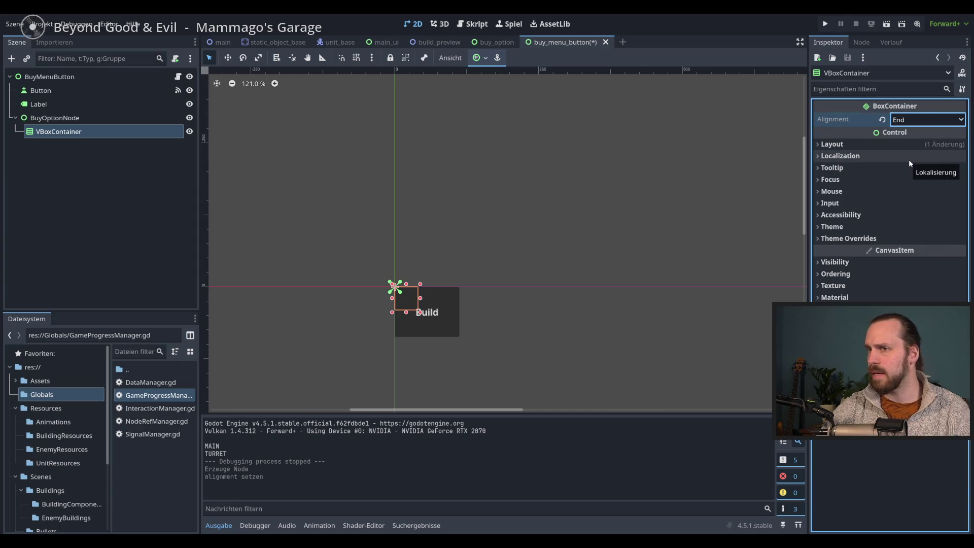
{"action": "left_click_drag", "start_coordinate": [417, 311], "coordinate": [522, 404]}
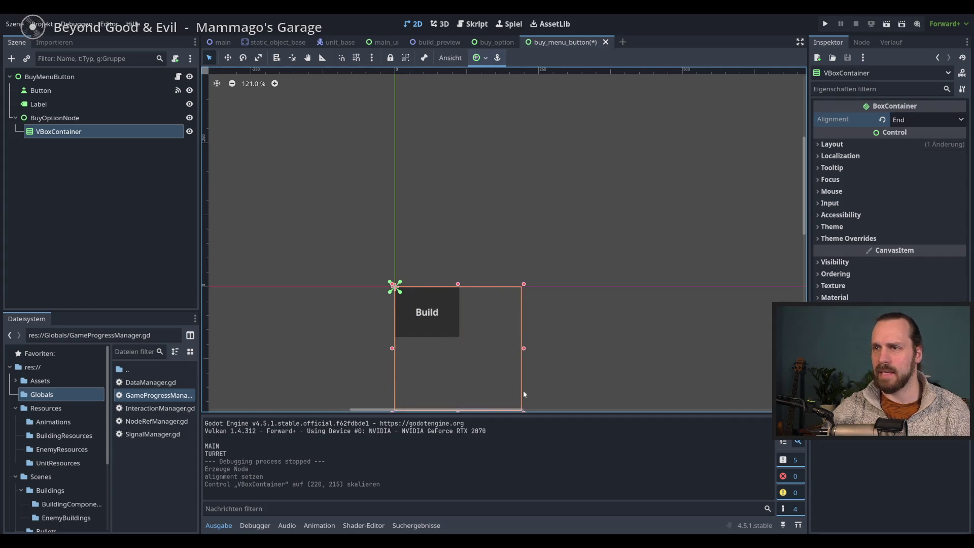
{"action": "scroll", "coordinate": [482, 251], "scroll_direction": "down", "scroll_amount": 3}
{"action": "left_click_drag", "start_coordinate": [466, 282], "coordinate": [459, 386]}
{"action": "left_click", "coordinate": [11, 58]}
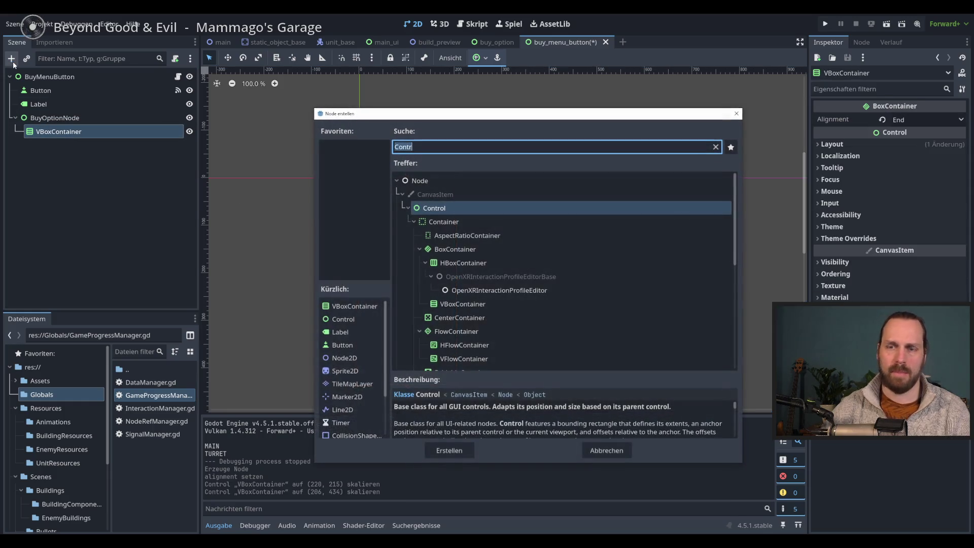
Step: Add a test Label to the VBoxContainer, duplicate it into four labels, then delete all four
{"action": "type", "text": "Label"}
{"action": "key", "text": "Return"}
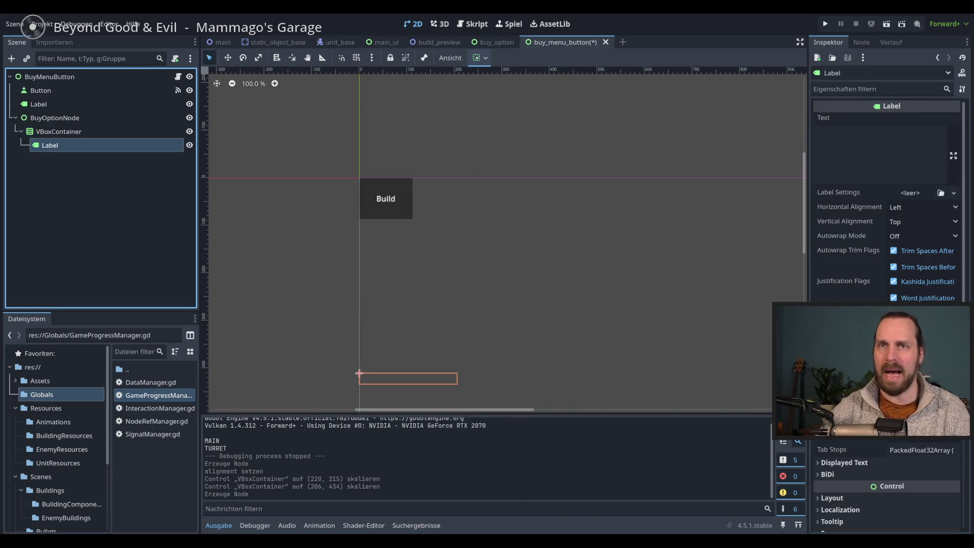
{"action": "key", "text": "ctrl+d"}
{"action": "key", "text": "ctrl+d"}
{"action": "key", "text": "ctrl+d"}
{"action": "left_click", "coordinate": [79, 173]}
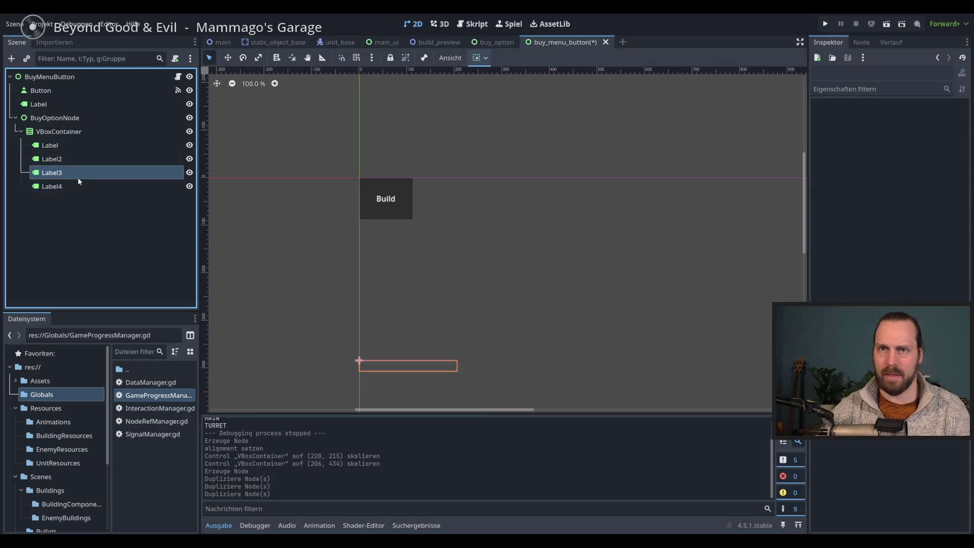
{"action": "left_click", "coordinate": [66, 147]}
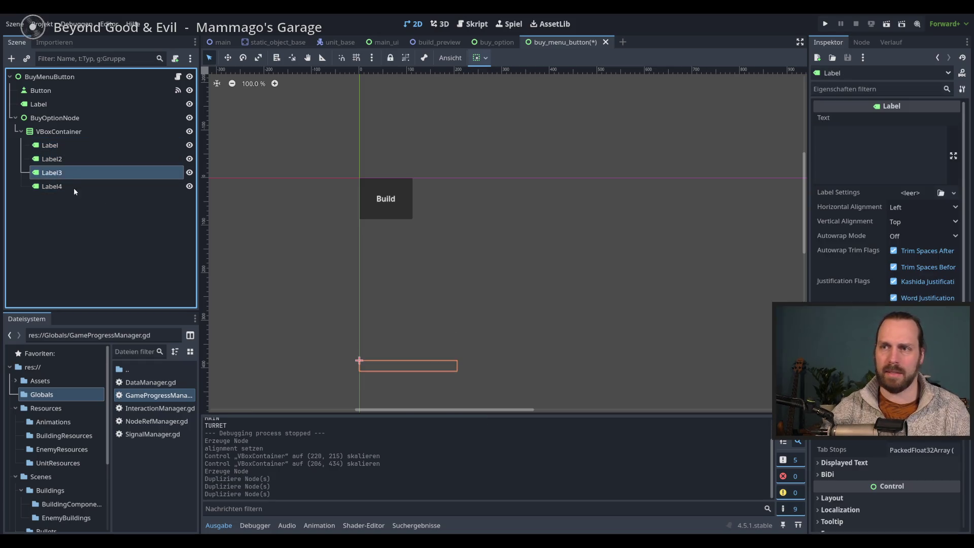
{"action": "left_click", "coordinate": [83, 186], "text": "shift"}
{"action": "key", "text": "Delete"}
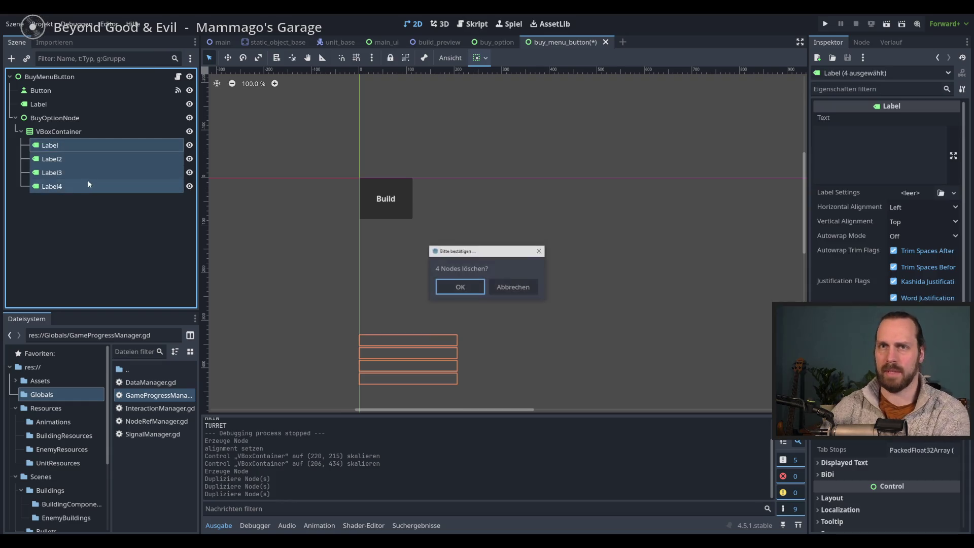
{"action": "key", "text": "Return"}
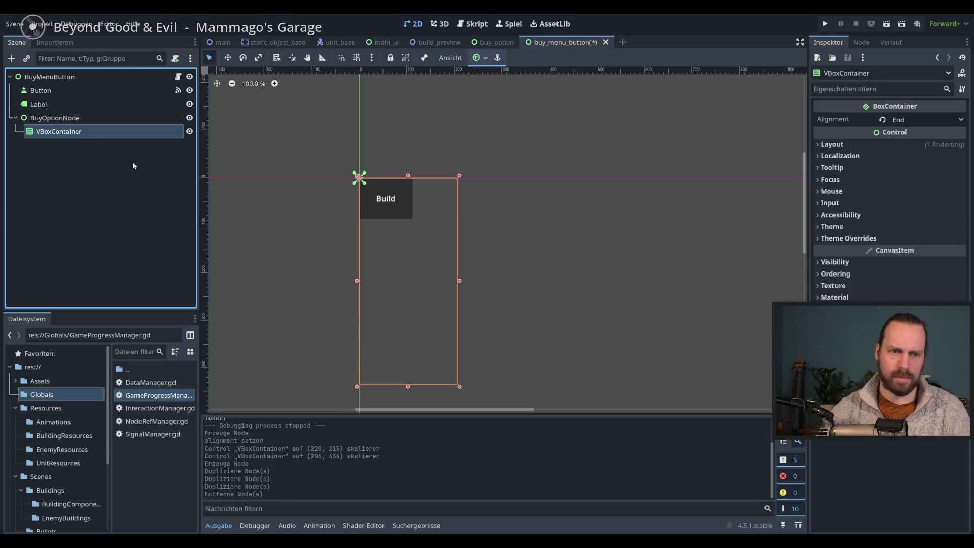
Step: Move the VBoxContainer up above the Build button, nudge it one pixel right, and save the scene
{"action": "scroll", "coordinate": [343, 208], "scroll_direction": "down", "scroll_amount": 2}
{"action": "key", "text": "w"}
{"action": "mouse_move", "coordinate": [370, 276]}
{"action": "left_mouse_down"}
{"action": "mouse_move", "coordinate": [370, 102]}
{"action": "mouse_move", "coordinate": [374, 115]}
{"action": "left_mouse_up"}
{"action": "scroll", "coordinate": [335, 207], "scroll_direction": "up", "scroll_amount": 6}
{"action": "scroll", "coordinate": [311, 245], "scroll_direction": "down", "scroll_amount": 4}
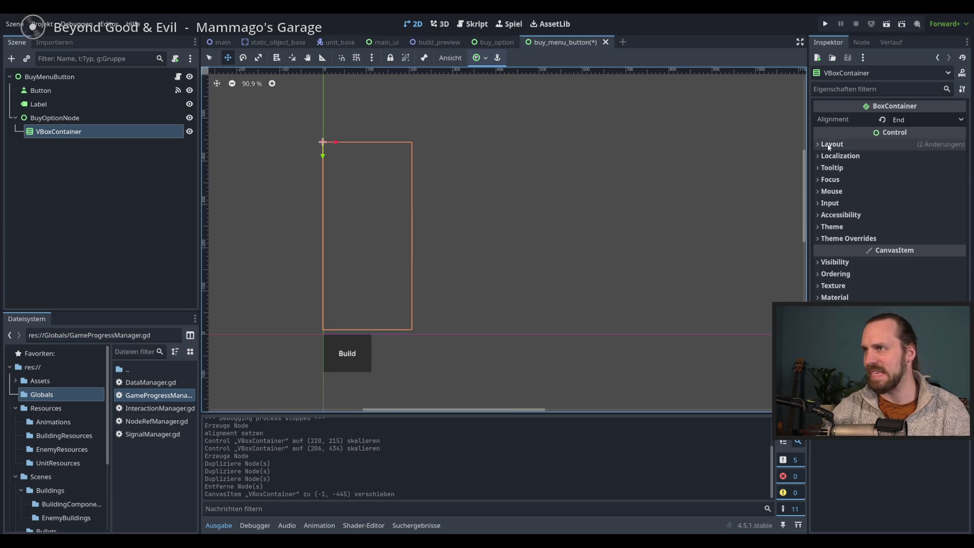
{"action": "left_click", "coordinate": [898, 144]}
{"action": "left_click", "coordinate": [894, 273]}
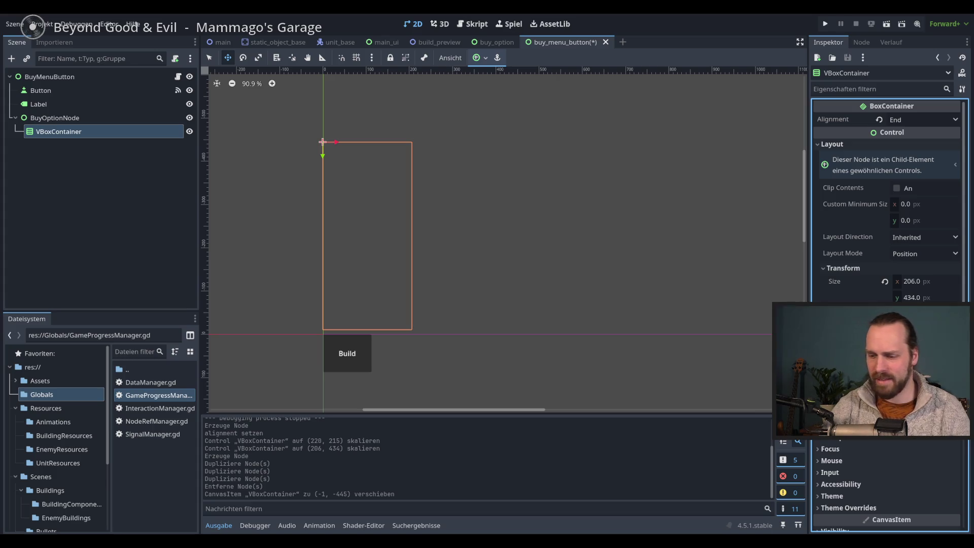
{"action": "key", "text": "Right"}
{"action": "key", "text": "ctrl+s"}
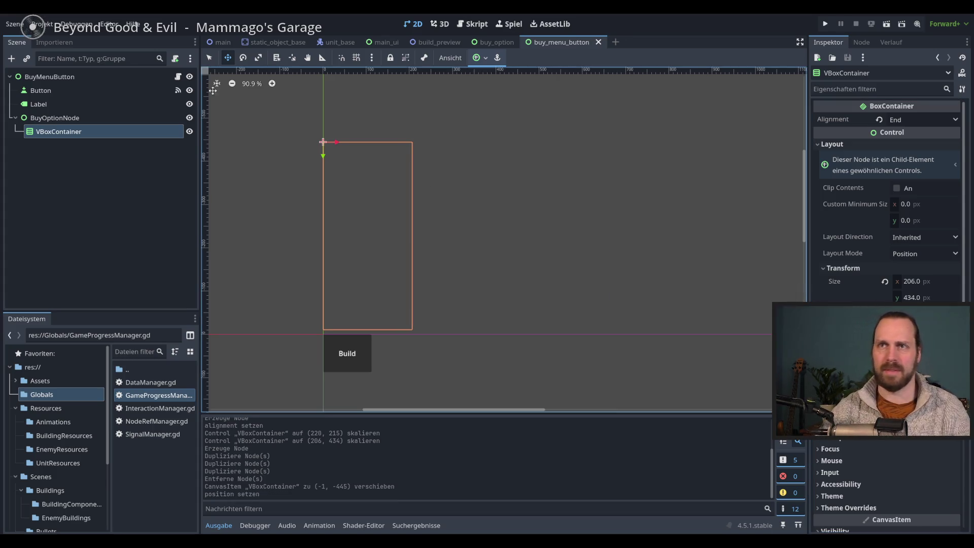
{"action": "left_click_drag", "start_coordinate": [344, 221], "coordinate": [348, 194]}
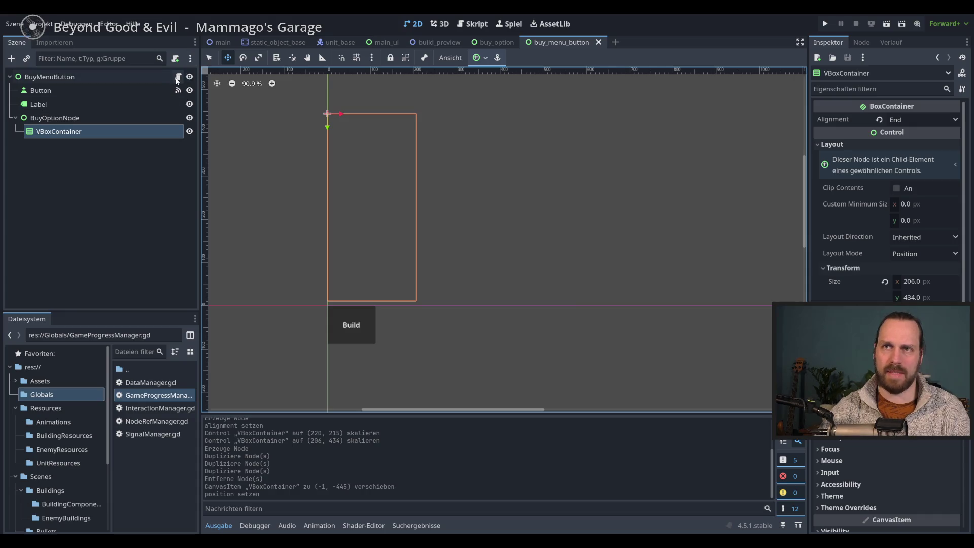
{"action": "left_click", "coordinate": [178, 76]}
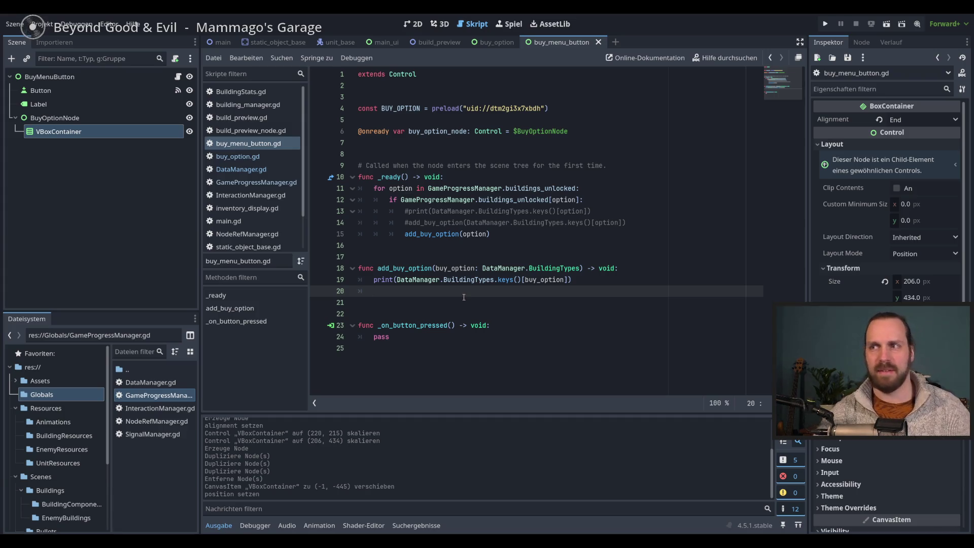
Step: Delete the empty line 20 below add_buy_option's print and save buy_menu_button.gd
{"action": "key", "text": "Up"}
{"action": "key", "text": "Up"}
{"action": "key", "text": "Down"}
{"action": "key", "text": "Down"}
{"action": "key", "text": "Down"}
{"action": "key", "text": "Up"}
{"action": "key", "text": "BackSpace"}
{"action": "key", "text": "BackSpace"}
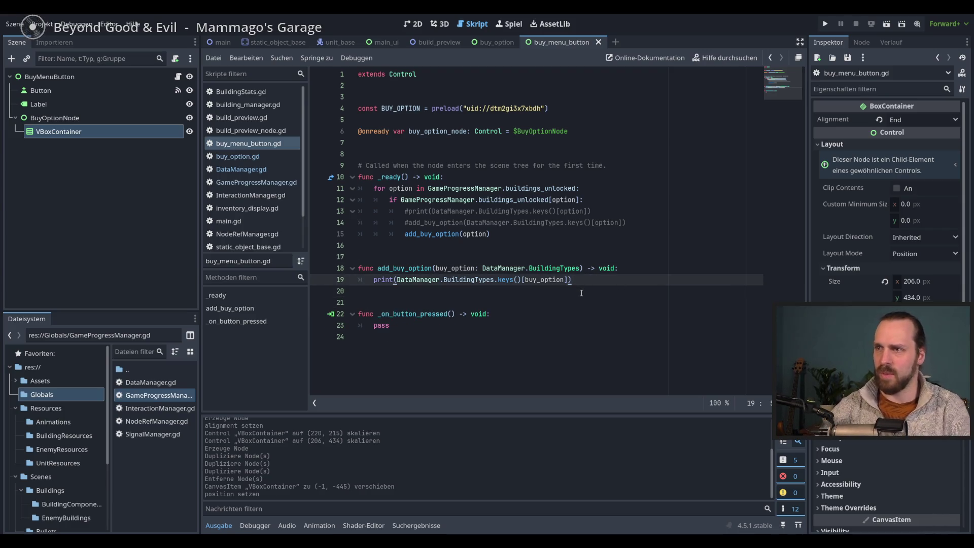
{"action": "key", "text": "ctrl+s"}
{"action": "key", "text": "Down"}
{"action": "key", "text": "Down"}
{"action": "key", "text": "Down"}
{"action": "key", "text": "Down"}
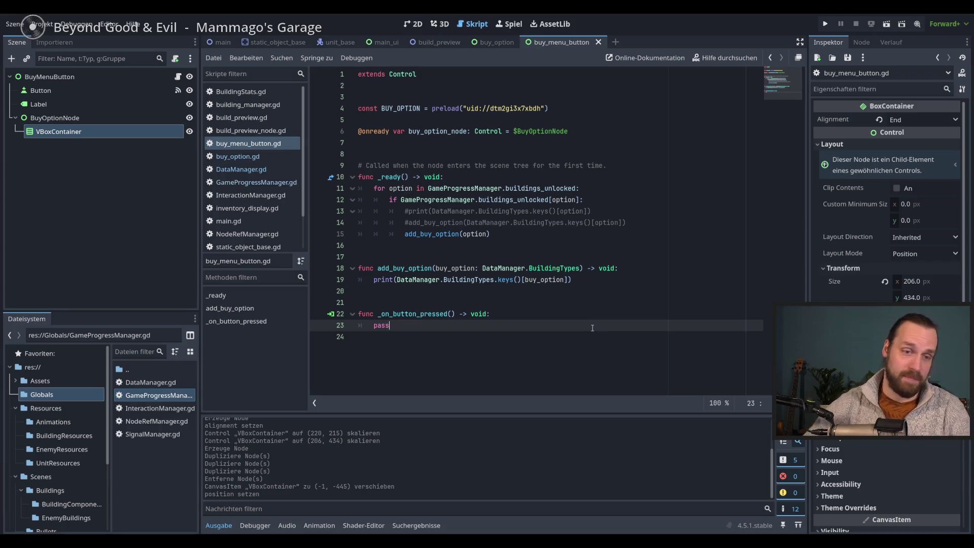
{"action": "left_click", "coordinate": [413, 24]}
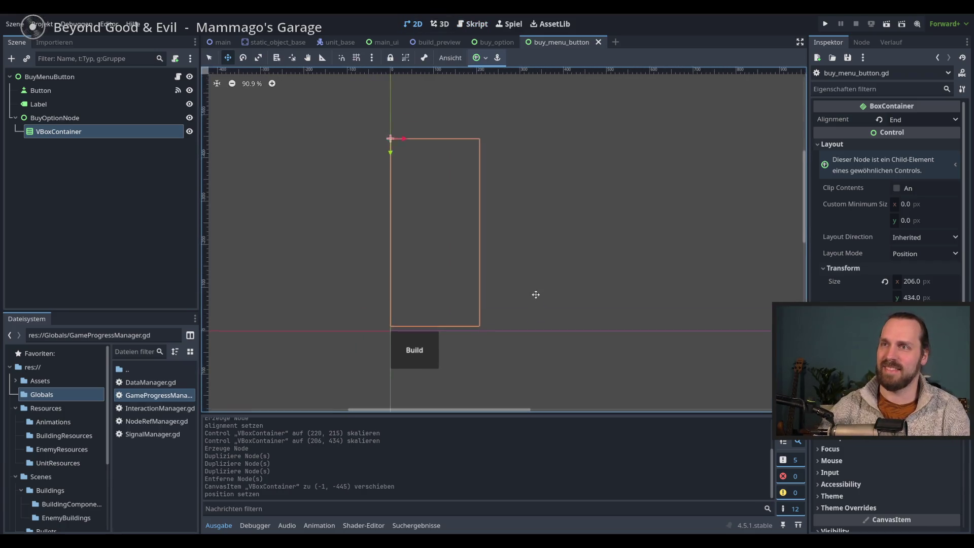
{"action": "scroll", "coordinate": [444, 278], "scroll_direction": "right", "scroll_amount": 1}
{"action": "scroll", "coordinate": [461, 287], "scroll_direction": "down", "scroll_amount": 1}
{"action": "scroll", "coordinate": [453, 280], "scroll_direction": "up", "scroll_amount": 1}
{"action": "scroll", "coordinate": [453, 281], "scroll_direction": "down", "scroll_amount": 1}
{"action": "scroll", "coordinate": [451, 278], "scroll_direction": "up", "scroll_amount": 1}
{"action": "scroll", "coordinate": [451, 279], "scroll_direction": "down", "scroll_amount": 2}
{"action": "scroll", "coordinate": [450, 281], "scroll_direction": "up", "scroll_amount": 2}
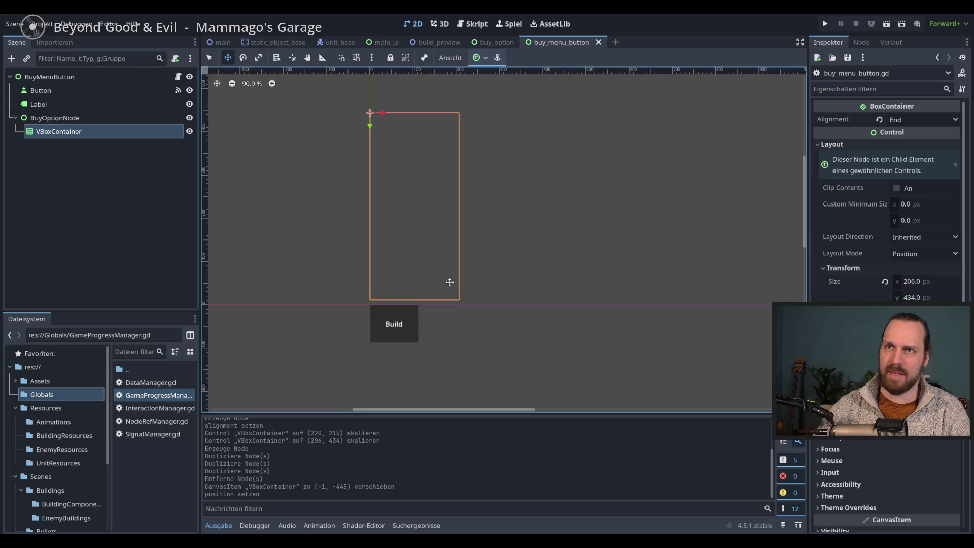
{"action": "scroll", "coordinate": [472, 291], "scroll_direction": "left", "scroll_amount": 1}
{"action": "scroll", "coordinate": [489, 295], "scroll_direction": "up", "scroll_amount": 1}
{"action": "scroll", "coordinate": [489, 295], "scroll_direction": "down", "scroll_amount": 1}
{"action": "scroll", "coordinate": [489, 295], "scroll_direction": "up", "scroll_amount": 1}
{"action": "mouse_move", "coordinate": [489, 296]}
{"action": "left_mouse_down"}
{"action": "mouse_move", "coordinate": [463, 291]}
{"action": "mouse_move", "coordinate": [485, 285]}
{"action": "mouse_move", "coordinate": [487, 303]}
{"action": "mouse_move", "coordinate": [456, 291]}
{"action": "mouse_move", "coordinate": [504, 294]}
{"action": "mouse_move", "coordinate": [495, 291]}
{"action": "left_mouse_up"}
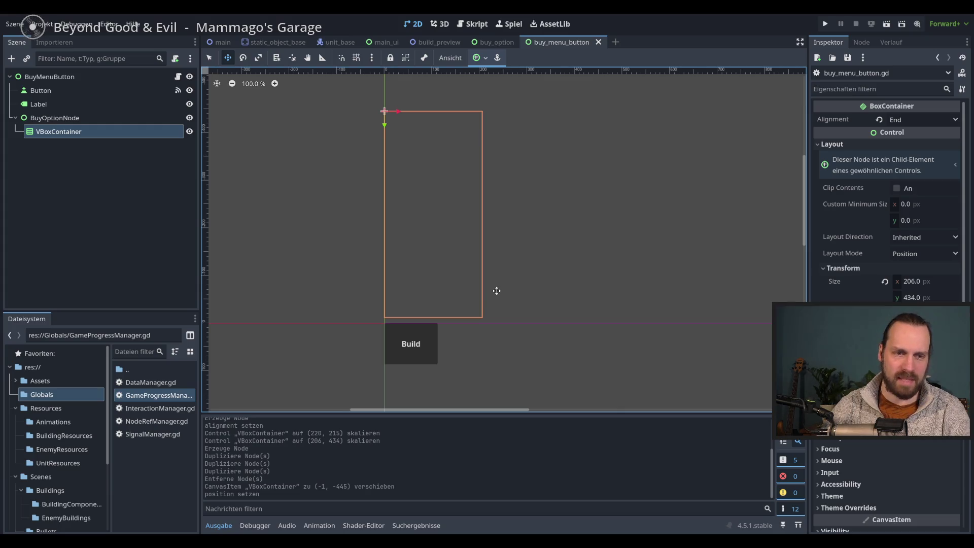
{"action": "scroll", "coordinate": [494, 292], "scroll_direction": "up", "scroll_amount": 1}
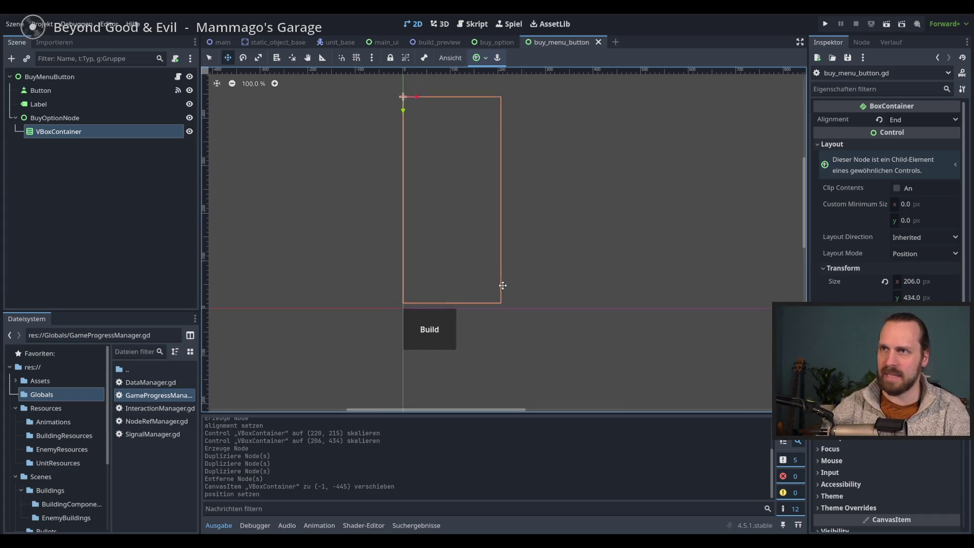
{"action": "scroll", "coordinate": [488, 297], "scroll_direction": "down", "scroll_amount": 1}
{"action": "mouse_move", "coordinate": [489, 297]}
{"action": "left_mouse_down"}
{"action": "mouse_move", "coordinate": [529, 309]}
{"action": "mouse_move", "coordinate": [467, 300]}
{"action": "mouse_move", "coordinate": [520, 313]}
{"action": "mouse_move", "coordinate": [503, 324]}
{"action": "left_mouse_up"}
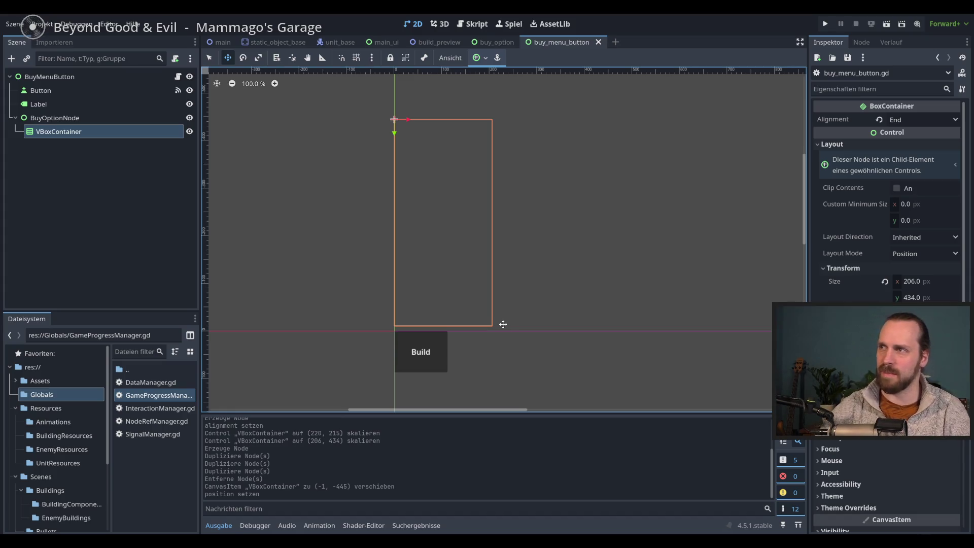
{"action": "mouse_move", "coordinate": [489, 318]}
{"action": "left_mouse_down"}
{"action": "mouse_move", "coordinate": [522, 265]}
{"action": "mouse_move", "coordinate": [498, 277]}
{"action": "mouse_move", "coordinate": [515, 267]}
{"action": "left_mouse_up"}
{"action": "scroll", "coordinate": [515, 268], "scroll_direction": "up", "scroll_amount": 1}
{"action": "scroll", "coordinate": [515, 267], "scroll_direction": "down", "scroll_amount": 2}
{"action": "scroll", "coordinate": [516, 268], "scroll_direction": "up", "scroll_amount": 1}
{"action": "scroll", "coordinate": [513, 264], "scroll_direction": "up", "scroll_amount": 1}
{"action": "scroll", "coordinate": [512, 263], "scroll_direction": "down", "scroll_amount": 1}
{"action": "left_click_drag", "start_coordinate": [512, 263], "coordinate": [503, 264]}
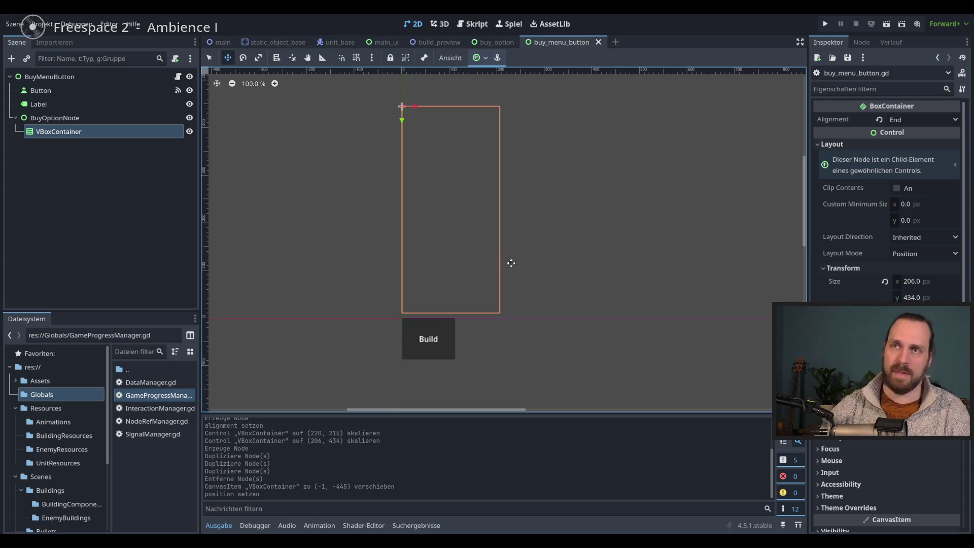
Step: Pan and zoom the 2D canvas around the VBoxContainer above the Build button
{"action": "mouse_move", "coordinate": [482, 244]}
{"action": "left_mouse_down"}
{"action": "mouse_move", "coordinate": [524, 241]}
{"action": "mouse_move", "coordinate": [446, 246]}
{"action": "mouse_move", "coordinate": [507, 229]}
{"action": "mouse_move", "coordinate": [497, 262]}
{"action": "mouse_move", "coordinate": [508, 264]}
{"action": "left_mouse_up"}
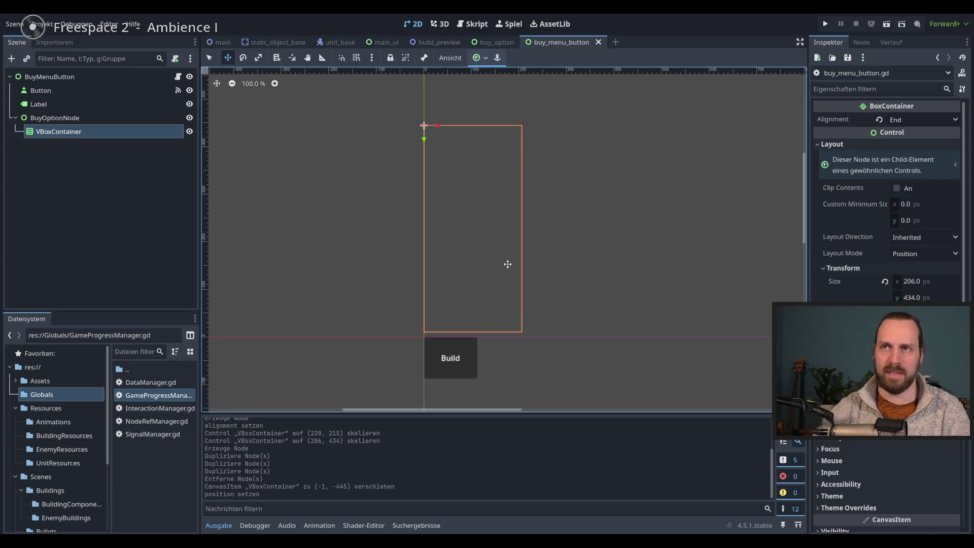
{"action": "mouse_move", "coordinate": [522, 240]}
{"action": "left_mouse_down"}
{"action": "mouse_move", "coordinate": [530, 233]}
{"action": "mouse_move", "coordinate": [522, 229]}
{"action": "mouse_move", "coordinate": [548, 226]}
{"action": "left_mouse_up"}
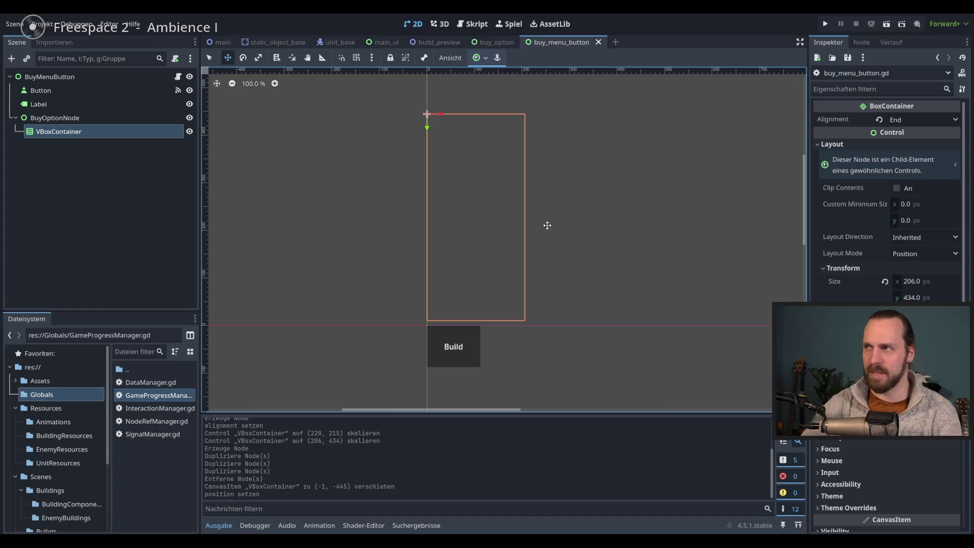
{"action": "left_click_drag", "start_coordinate": [537, 225], "coordinate": [521, 224]}
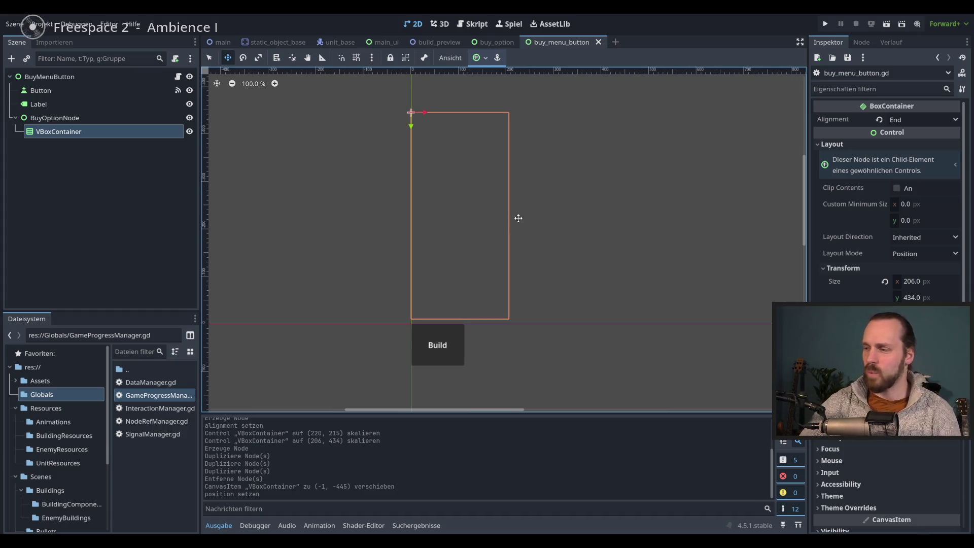
{"action": "left_click_drag", "start_coordinate": [503, 213], "coordinate": [496, 207]}
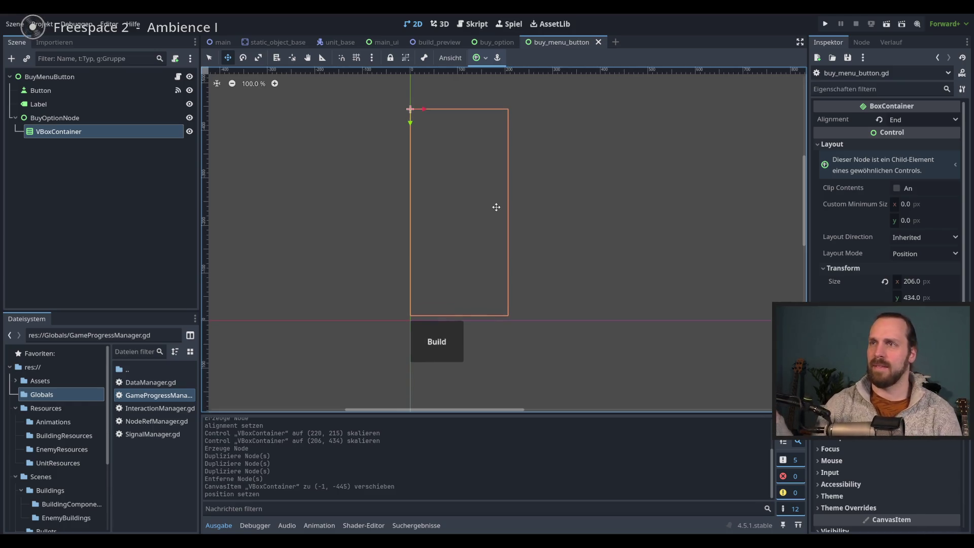
{"action": "scroll", "coordinate": [496, 207], "scroll_direction": "down", "scroll_amount": 2}
{"action": "scroll", "coordinate": [499, 217], "scroll_direction": "up", "scroll_amount": 1}
{"action": "mouse_move", "coordinate": [502, 215]}
{"action": "left_mouse_down"}
{"action": "mouse_move", "coordinate": [522, 213]}
{"action": "mouse_move", "coordinate": [503, 221]}
{"action": "mouse_move", "coordinate": [506, 241]}
{"action": "mouse_move", "coordinate": [511, 229]}
{"action": "left_mouse_up"}
{"action": "scroll", "coordinate": [514, 213], "scroll_direction": "down", "scroll_amount": 1}
{"action": "scroll", "coordinate": [512, 213], "scroll_direction": "up", "scroll_amount": 2}
{"action": "scroll", "coordinate": [502, 223], "scroll_direction": "down", "scroll_amount": 1}
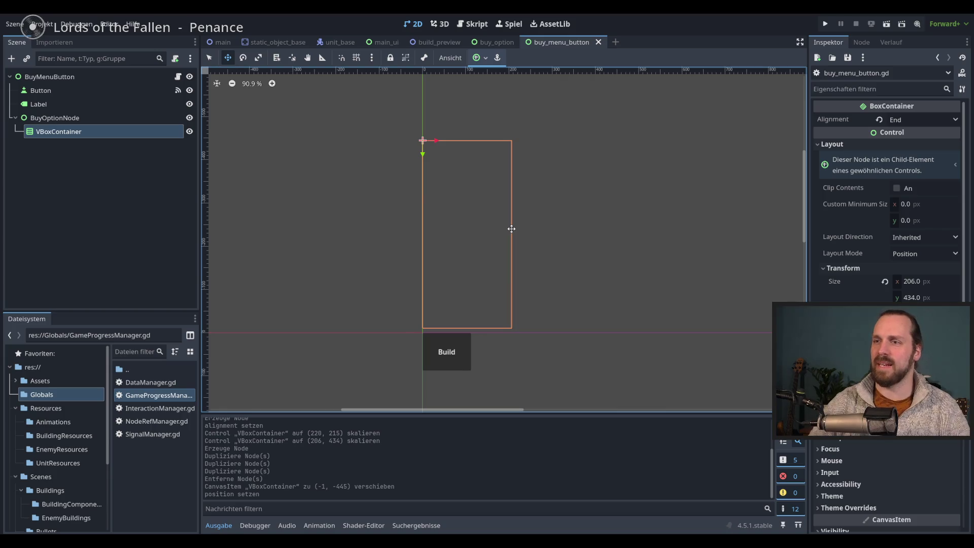
Step: Scroll the canvas sideways, then clear the selection by clicking empty space in the Scene dock
{"action": "scroll", "coordinate": [489, 218], "scroll_direction": "up", "scroll_amount": 1}
{"action": "scroll", "coordinate": [492, 224], "scroll_direction": "left", "scroll_amount": 1}
{"action": "scroll", "coordinate": [545, 240], "scroll_direction": "right", "scroll_amount": 1}
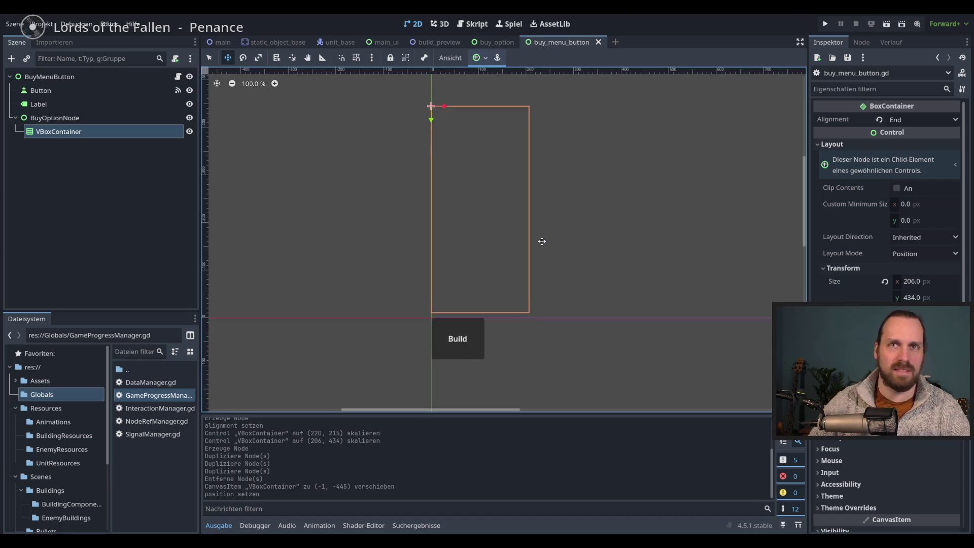
{"action": "scroll", "coordinate": [541, 241], "scroll_direction": "left", "scroll_amount": 2}
{"action": "scroll", "coordinate": [542, 239], "scroll_direction": "right", "scroll_amount": 2}
{"action": "scroll", "coordinate": [545, 236], "scroll_direction": "left", "scroll_amount": 2}
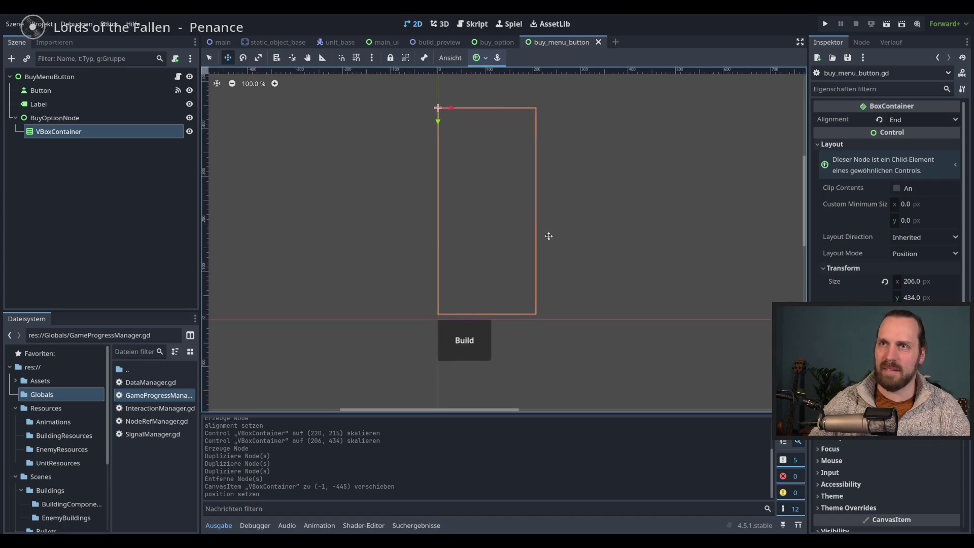
{"action": "mouse_move", "coordinate": [548, 234]}
{"action": "left_mouse_down"}
{"action": "mouse_move", "coordinate": [539, 242]}
{"action": "mouse_move", "coordinate": [544, 236]}
{"action": "left_mouse_up"}
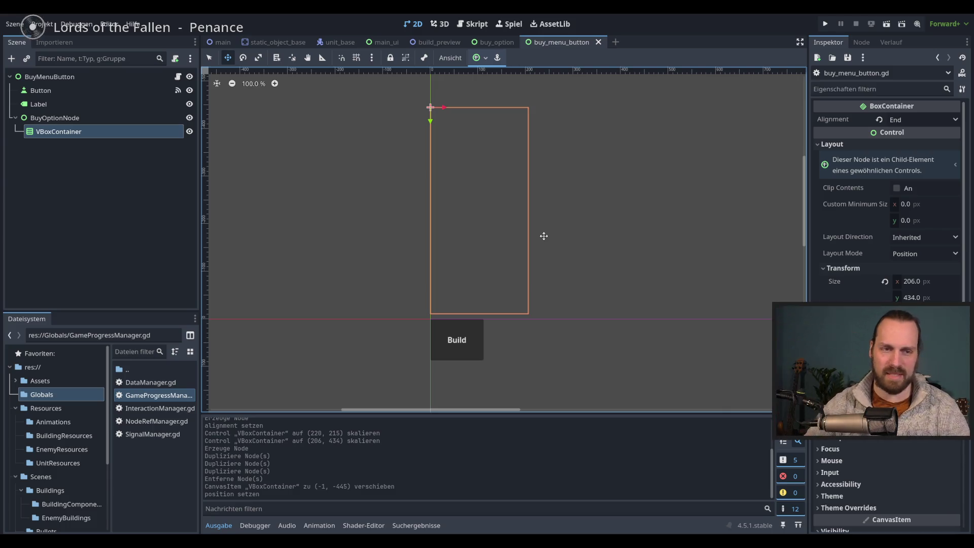
{"action": "left_click", "coordinate": [148, 212]}
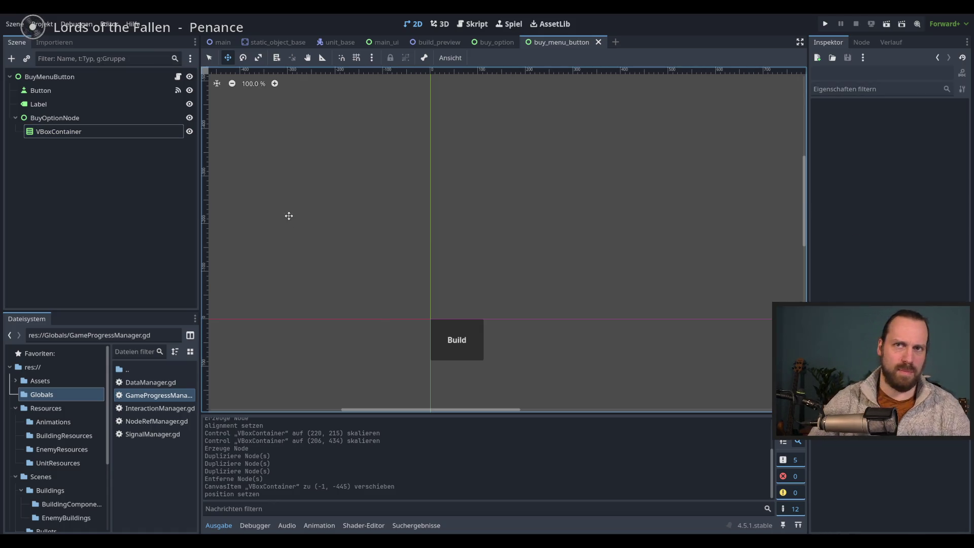
Step: Open buy_menu_button.gd and step through its code from line 14 to the pass on line 23
{"action": "left_click", "coordinate": [152, 77]}
{"action": "left_click", "coordinate": [178, 77]}
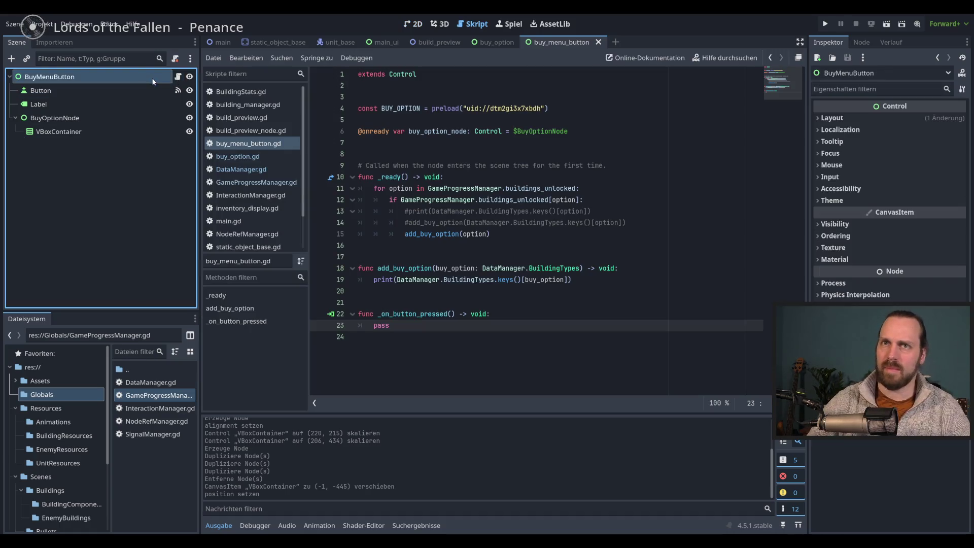
{"action": "left_click", "coordinate": [558, 327]}
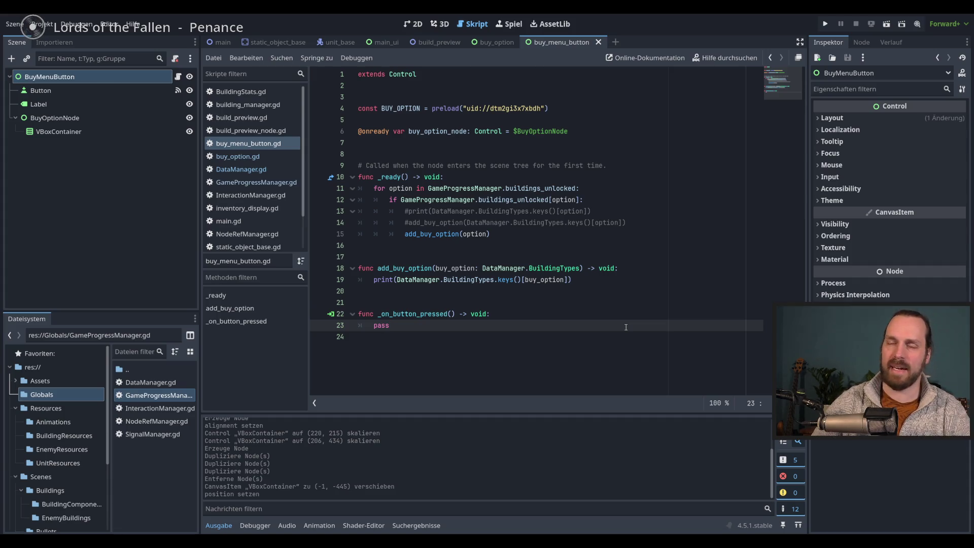
{"action": "left_click", "coordinate": [567, 224]}
{"action": "left_click", "coordinate": [573, 257]}
{"action": "left_click", "coordinate": [577, 246]}
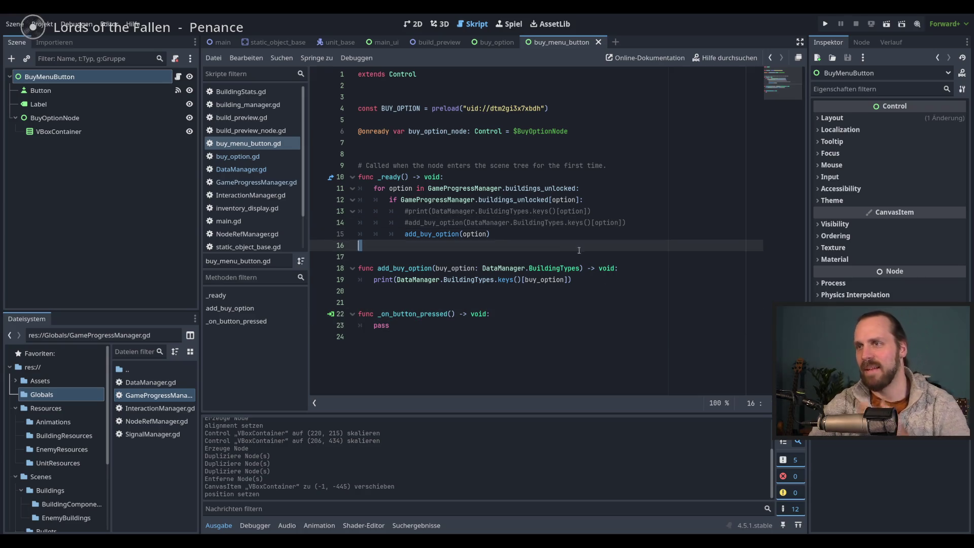
Step: Inspect the add_buy_option(option) call, then select VBoxContainer in the 2D view
{"action": "left_click", "coordinate": [534, 336]}
{"action": "left_click", "coordinate": [535, 290]}
{"action": "left_click", "coordinate": [537, 233]}
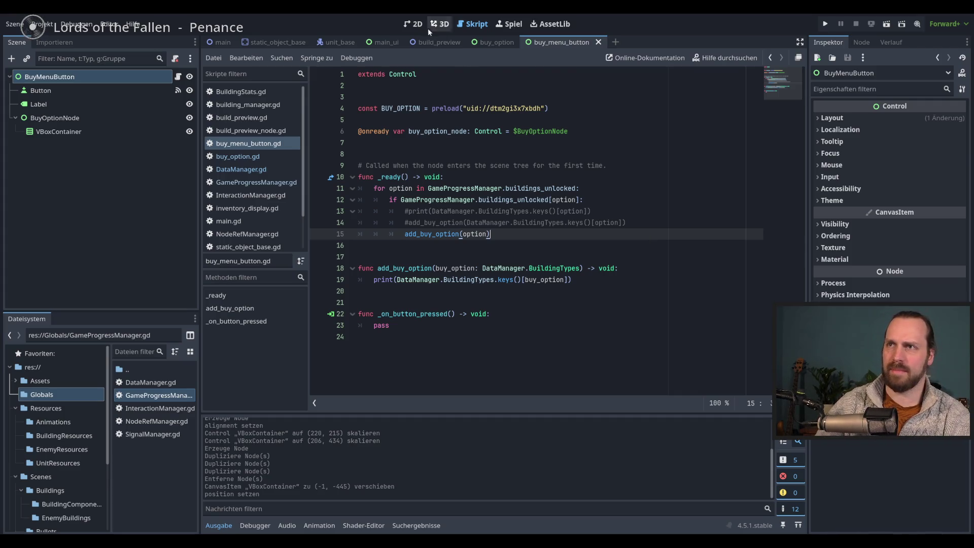
{"action": "left_click", "coordinate": [414, 24]}
{"action": "left_click", "coordinate": [74, 133]}
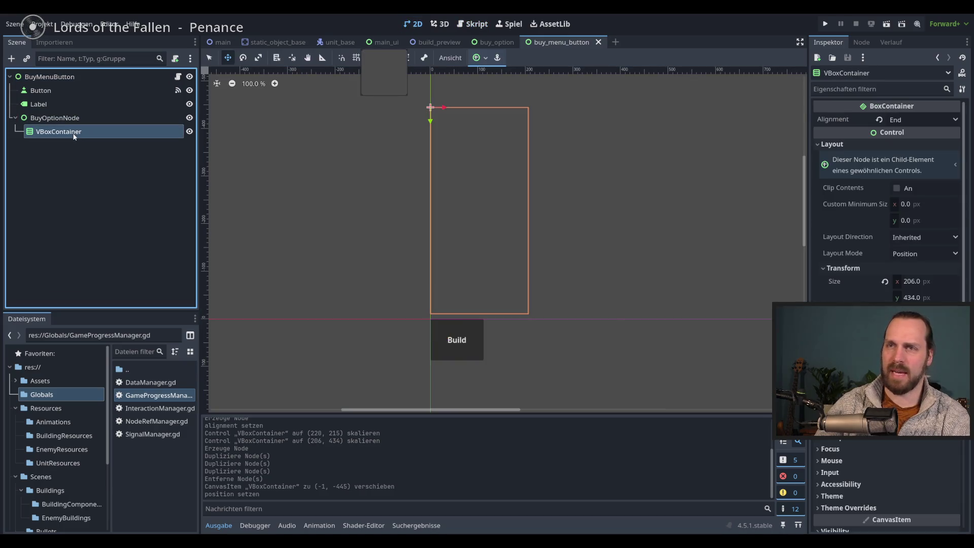
{"action": "left_click", "coordinate": [61, 117]}
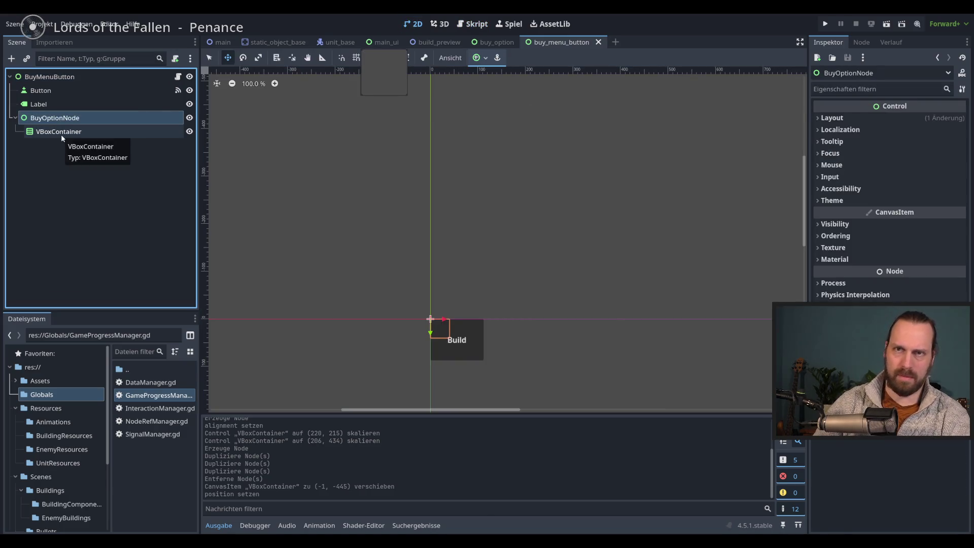
{"action": "left_click", "coordinate": [56, 132]}
{"action": "right_click", "coordinate": [58, 132]}
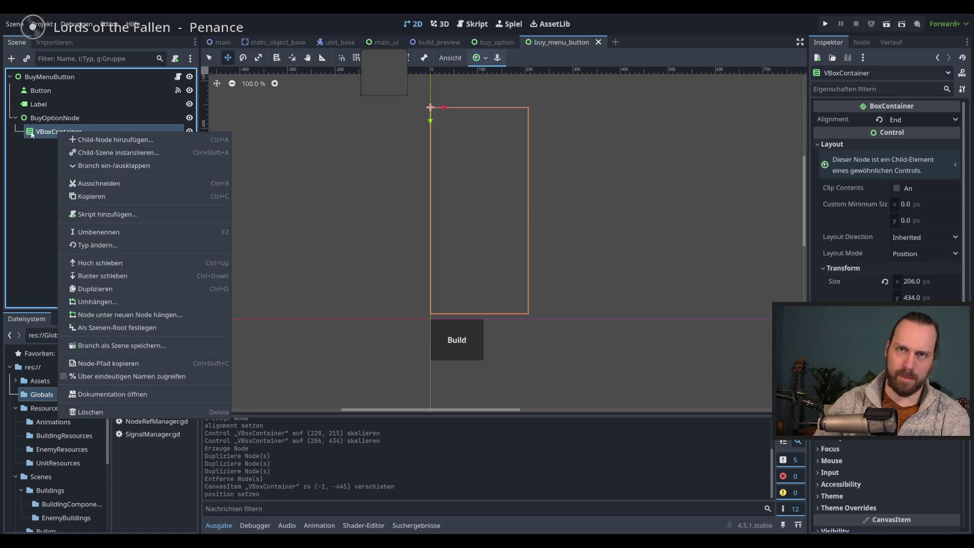
{"action": "left_click", "coordinate": [61, 117]}
{"action": "left_click", "coordinate": [55, 132]}
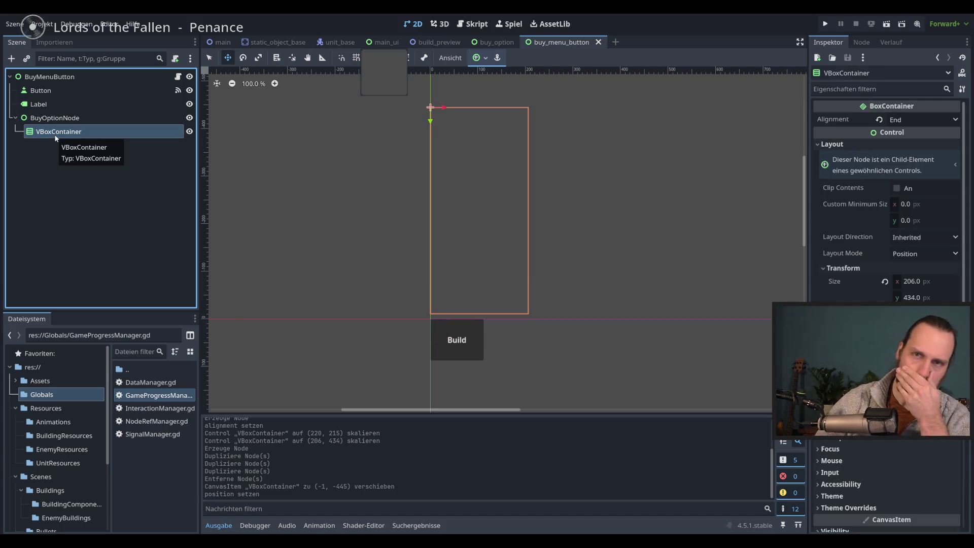
{"action": "left_click", "coordinate": [61, 119]}
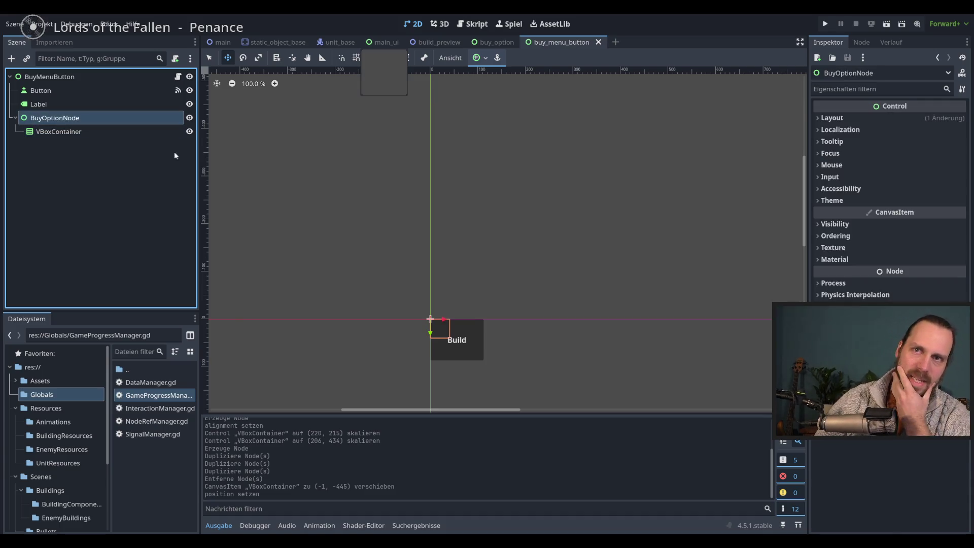
{"action": "left_click", "coordinate": [65, 132]}
{"action": "key", "text": "Up"}
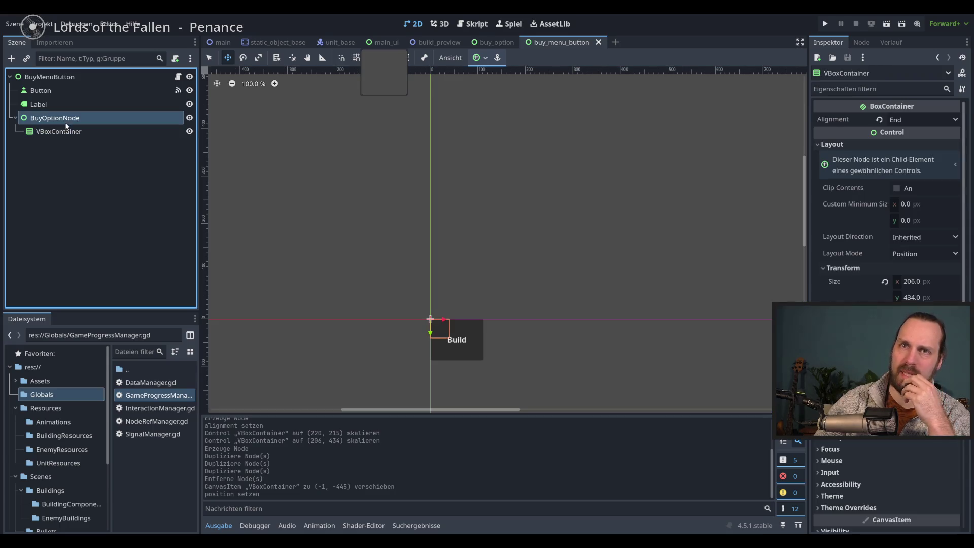
{"action": "key", "text": "q"}
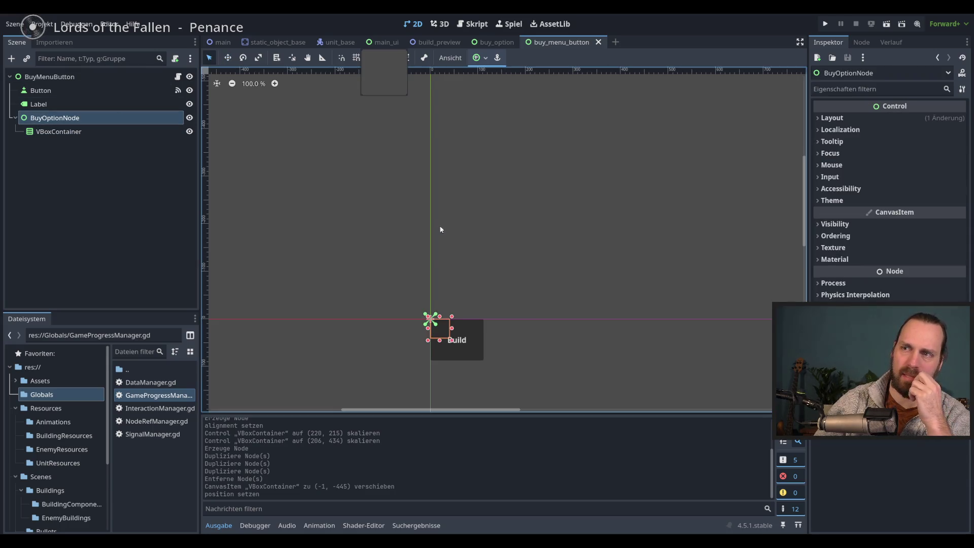
{"action": "mouse_move", "coordinate": [502, 239]}
{"action": "left_mouse_down"}
{"action": "mouse_move", "coordinate": [581, 108]}
{"action": "mouse_move", "coordinate": [514, 206]}
{"action": "mouse_move", "coordinate": [507, 241]}
{"action": "left_mouse_up"}
Step: Reset BuyOptionNode's size and position, set its size to 100×100, and save the scene
{"action": "left_click", "coordinate": [862, 118]}
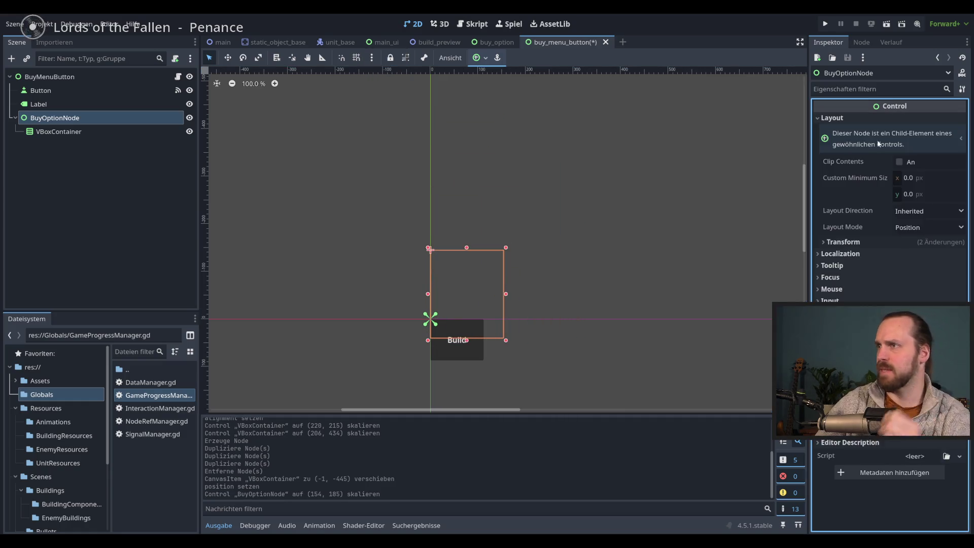
{"action": "left_click", "coordinate": [853, 242]}
{"action": "left_click", "coordinate": [885, 255]}
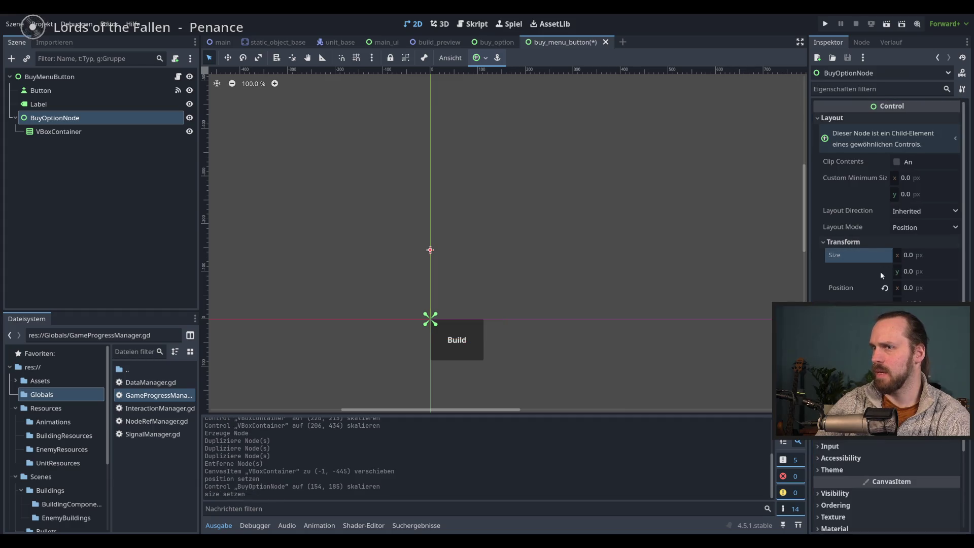
{"action": "left_click", "coordinate": [884, 288]}
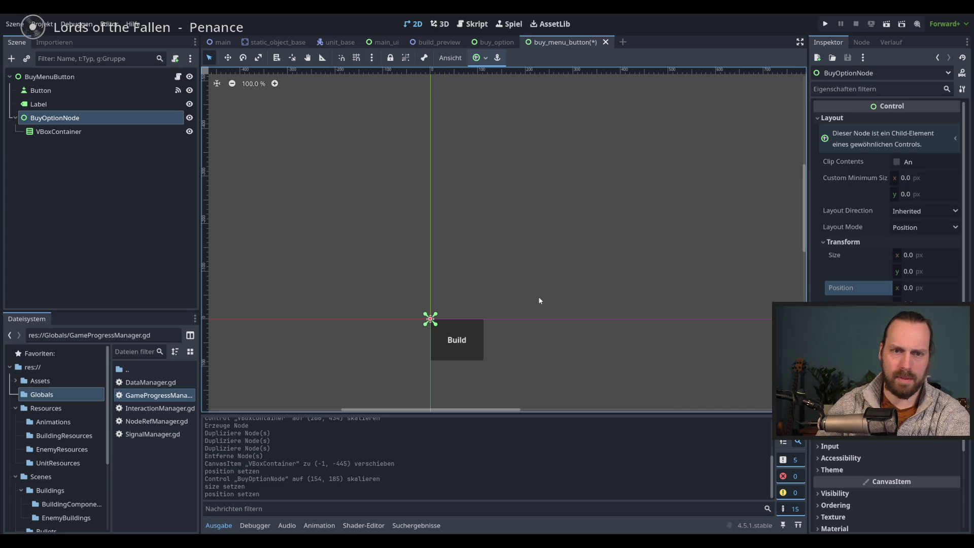
{"action": "left_click", "coordinate": [922, 257]}
{"action": "type", "text": "100"}
{"action": "key", "text": "Tab"}
{"action": "type", "text": "100"}
{"action": "key", "text": "Return"}
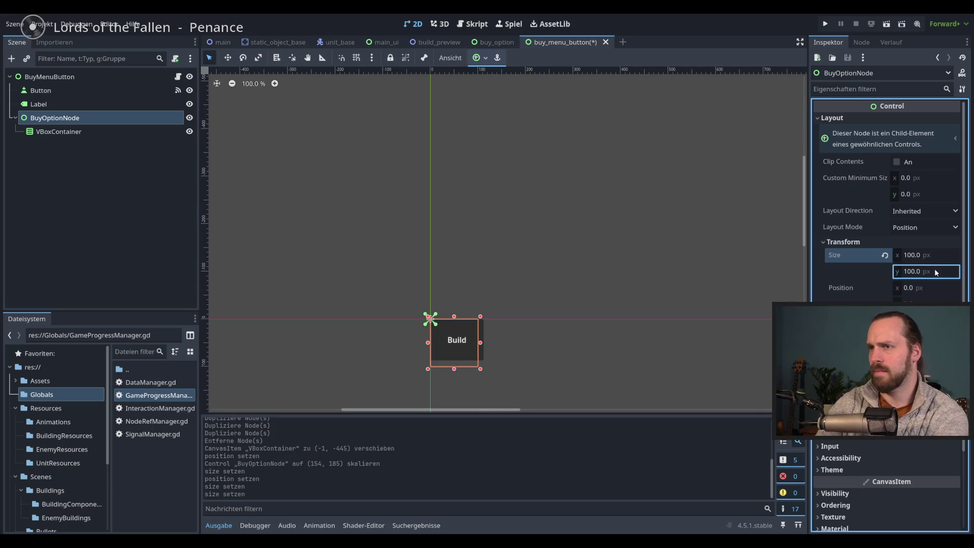
{"action": "key", "text": "ctrl+s"}
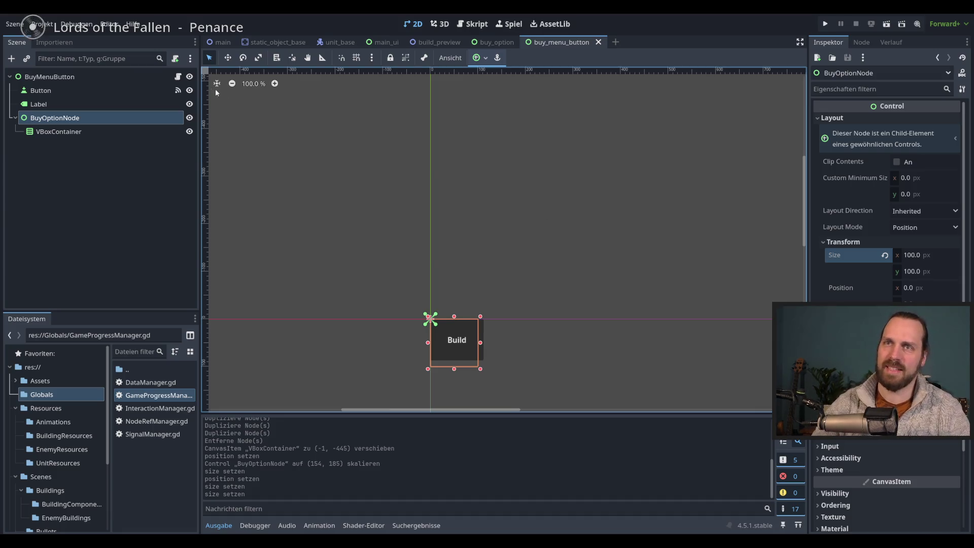
{"action": "left_click", "coordinate": [178, 77]}
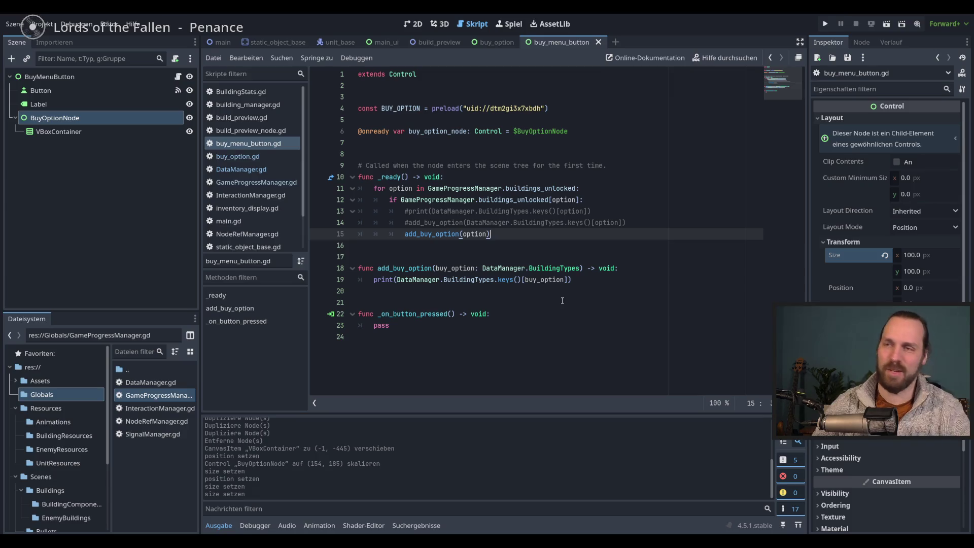
Step: Review the print line 19 and the pass in _on_button_pressed in buy_menu_button.gd
{"action": "left_click", "coordinate": [456, 246]}
{"action": "left_click", "coordinate": [578, 280]}
{"action": "left_click", "coordinate": [607, 314]}
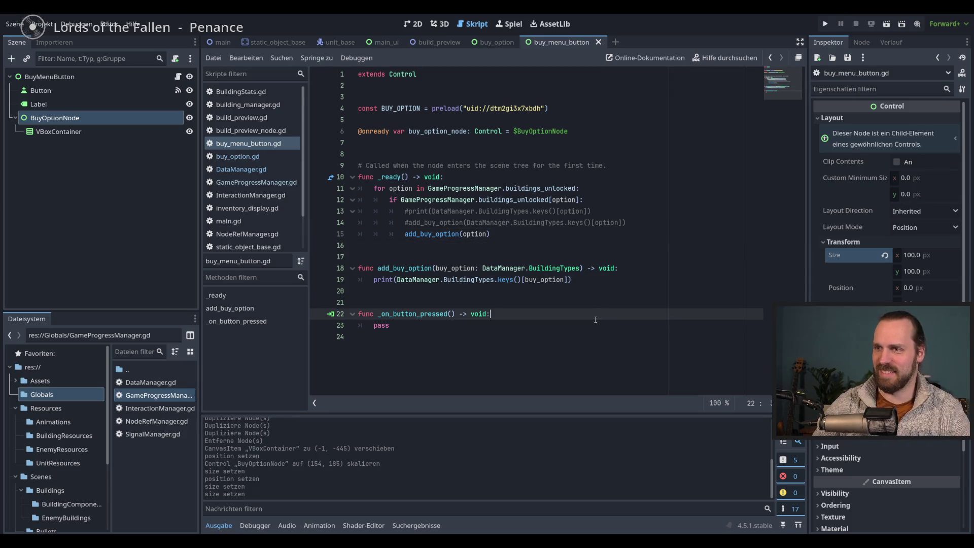
{"action": "left_click", "coordinate": [589, 325]}
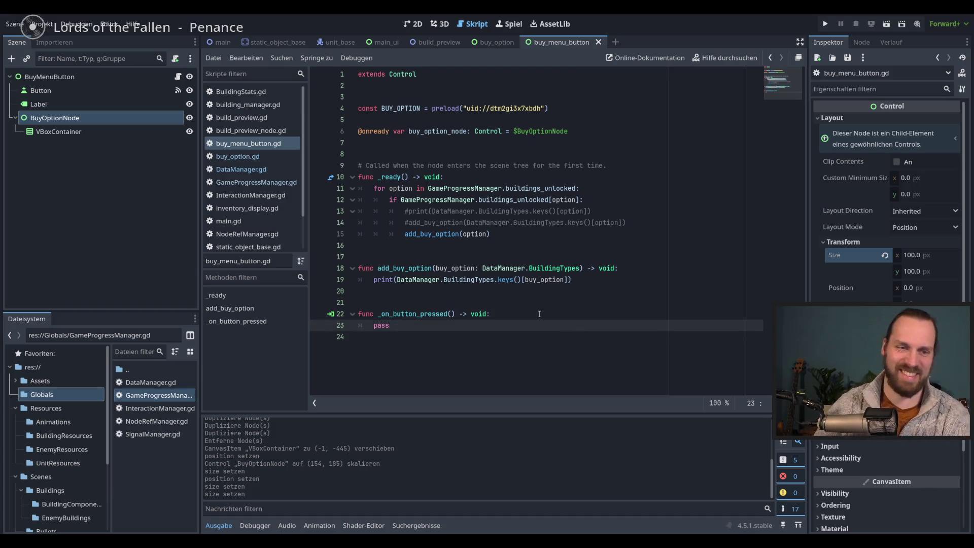
{"action": "left_click", "coordinate": [614, 287]}
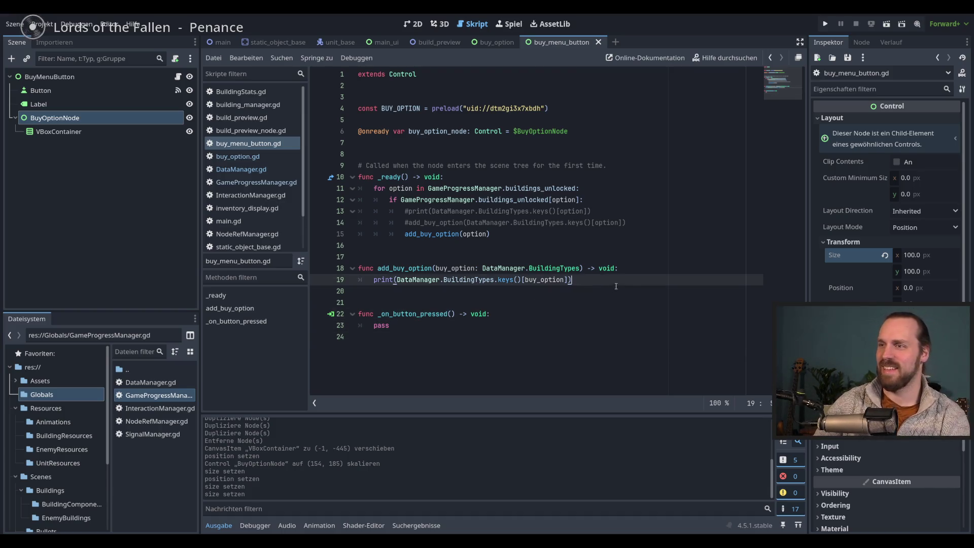
Step: Run the project, restart it, and stop it with F8 once MAIN and TURRET are printed
{"action": "key", "text": "F5"}
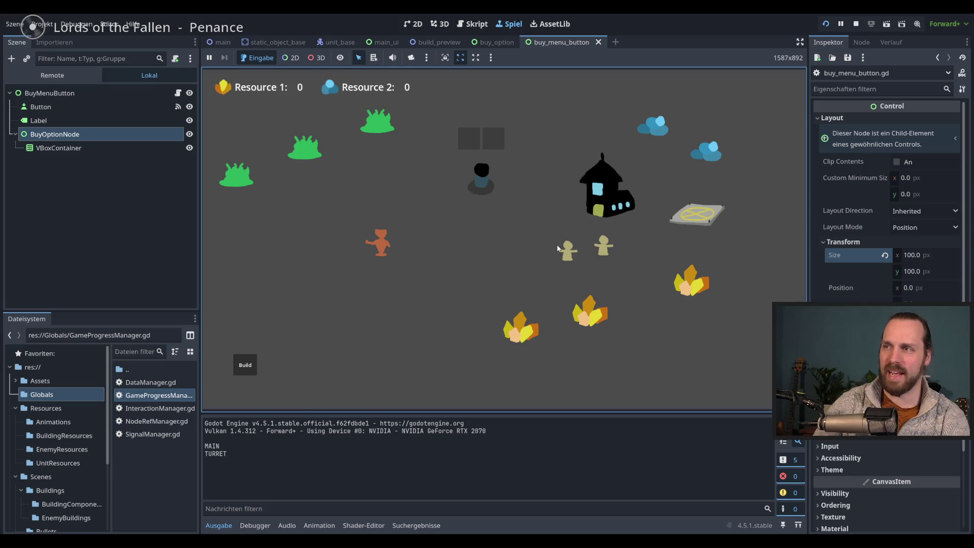
{"action": "key", "text": "F5"}
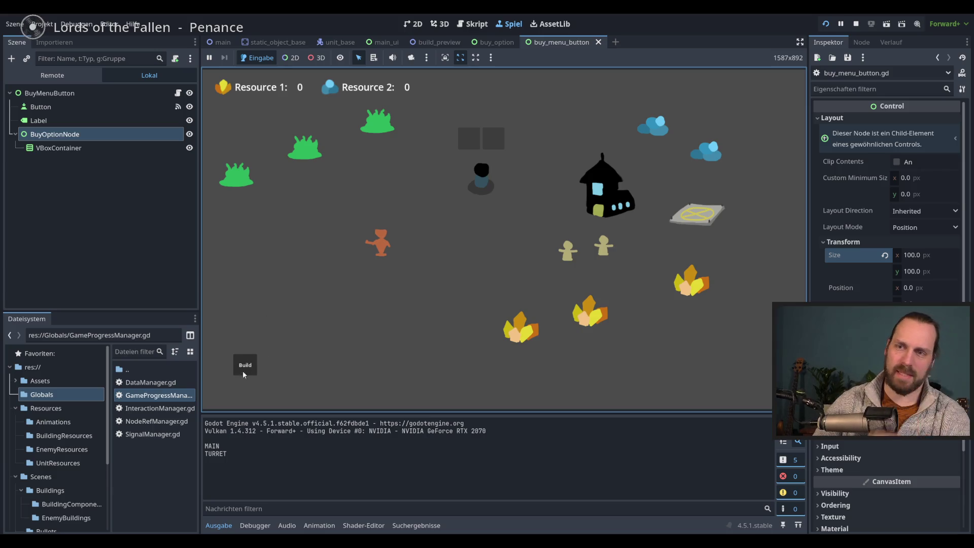
{"action": "key", "text": "F8"}
{"action": "left_click", "coordinate": [414, 28]}
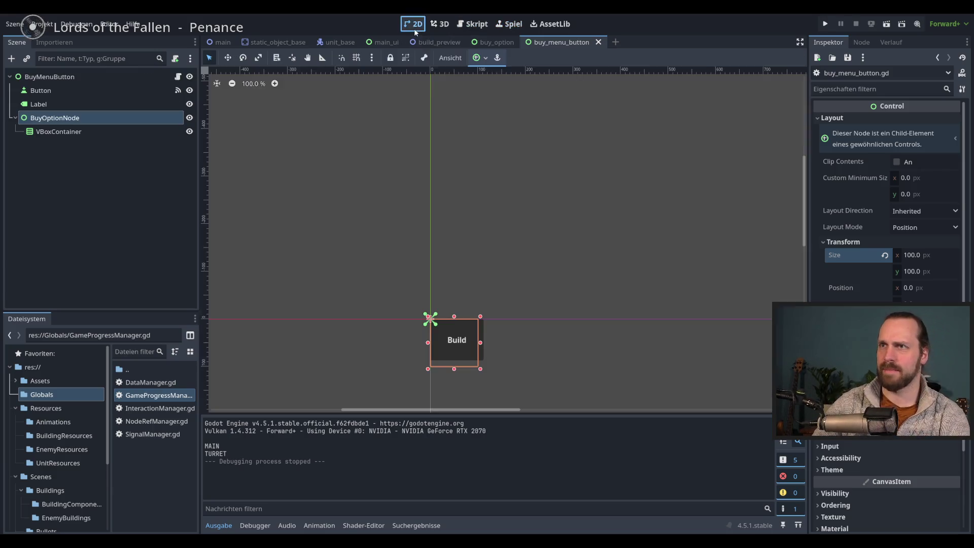
Step: Move BuyOptionNode above Button in the buy_menu_button scene tree
{"action": "left_click", "coordinate": [57, 131]}
{"action": "left_click", "coordinate": [55, 118]}
{"action": "left_click", "coordinate": [58, 90]}
{"action": "left_click", "coordinate": [57, 132]}
{"action": "left_click", "coordinate": [55, 118]}
{"action": "left_click", "coordinate": [56, 132]}
{"action": "left_click", "coordinate": [52, 120]}
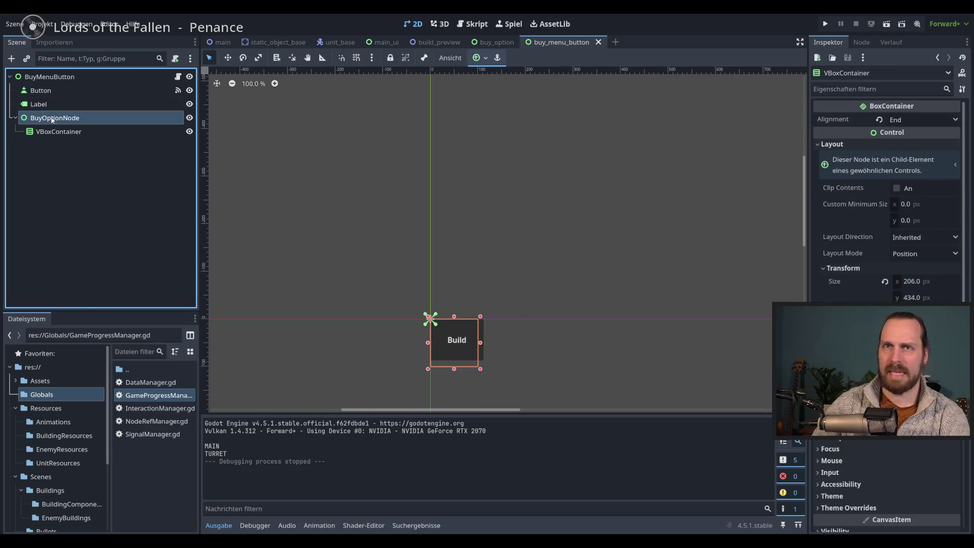
{"action": "left_click", "coordinate": [41, 90]}
{"action": "left_click", "coordinate": [53, 118]}
{"action": "left_click_drag", "start_coordinate": [54, 118], "coordinate": [45, 87]}
Step: Test-run the game, try the in-game Build button, stop it, and open buy_menu_button.gd
{"action": "key", "text": "F6"}
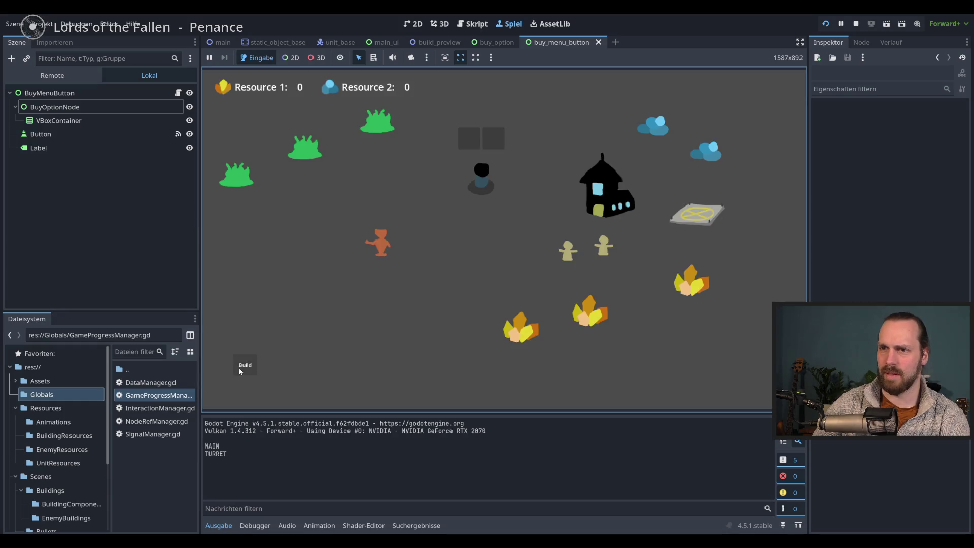
{"action": "left_click", "coordinate": [241, 369]}
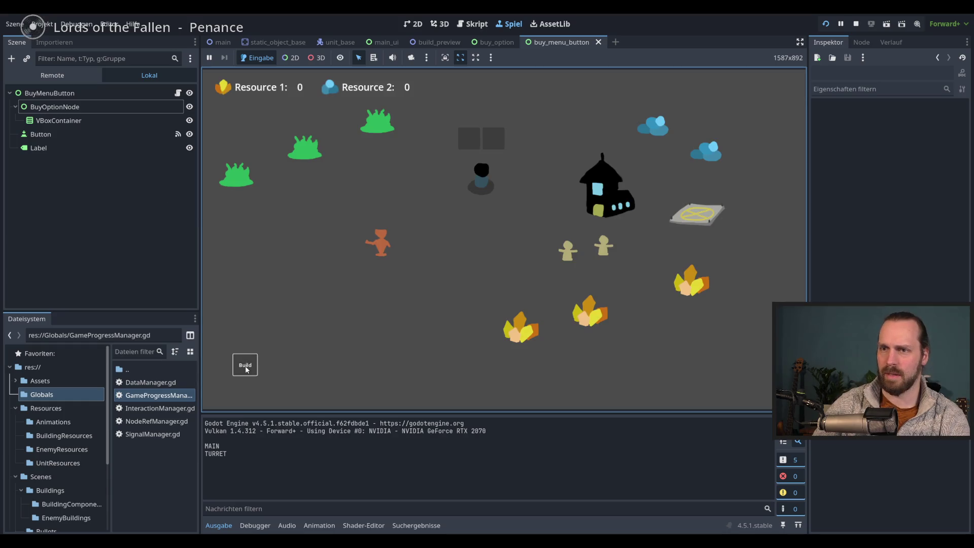
{"action": "key", "text": "F8"}
{"action": "left_click", "coordinate": [177, 77]}
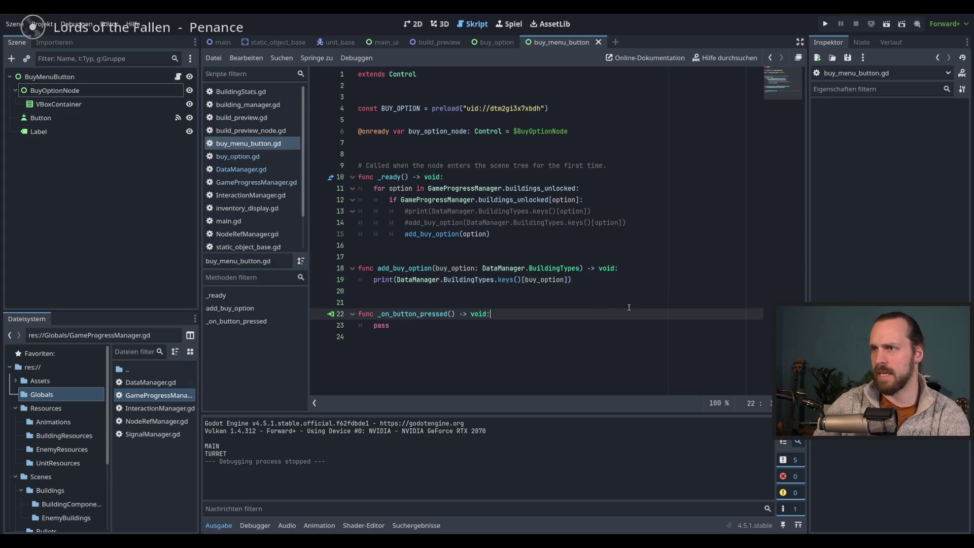
Step: Add buy_option_node.hide() to the _ready function
{"action": "left_click", "coordinate": [632, 290]}
{"action": "left_click", "coordinate": [412, 328]}
{"action": "double_click", "coordinate": [411, 332]}
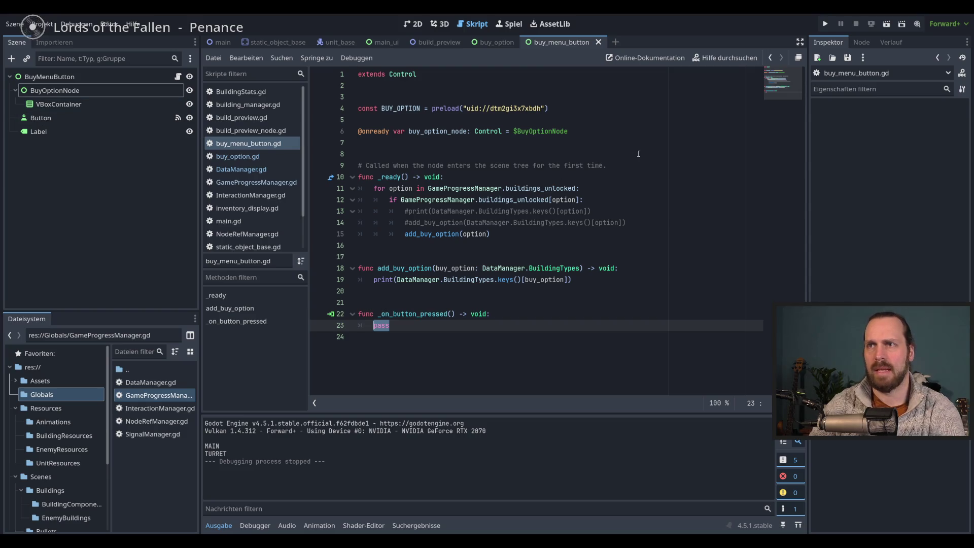
{"action": "left_click", "coordinate": [456, 177]}
{"action": "key", "text": "Return"}
{"action": "key", "text": "Return"}
{"action": "key", "text": "Up"}
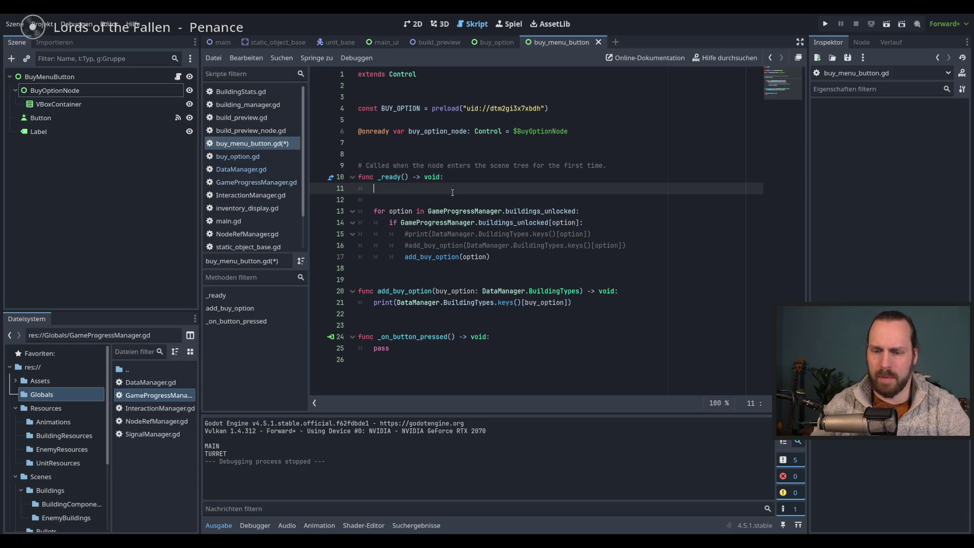
{"action": "type", "text": "bu"}
{"action": "key", "text": "Return"}
{"action": "type", "text": "."}
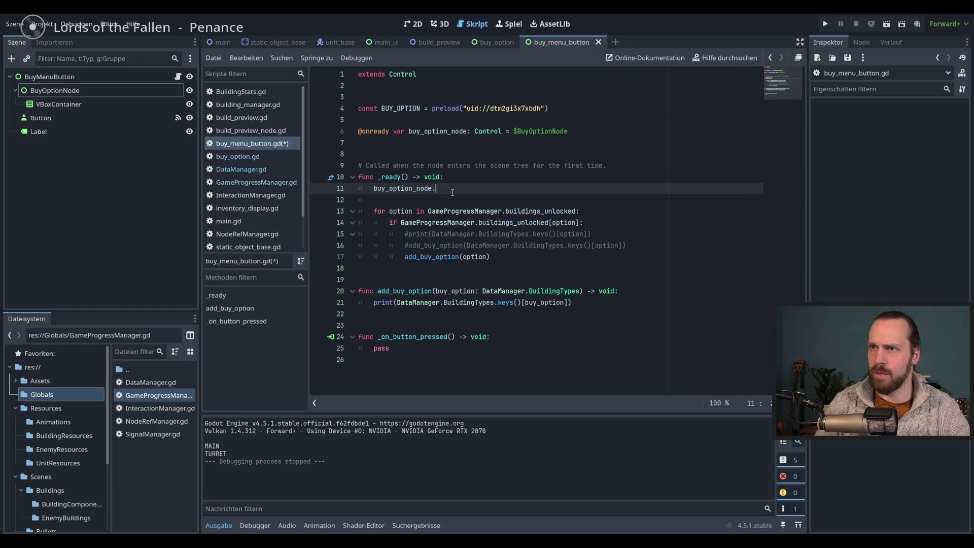
{"action": "type", "text": "hi"}
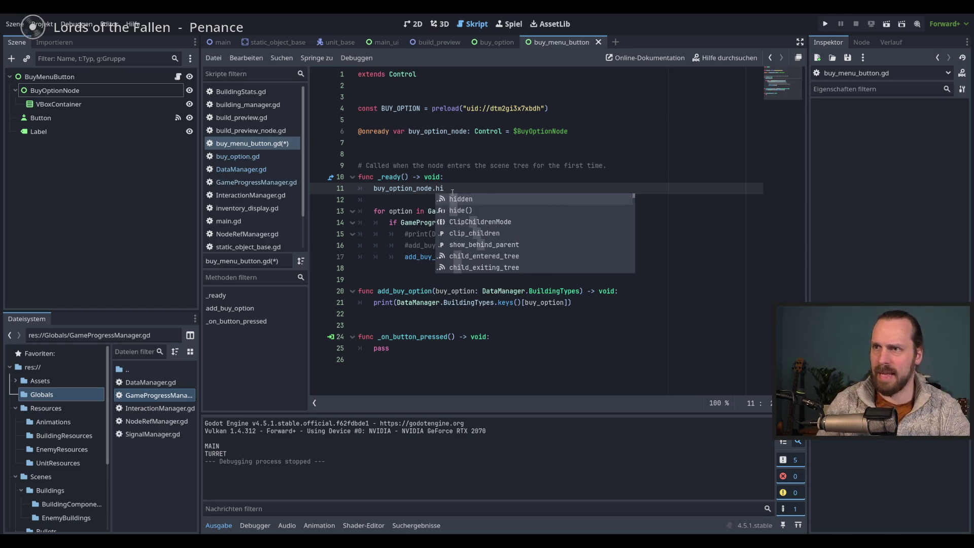
{"action": "key", "text": "Down"}
{"action": "key", "text": "Return"}
Step: Replace pass in _on_button_pressed with buy_option_node.show()
{"action": "left_click", "coordinate": [390, 349]}
{"action": "double_click", "coordinate": [381, 349]}
{"action": "key", "text": "BackSpace"}
{"action": "type", "text": "buy"}
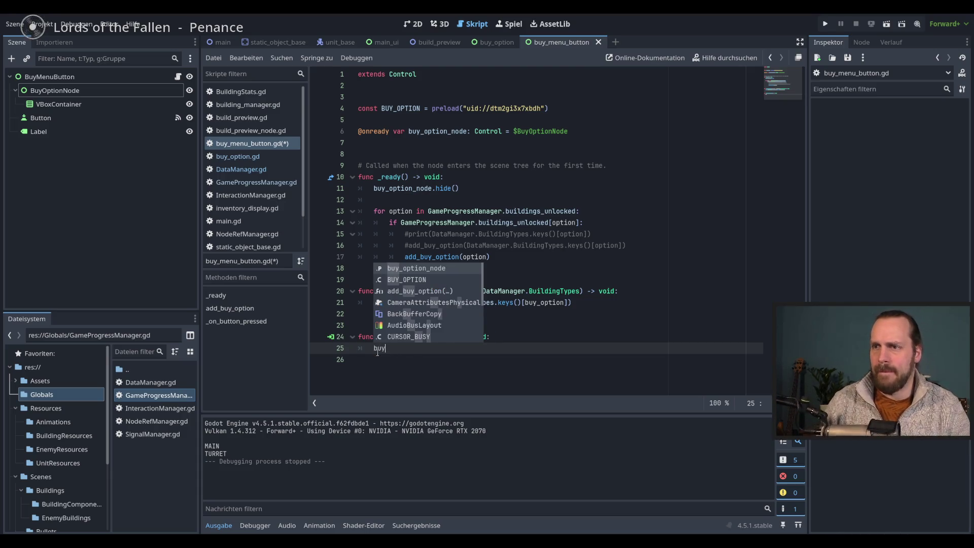
{"action": "key", "text": "Return"}
{"action": "type", "text": ".,sh"}
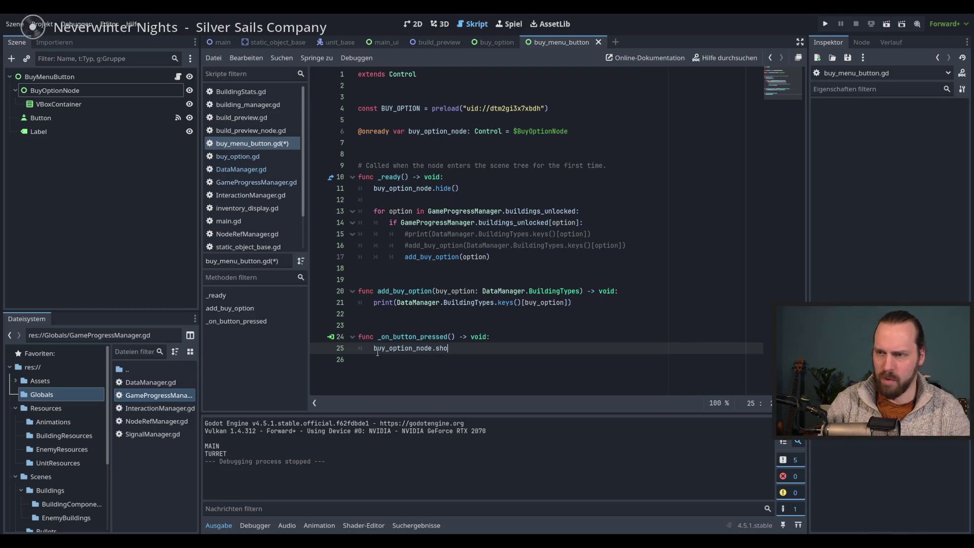
{"action": "type", "text": "show"}
{"action": "key", "text": "Return"}
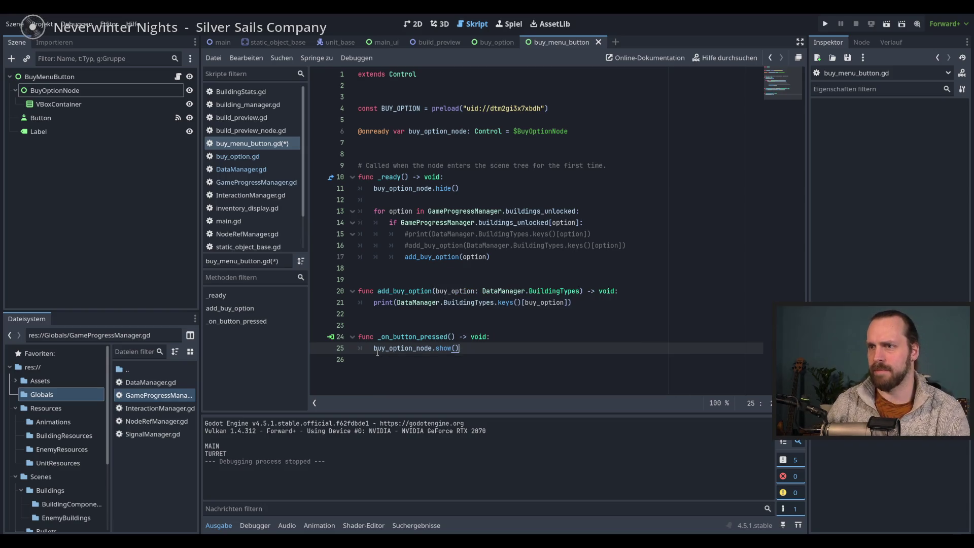
Step: Test-run and stop the game, then return to the 2D scene view
{"action": "key", "text": "F5"}
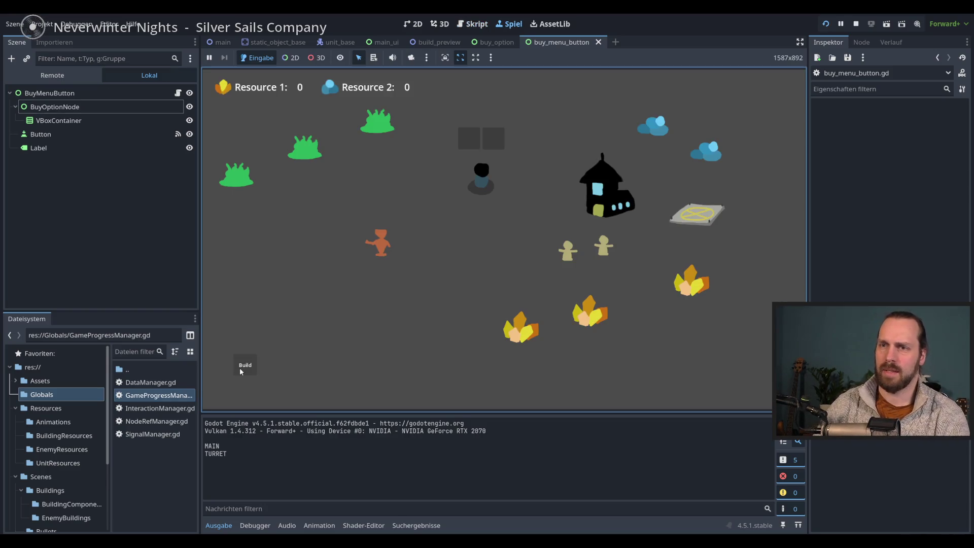
{"action": "key", "text": "F8"}
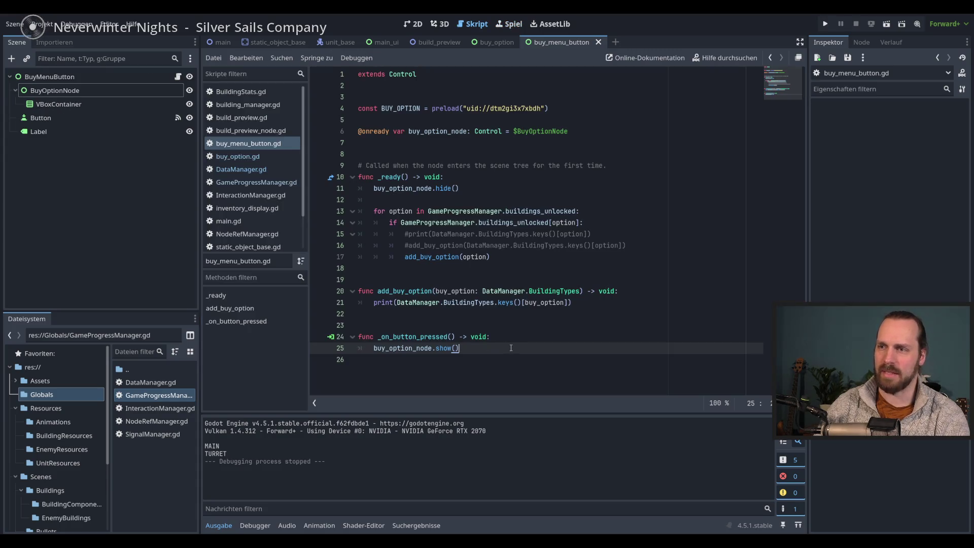
{"action": "left_click", "coordinate": [414, 24]}
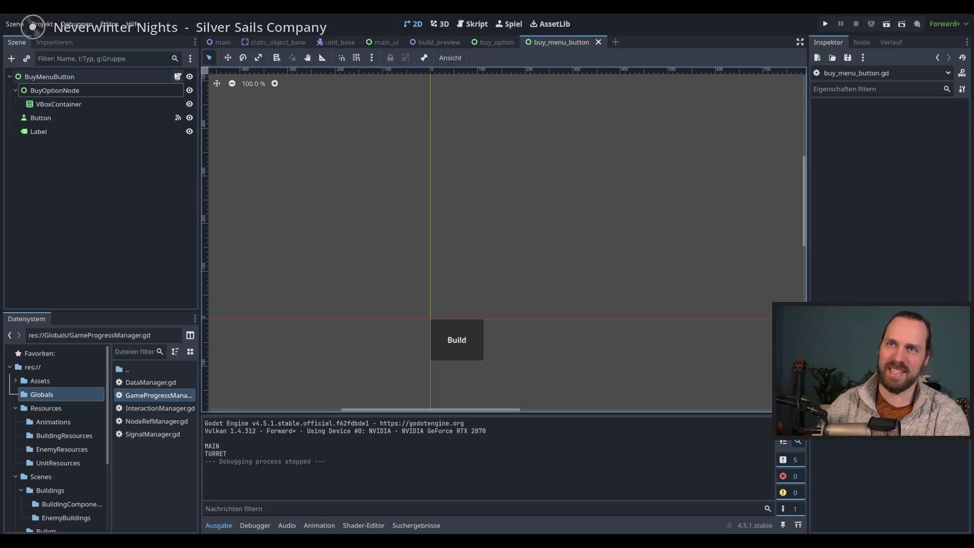
Step: In add_buy_option, add 'var new_option = BUY_OPTION.instantiate()' after line 21
{"action": "left_click", "coordinate": [176, 76]}
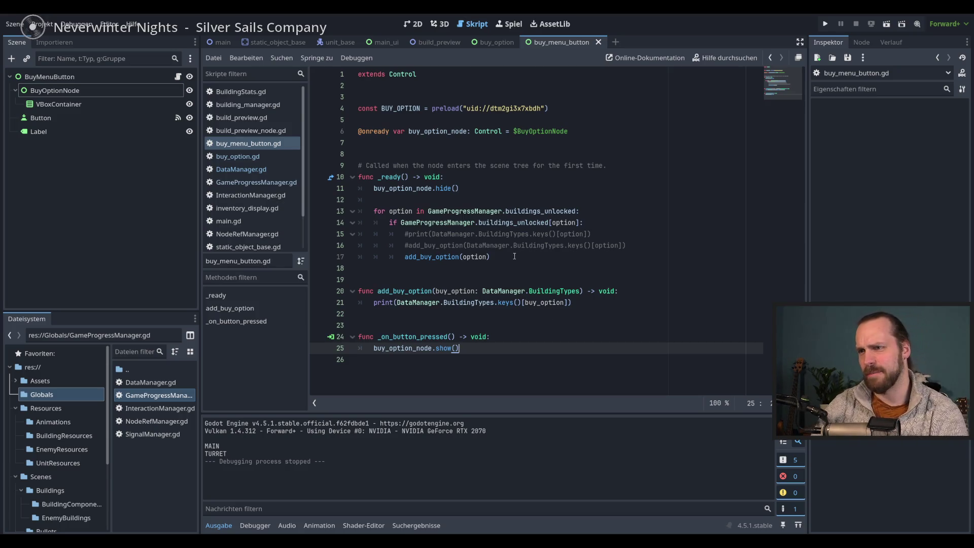
{"action": "left_click", "coordinate": [576, 302]}
{"action": "key", "text": "Return"}
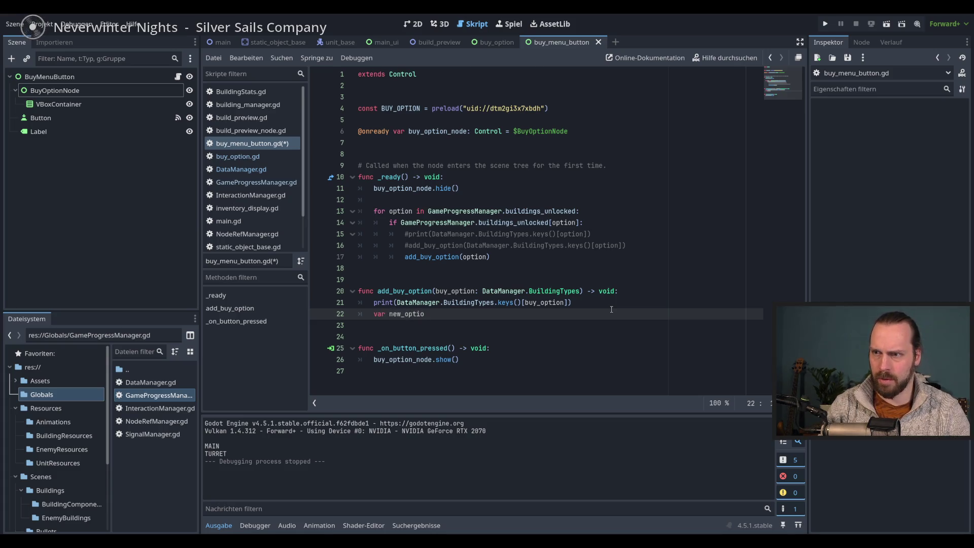
{"action": "key", "text": "ctrl+space"}
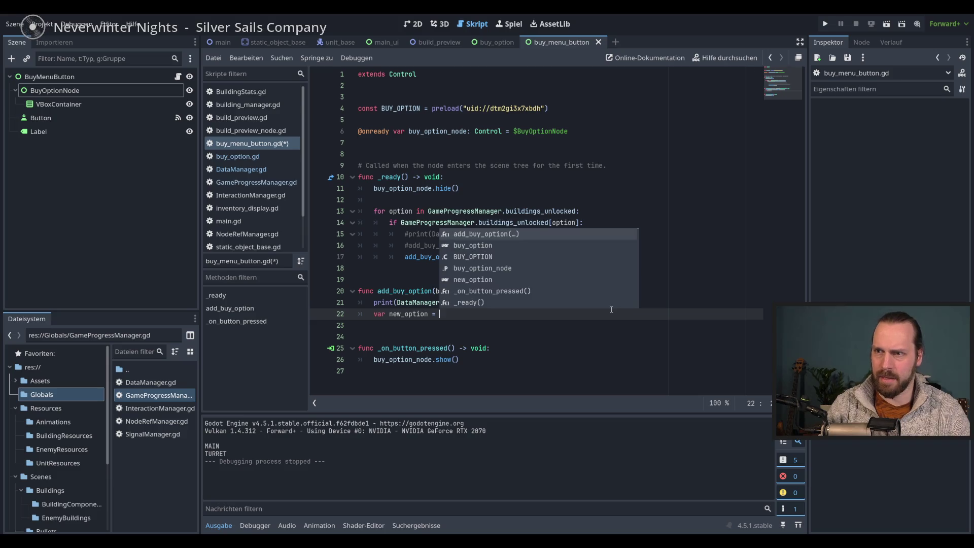
{"action": "type", "text": "BU"}
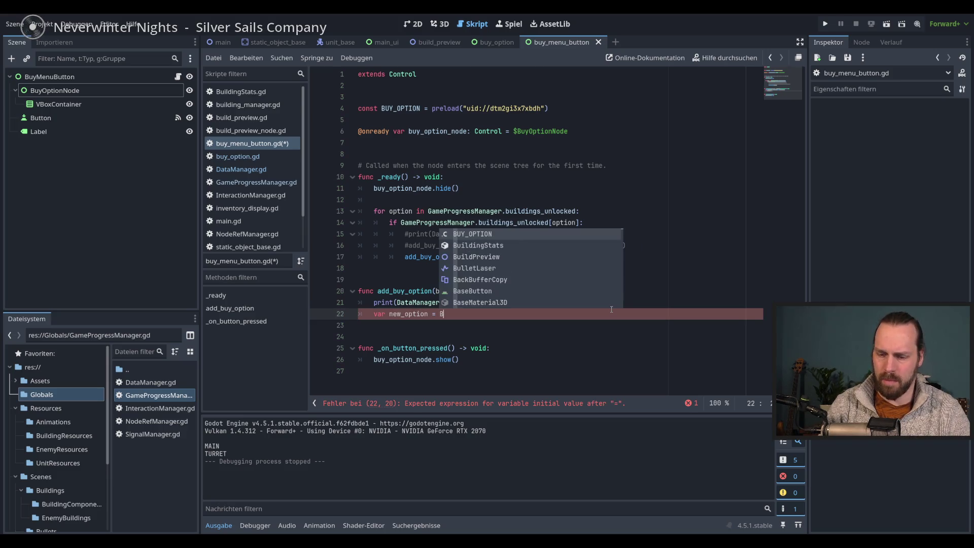
{"action": "key", "text": "Return"}
{"action": "type", "text": ".in"}
{"action": "key", "text": "Return"}
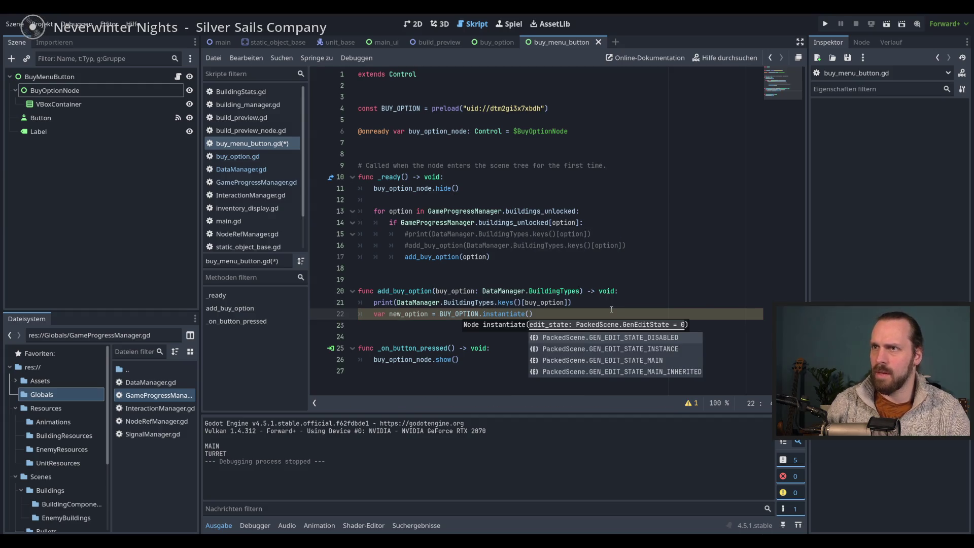
{"action": "key", "text": "Right"}
Step: Start a new line below beginning with new_option
{"action": "key", "text": "Return"}
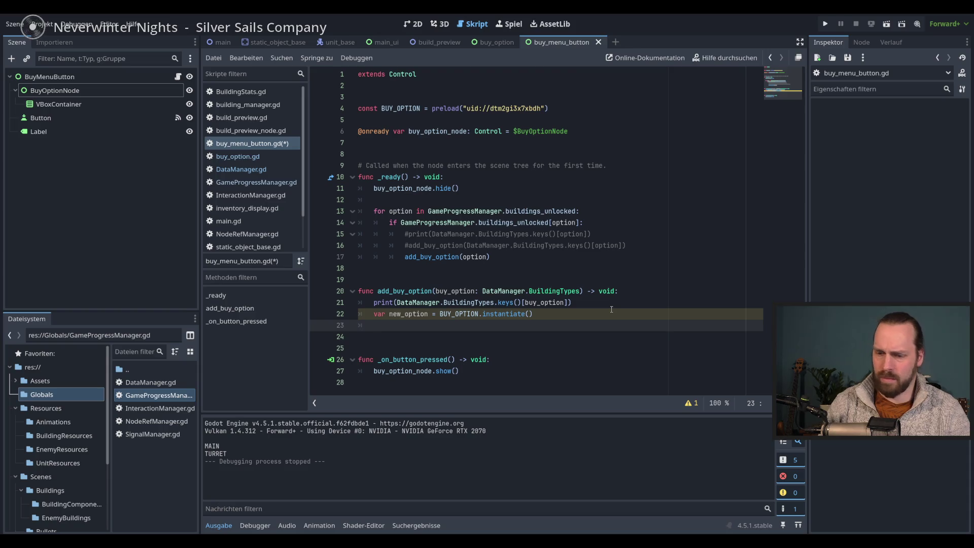
{"action": "type", "text": "_"}
{"action": "key", "text": "Return"}
{"action": "type", "text": "."}
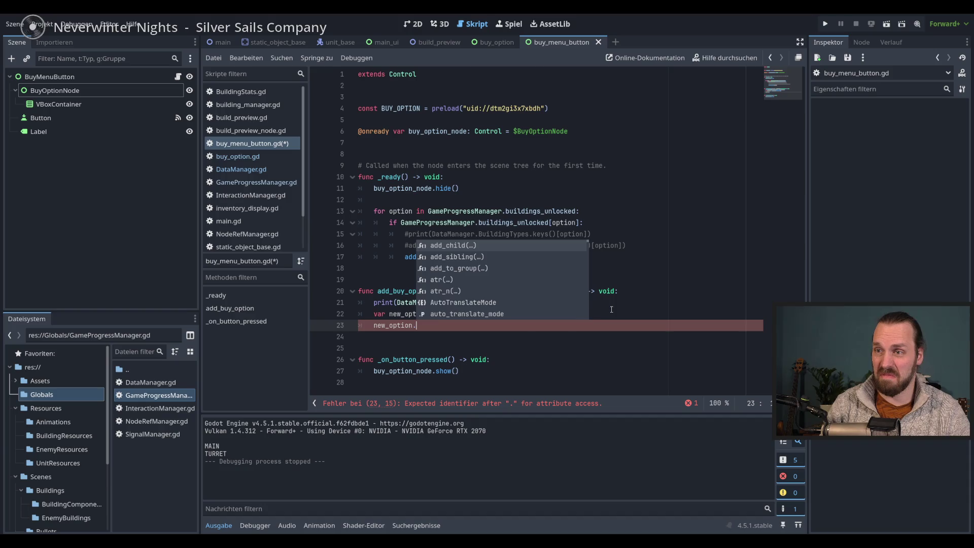
{"action": "key", "text": "BackSpace"}
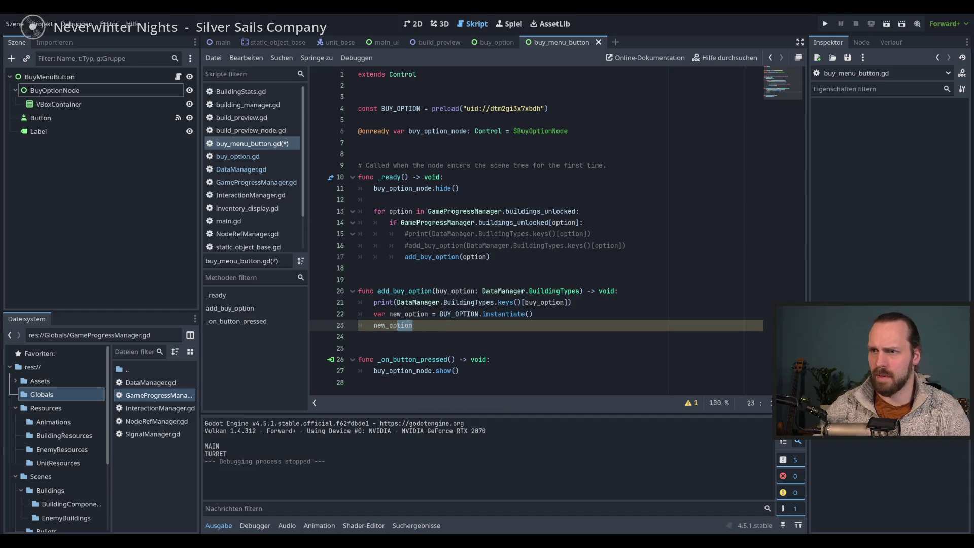
Step: Add 'class_name BuyOption' at the top of buy_option.gd and save
{"action": "left_click", "coordinate": [500, 108], "text": "ctrl"}
{"action": "left_click", "coordinate": [440, 74]}
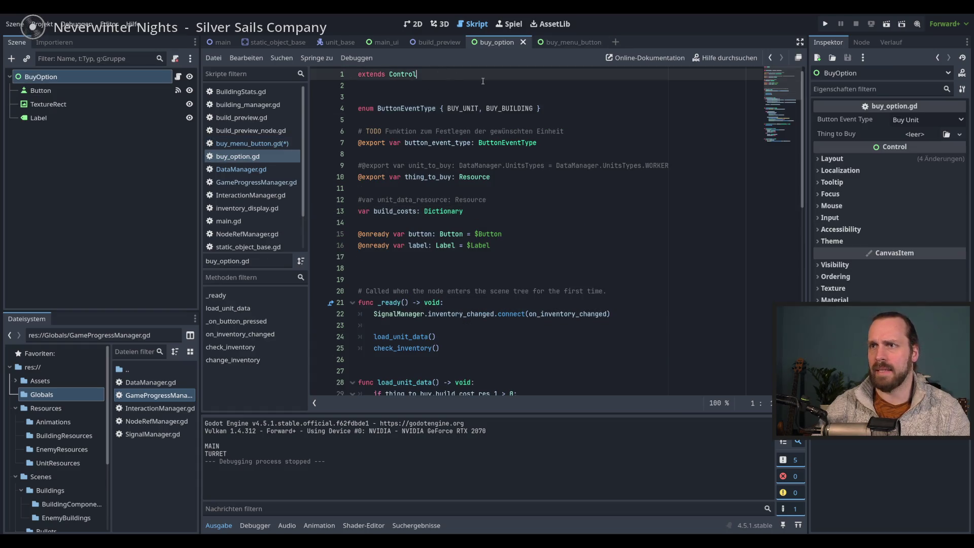
{"action": "key", "text": "ctrl+shift+Return"}
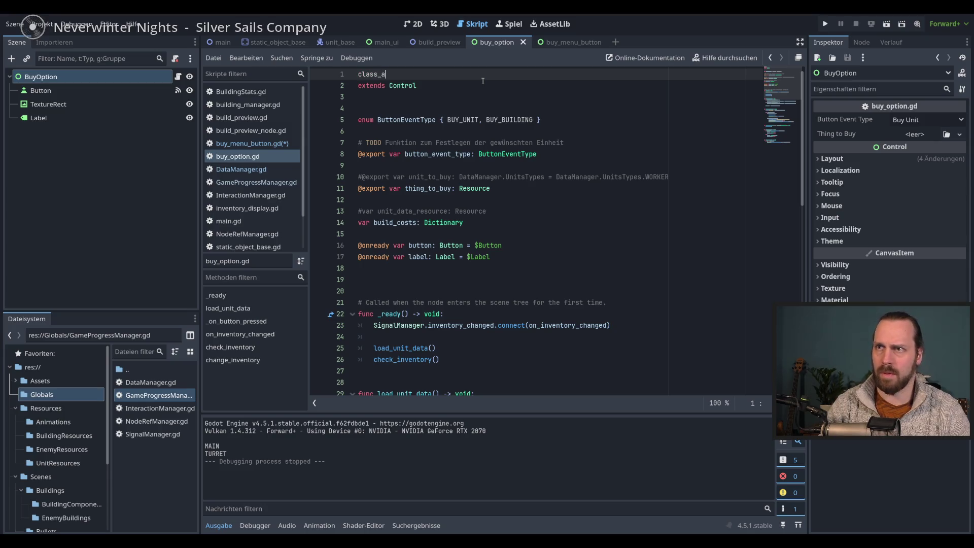
{"action": "key", "text": "Return"}
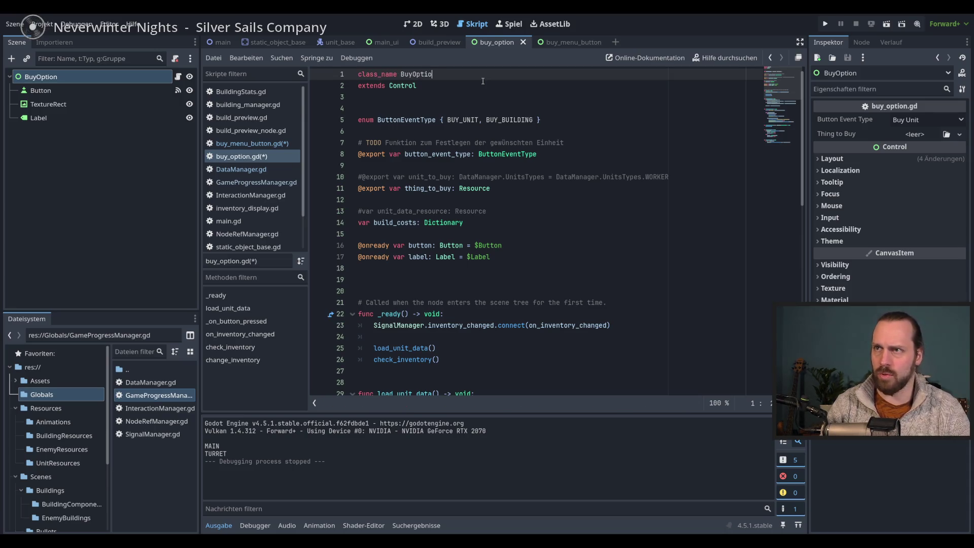
{"action": "key", "text": "ctrl+s"}
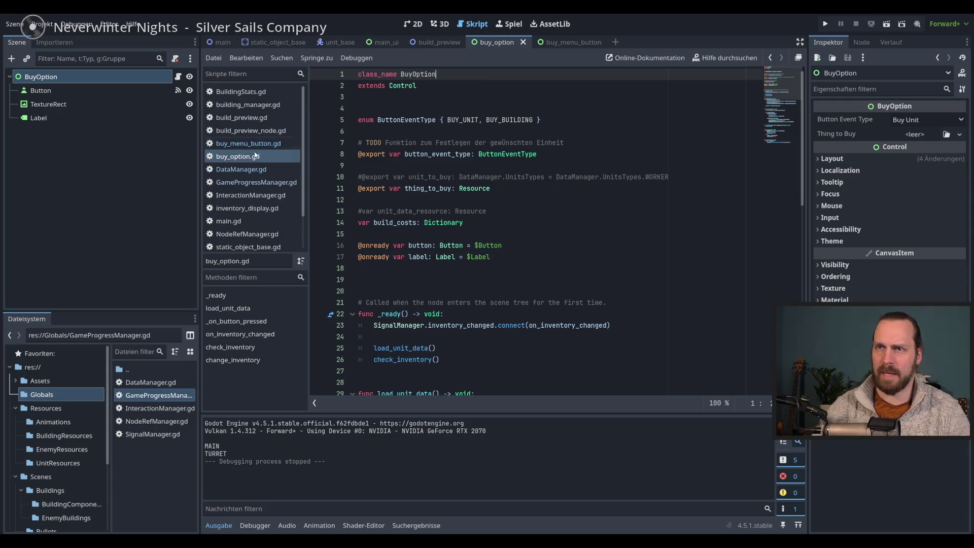
Step: Type new_option as BuyOption in buy_menu_button.gd and save
{"action": "key", "text": "alt+Left"}
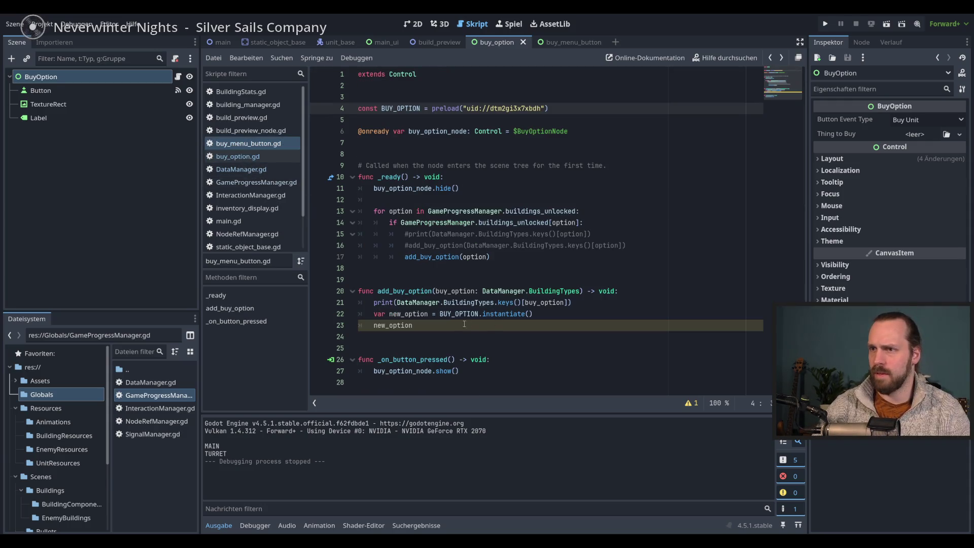
{"action": "left_click", "coordinate": [428, 313]}
{"action": "type", "text": ":Bu"}
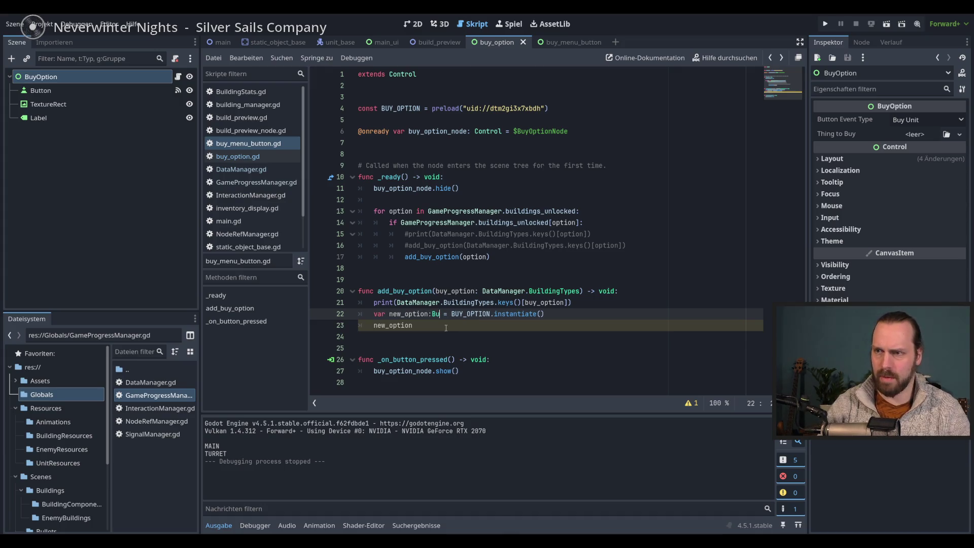
{"action": "key", "text": "Down"}
{"action": "key", "text": "Down"}
{"action": "key", "text": "Down"}
{"action": "key", "text": "Return"}
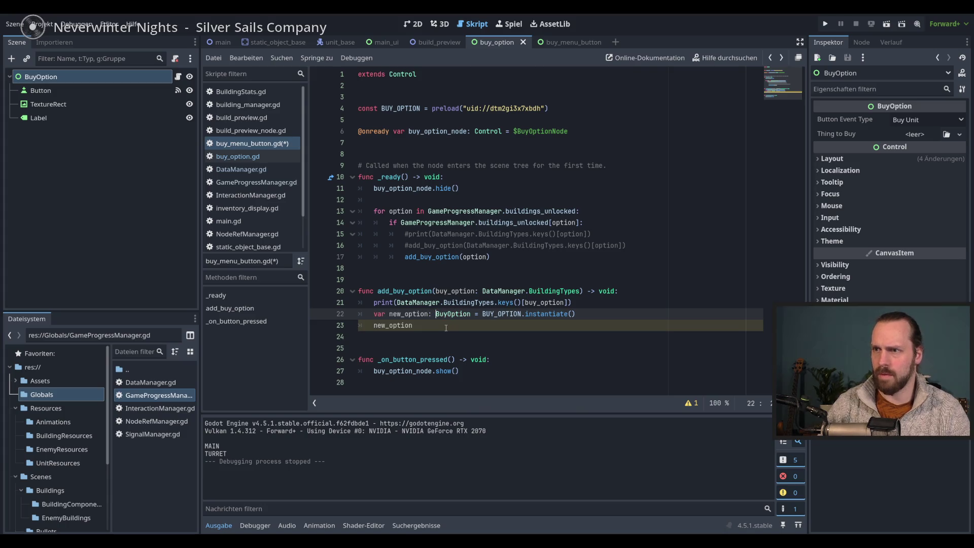
{"action": "key", "text": "ctrl+s"}
Step: Go back to buy_option.gd and view its ButtonEventType enum
{"action": "left_click", "coordinate": [446, 327]}
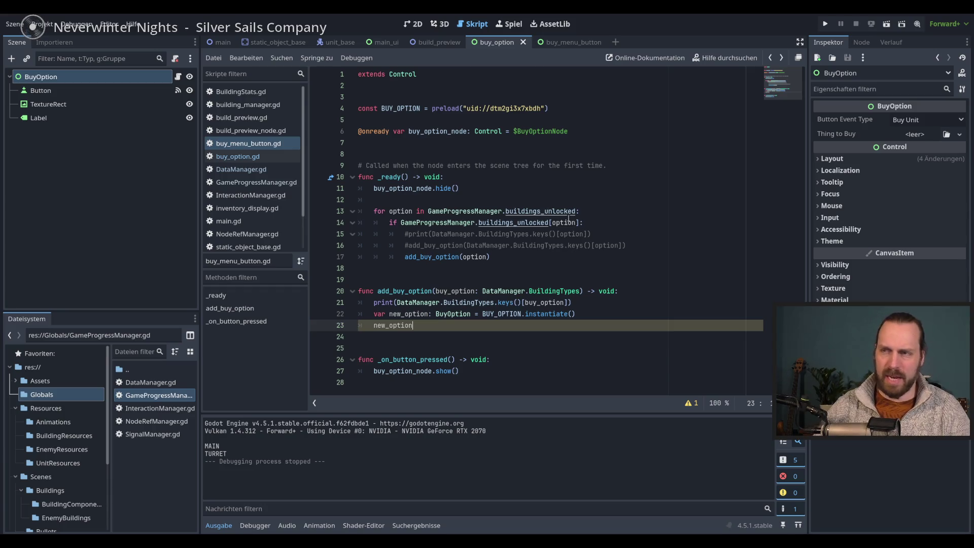
{"action": "left_click", "coordinate": [504, 109]}
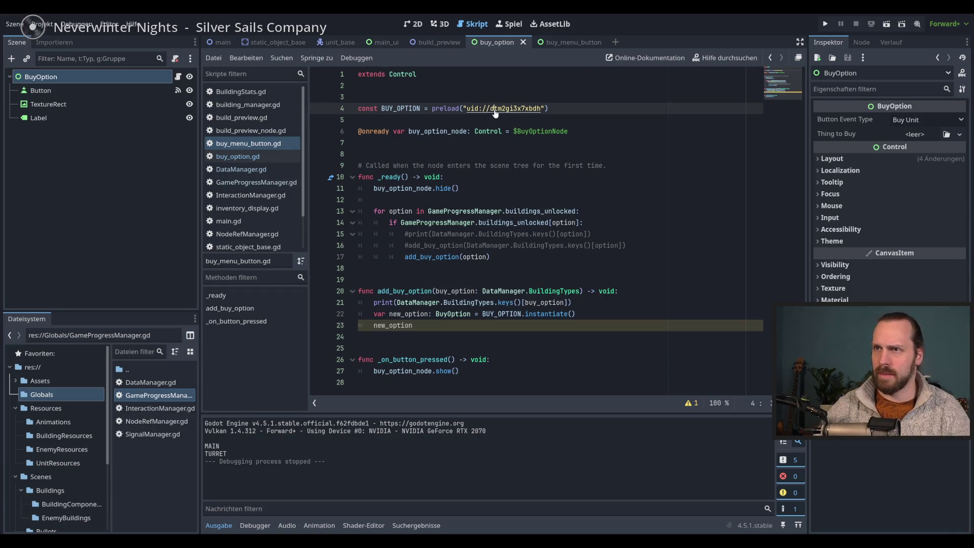
{"action": "left_click", "coordinate": [537, 131]}
{"action": "left_click", "coordinate": [497, 109]}
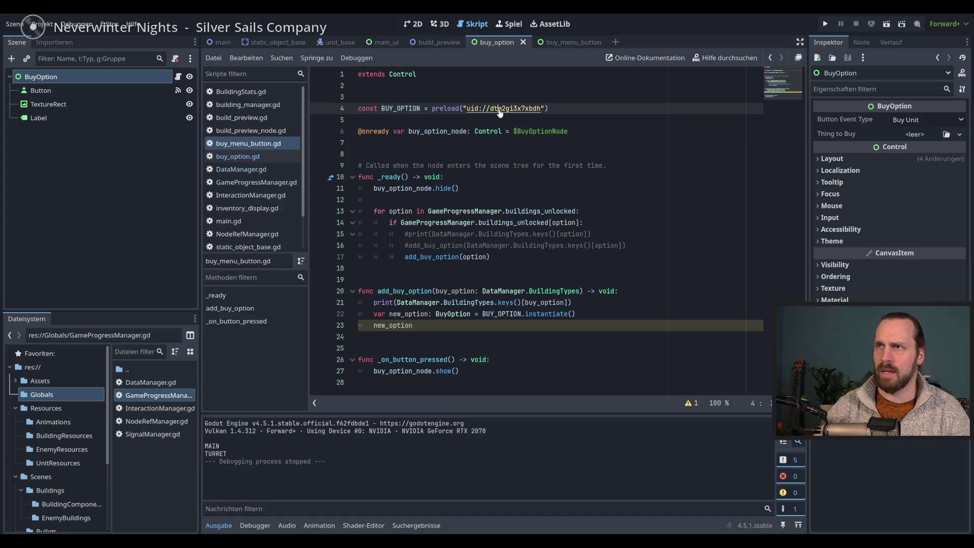
{"action": "left_click", "coordinate": [278, 158]}
{"action": "left_click", "coordinate": [408, 120]}
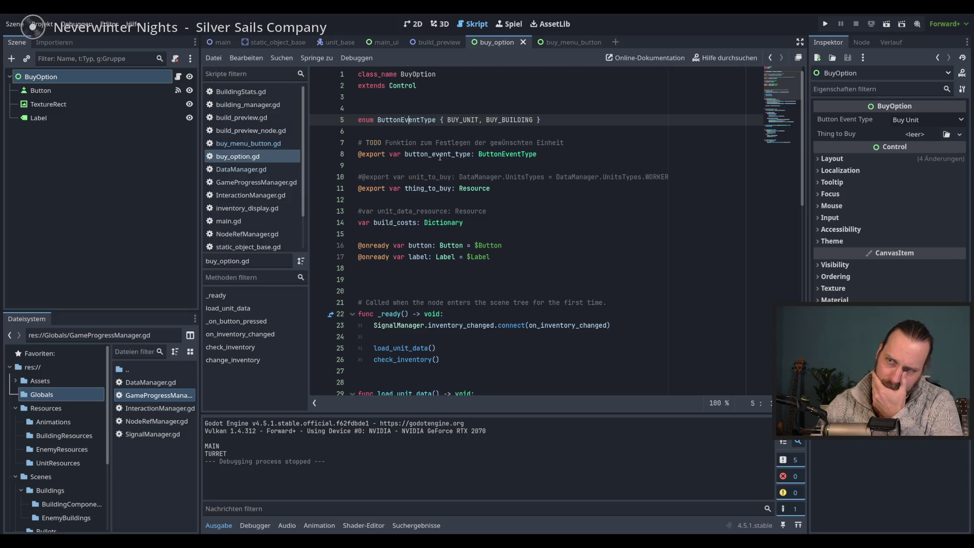
{"action": "double_click", "coordinate": [440, 154]}
{"action": "double_click", "coordinate": [503, 120]}
{"action": "double_click", "coordinate": [470, 121]}
{"action": "left_click", "coordinate": [544, 155]}
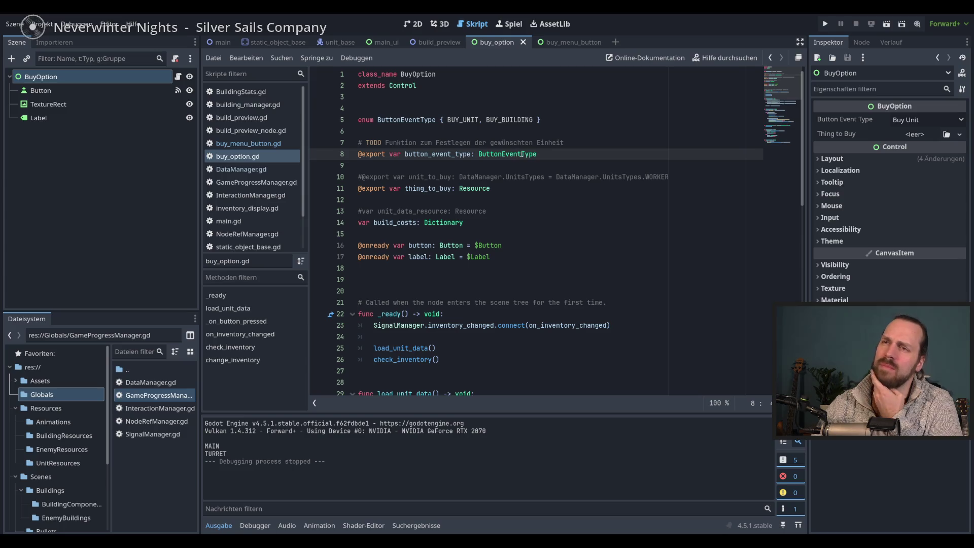
{"action": "mouse_move", "coordinate": [522, 153]}
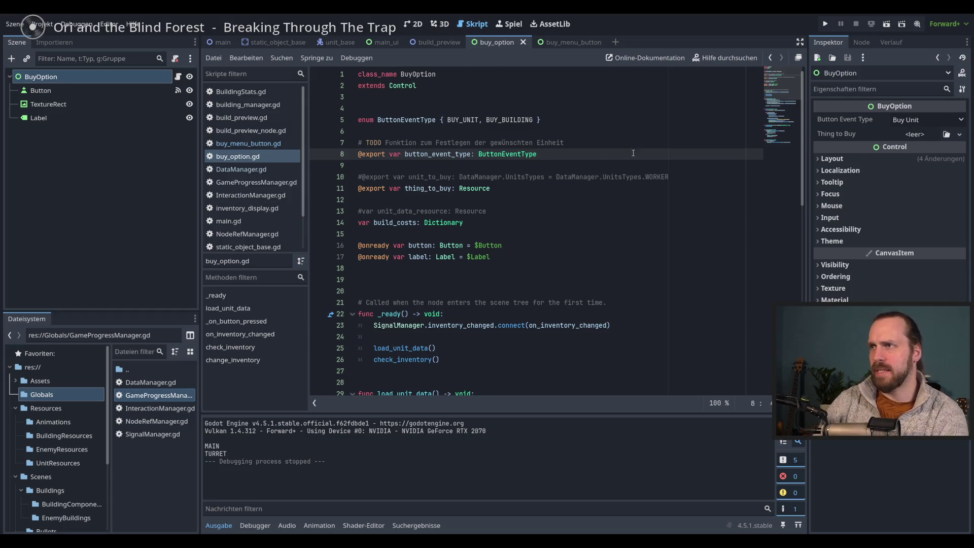
{"action": "left_click", "coordinate": [549, 121]}
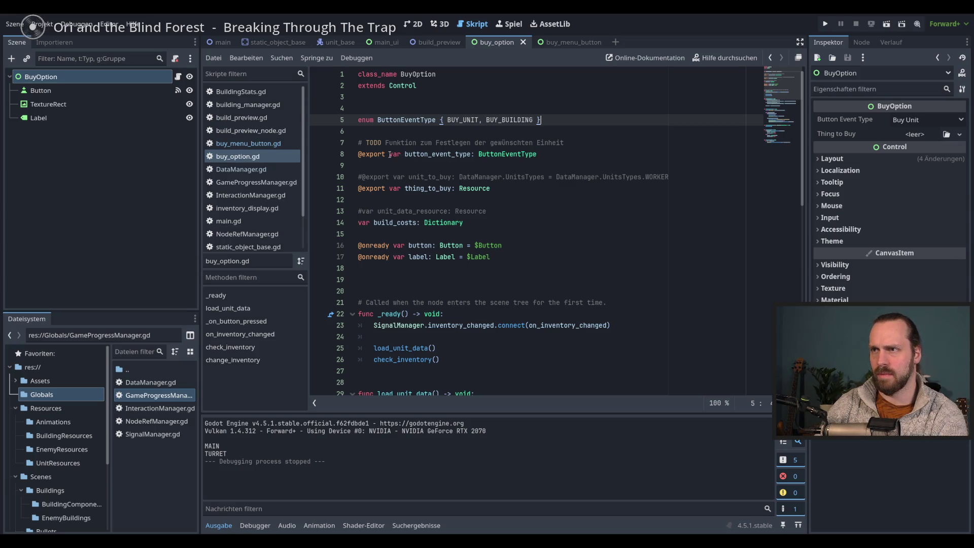
{"action": "left_click_drag", "start_coordinate": [389, 154], "coordinate": [358, 154]}
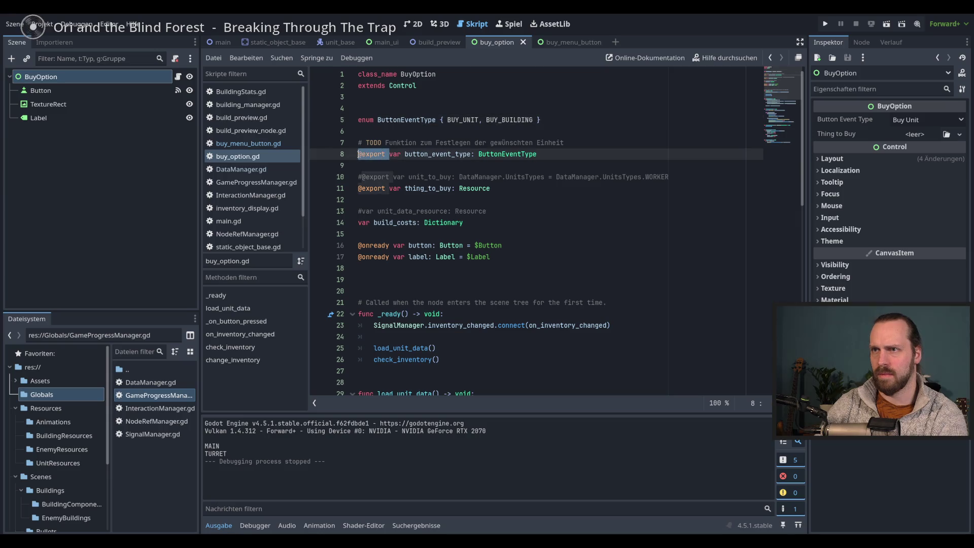
{"action": "left_click", "coordinate": [562, 154]}
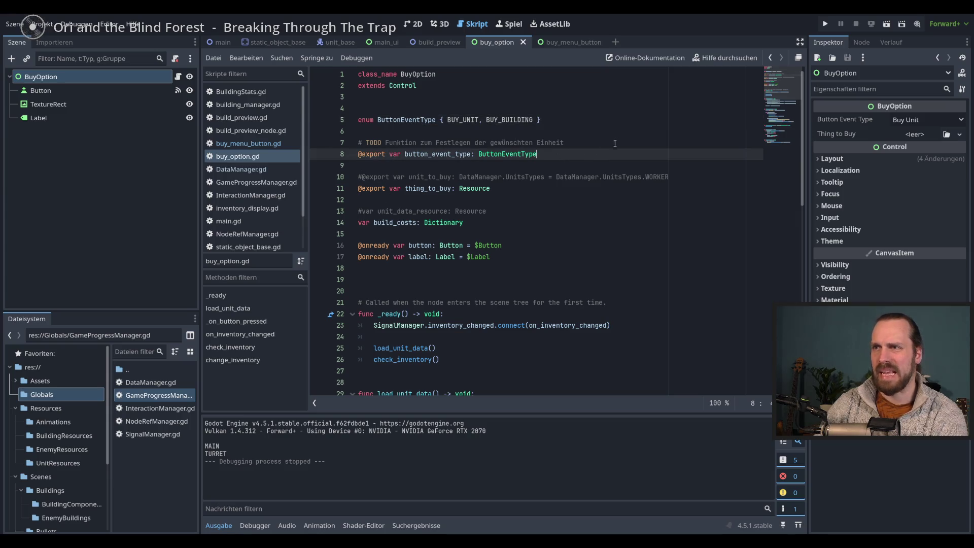
{"action": "scroll", "coordinate": [467, 172], "scroll_direction": "down", "scroll_amount": 6}
{"action": "scroll", "coordinate": [457, 169], "scroll_direction": "up", "scroll_amount": 6}
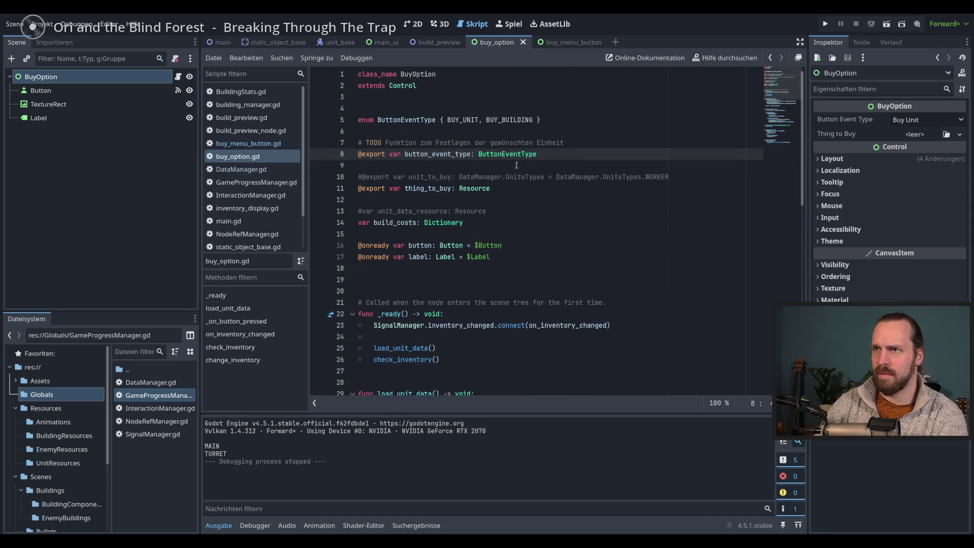
{"action": "left_click_drag", "start_coordinate": [389, 154], "coordinate": [355, 155]}
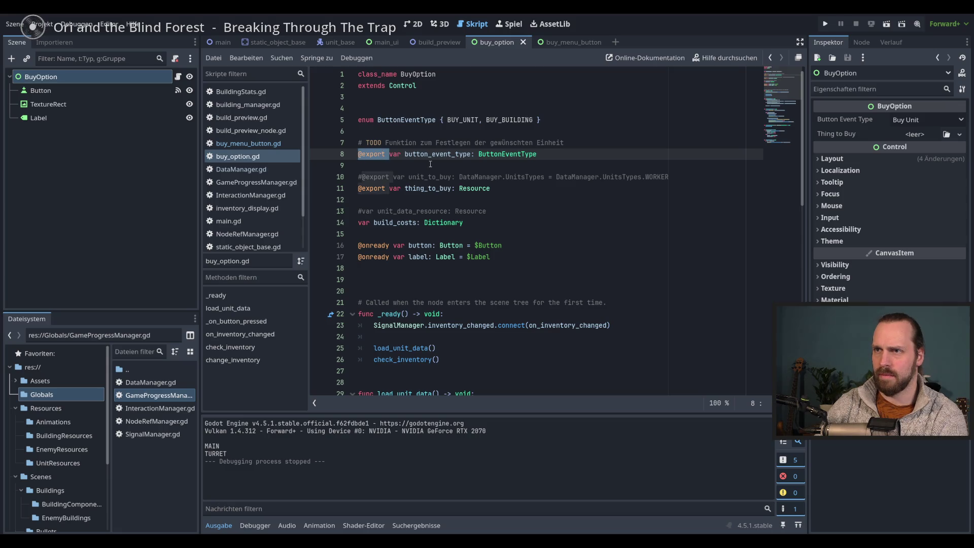
{"action": "left_click", "coordinate": [479, 154]}
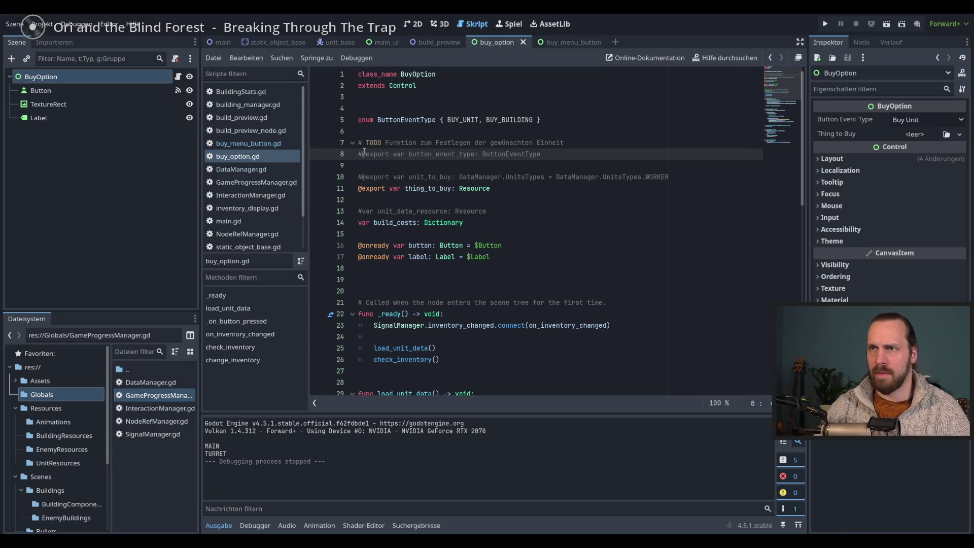
Step: Comment out the exported button_event_type line, add a plain 'var button_event_type: ButtonEventType' copy, and save
{"action": "left_click", "coordinate": [393, 154], "text": "shift"}
{"action": "key", "text": "ctrl+c"}
{"action": "key", "text": "End"}
{"action": "key", "text": "Return"}
{"action": "key", "text": "ctrl+v"}
{"action": "key", "text": "ctrl+s"}
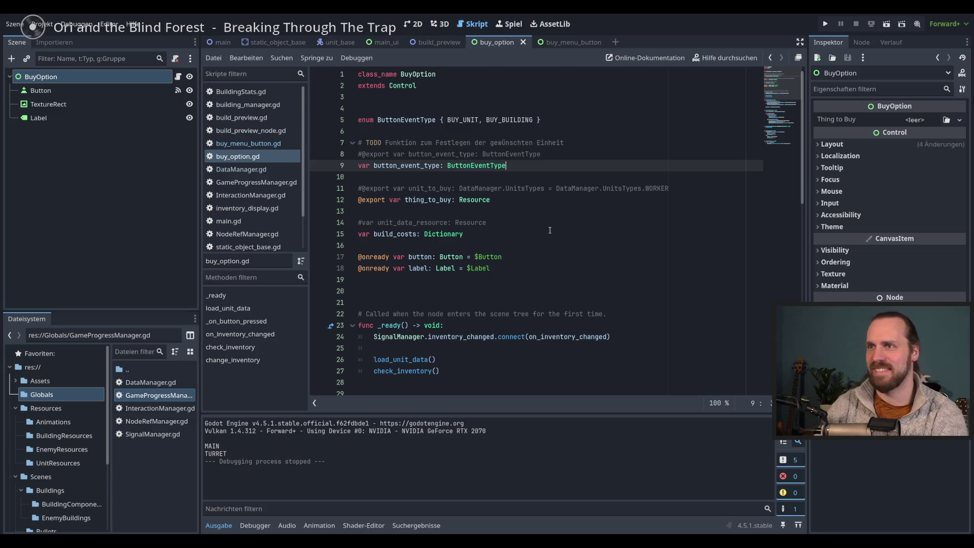
{"action": "scroll", "coordinate": [537, 233], "scroll_direction": "down", "scroll_amount": 4}
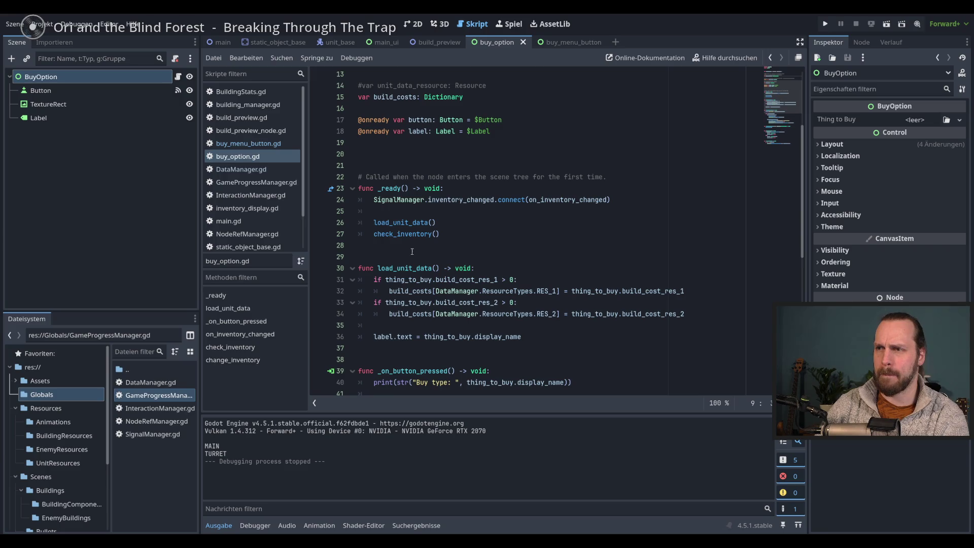
Step: Write 'func setup_buy_option() -> void:' above load_unit_data
{"action": "scroll", "coordinate": [412, 251], "scroll_direction": "down", "scroll_amount": 6}
{"action": "scroll", "coordinate": [412, 252], "scroll_direction": "up", "scroll_amount": 7}
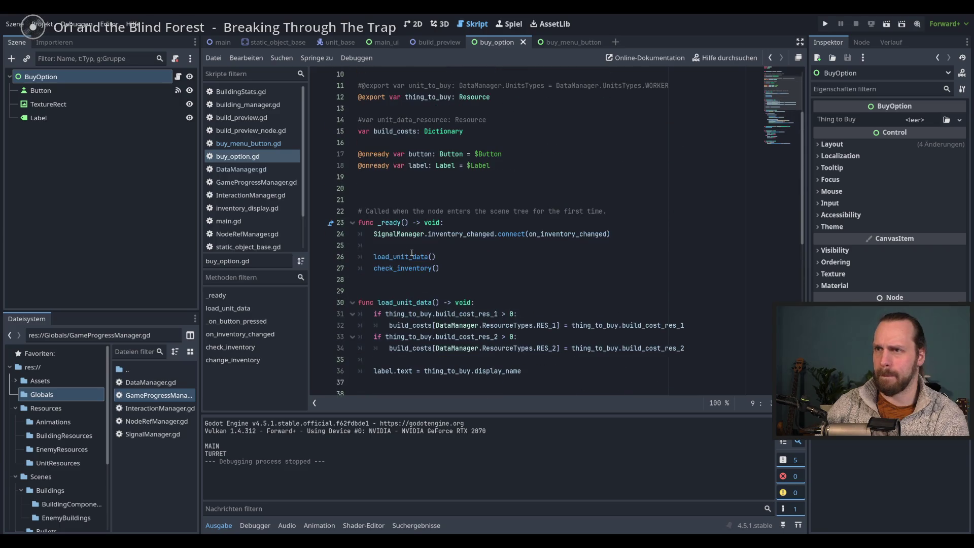
{"action": "left_click", "coordinate": [404, 291]}
{"action": "key", "text": "Return"}
{"action": "key", "text": "Return"}
{"action": "key", "text": "Return"}
{"action": "key", "text": "Up"}
{"action": "key", "text": "Up"}
{"action": "type", "text": "func"}
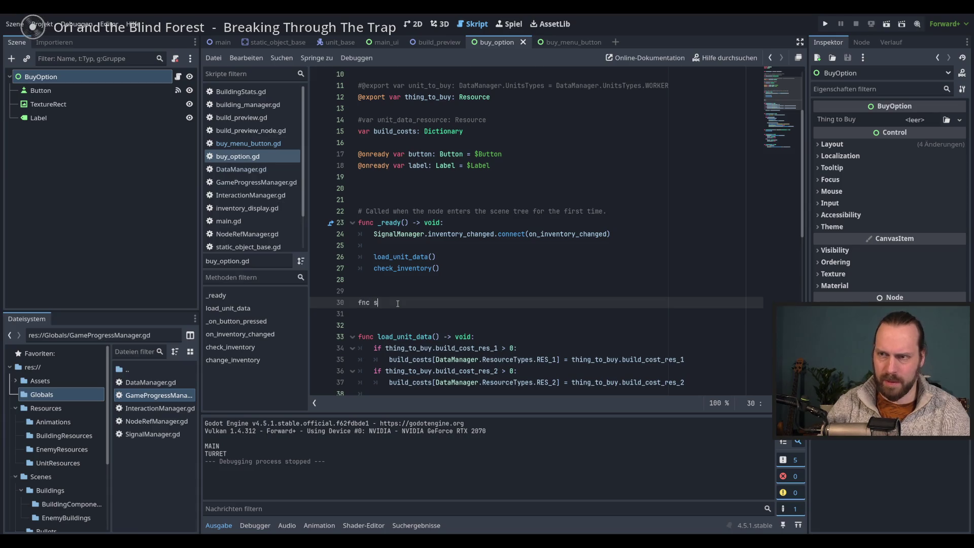
{"action": "type", "text": " _ch"}
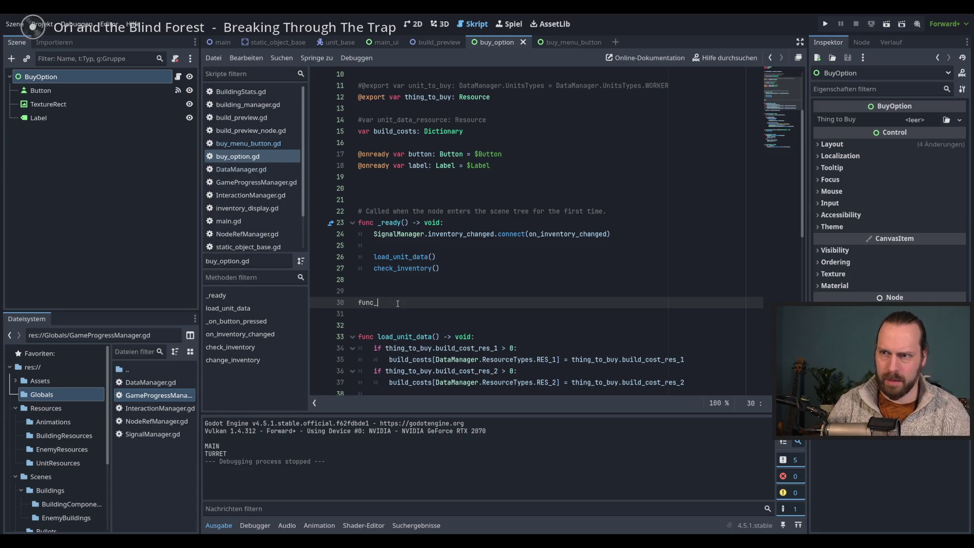
{"action": "key", "text": "BackSpace"}
{"action": "key", "text": "BackSpace"}
{"action": "key", "text": "BackSpace"}
{"action": "type", "text": "setup_b"}
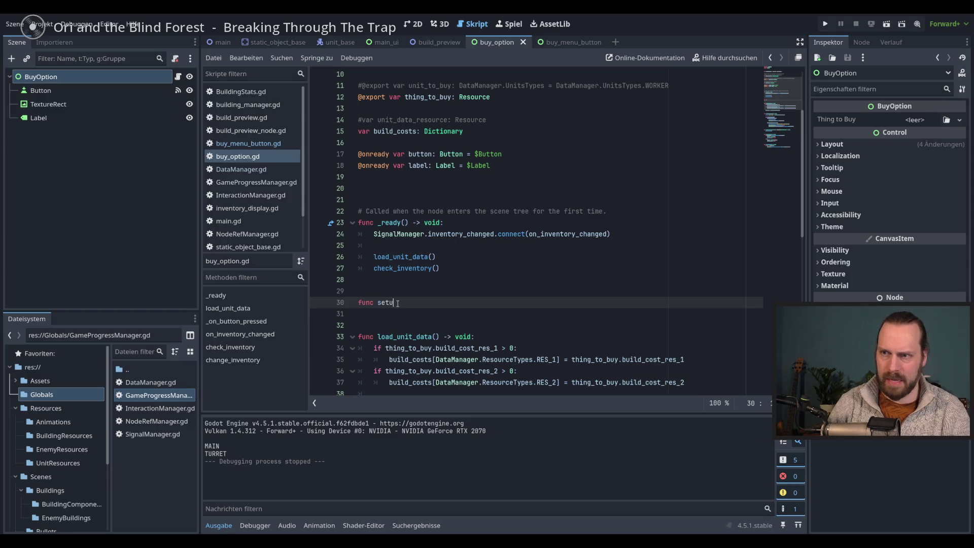
{"action": "type", "text": "uy_io"}
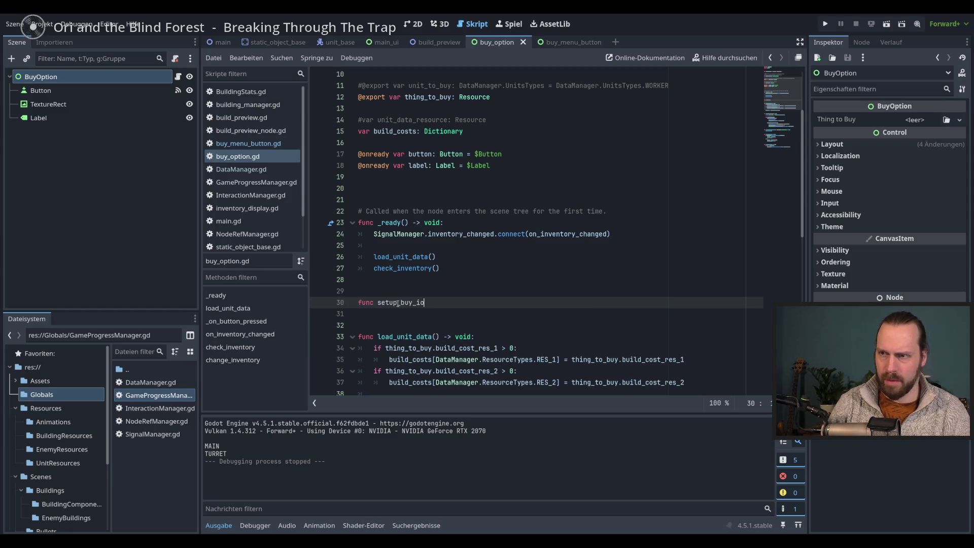
{"action": "key", "text": "BackSpace"}
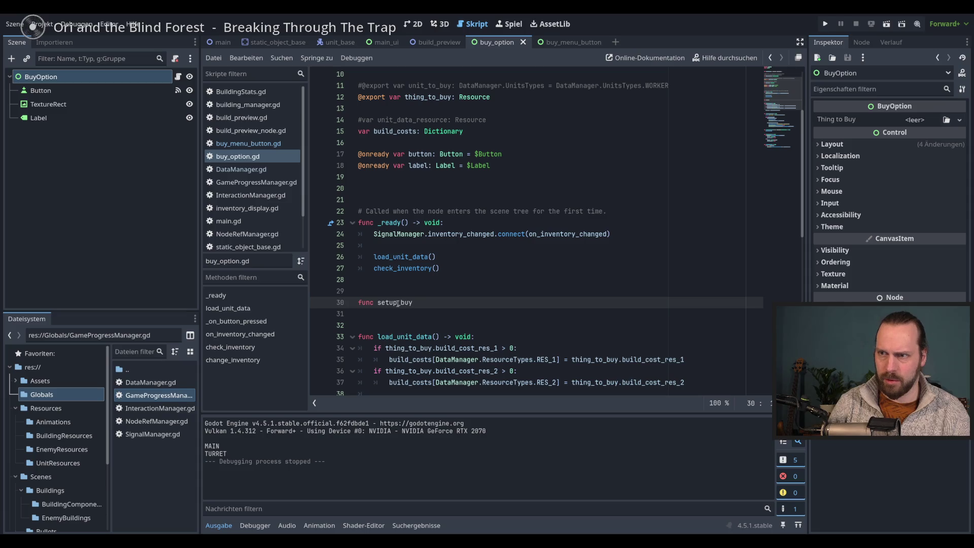
{"action": "type", "text": "_option() -> void."}
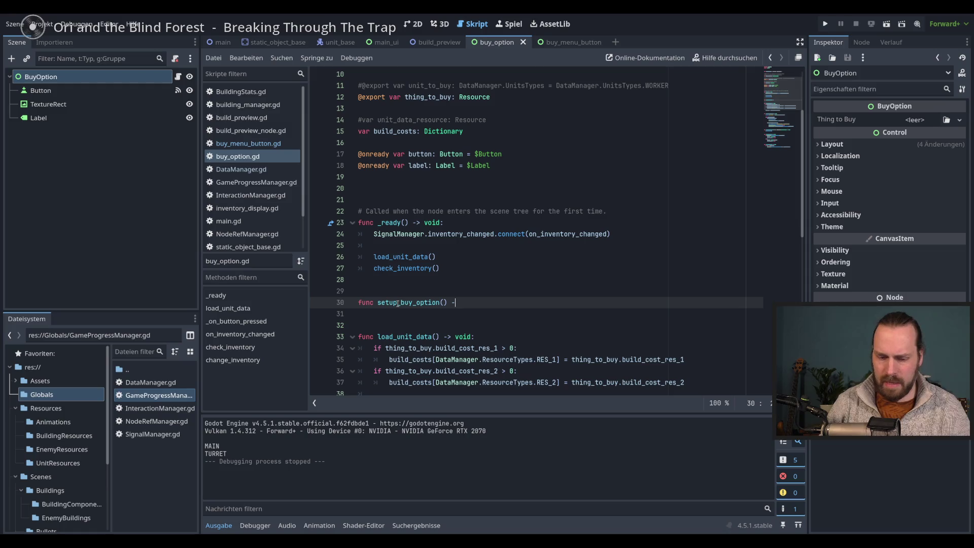
{"action": "key", "text": "BackSpace"}
{"action": "type", "text": ":"}
Step: Give setup_buy_option a pass body, checking the button_event_type variable name
{"action": "key", "text": "Return"}
{"action": "type", "text": "pass"}
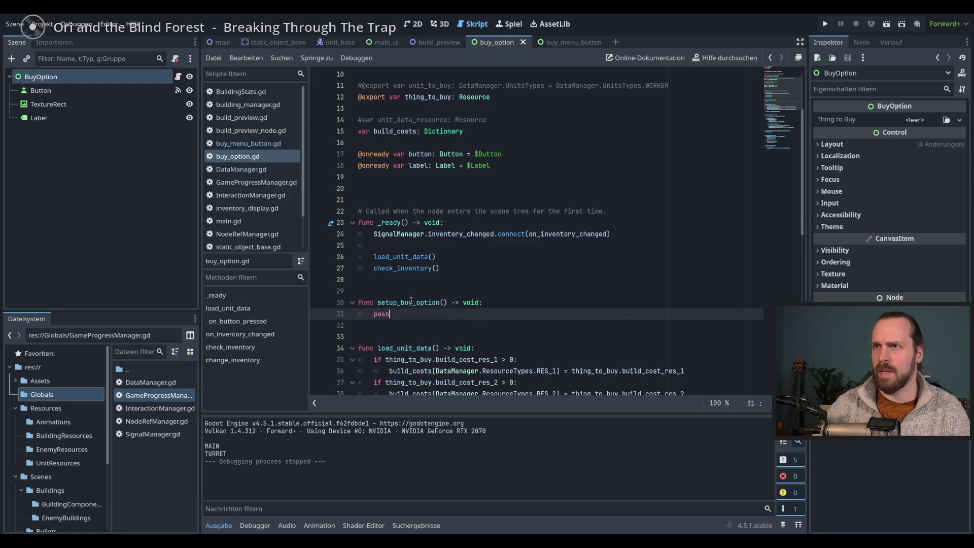
{"action": "scroll", "coordinate": [433, 158], "scroll_direction": "up", "scroll_amount": 3}
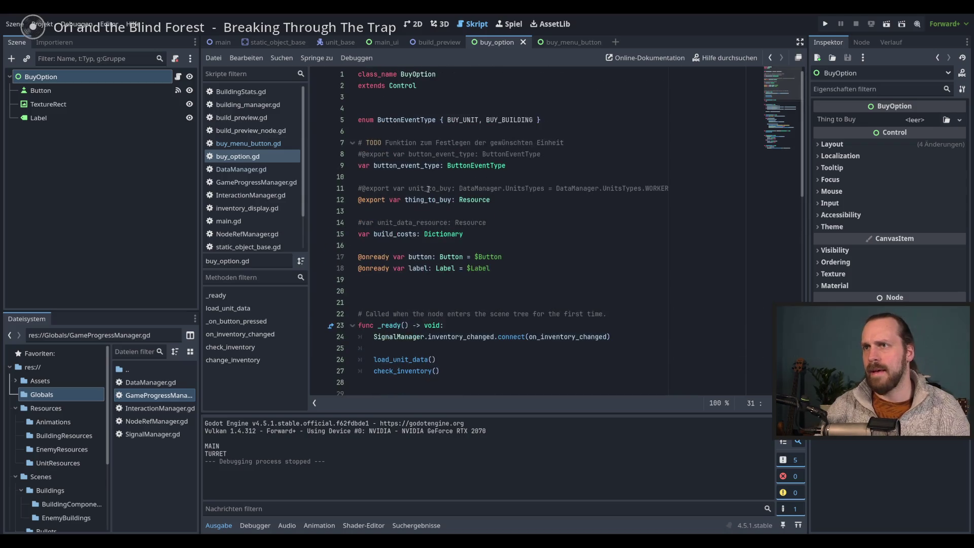
{"action": "double_click", "coordinate": [406, 166]}
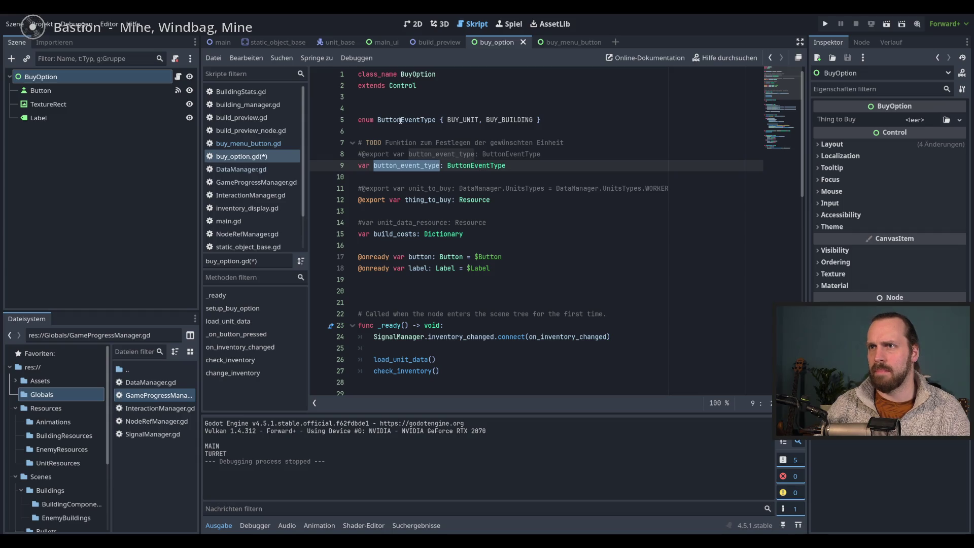
{"action": "scroll", "coordinate": [433, 193], "scroll_direction": "down", "scroll_amount": 6}
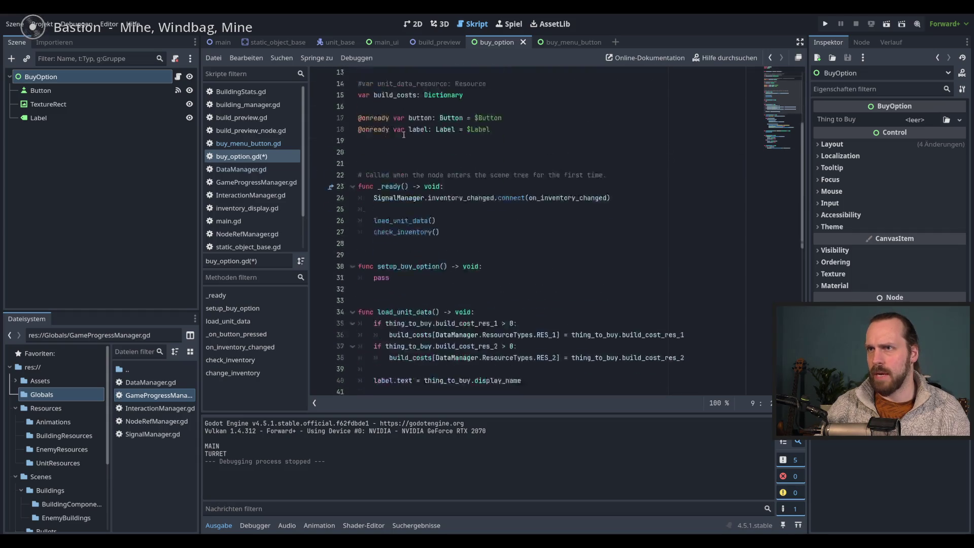
{"action": "left_click", "coordinate": [443, 200]}
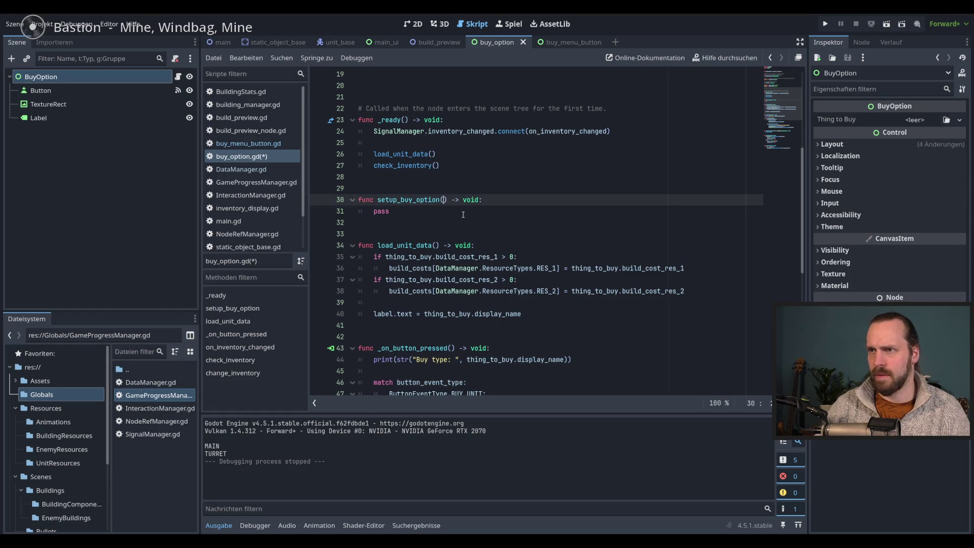
Step: Add a 'type: ButtonEventType,' parameter to setup_buy_option
{"action": "type", "text": "type: Buy"}
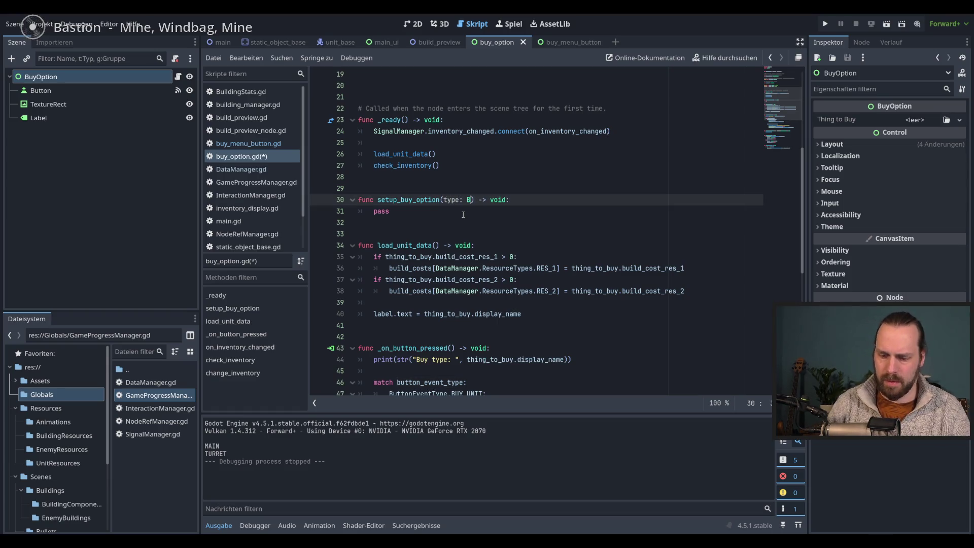
{"action": "key", "text": "Down"}
{"action": "key", "text": "Return"}
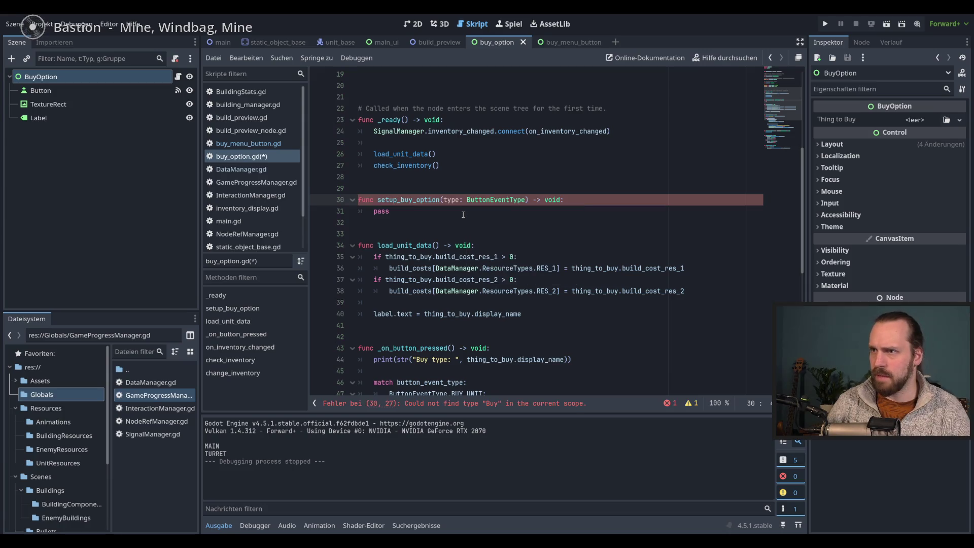
{"action": "type", "text": ","}
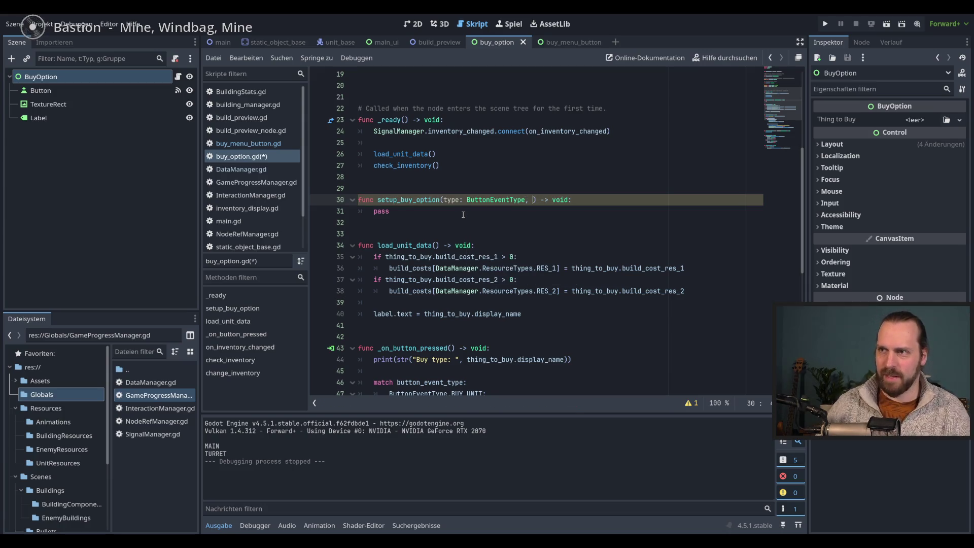
Step: Review the button_event_type variable and the BUY_UNIT and BUY_BUILDING enum values
{"action": "scroll", "coordinate": [506, 227], "scroll_direction": "up", "scroll_amount": 6}
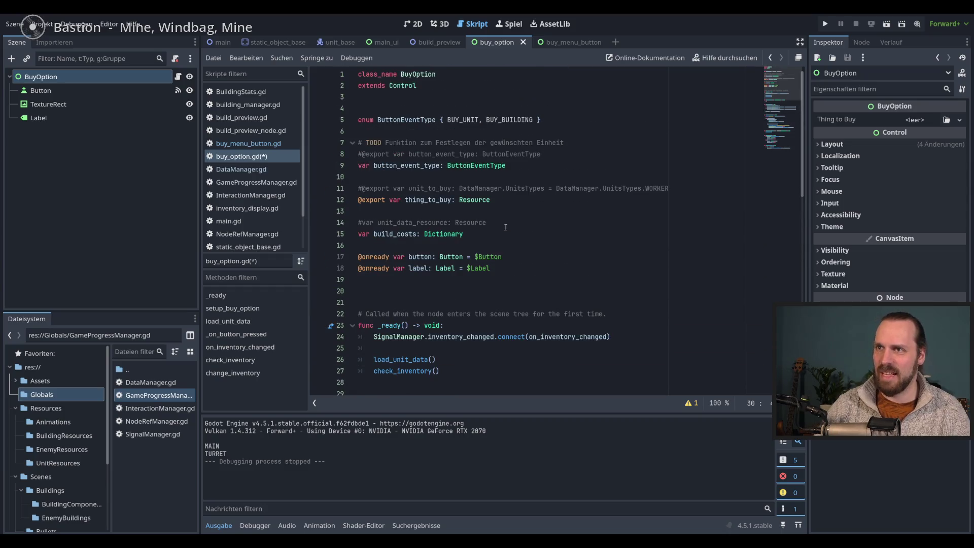
{"action": "mouse_move", "coordinate": [477, 168]}
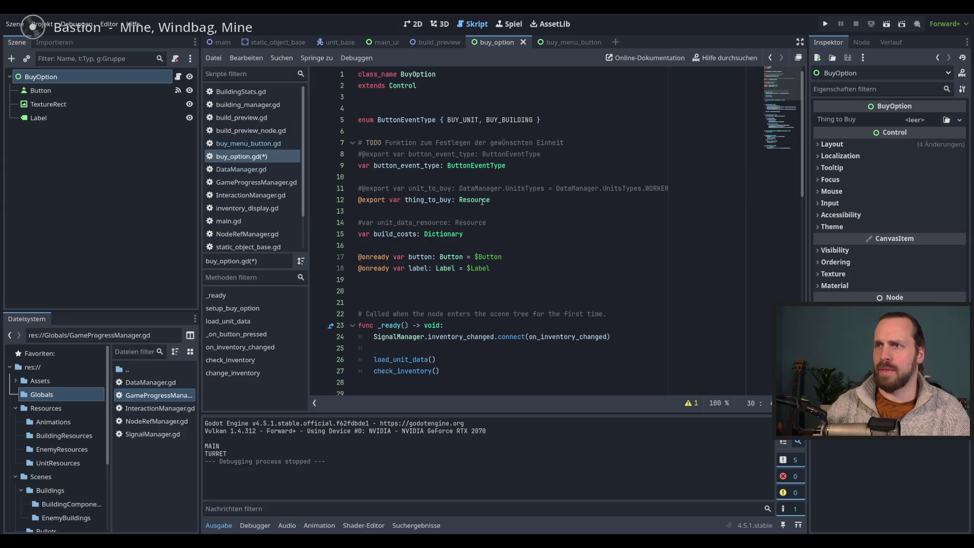
{"action": "scroll", "coordinate": [553, 296], "scroll_direction": "down", "scroll_amount": 6}
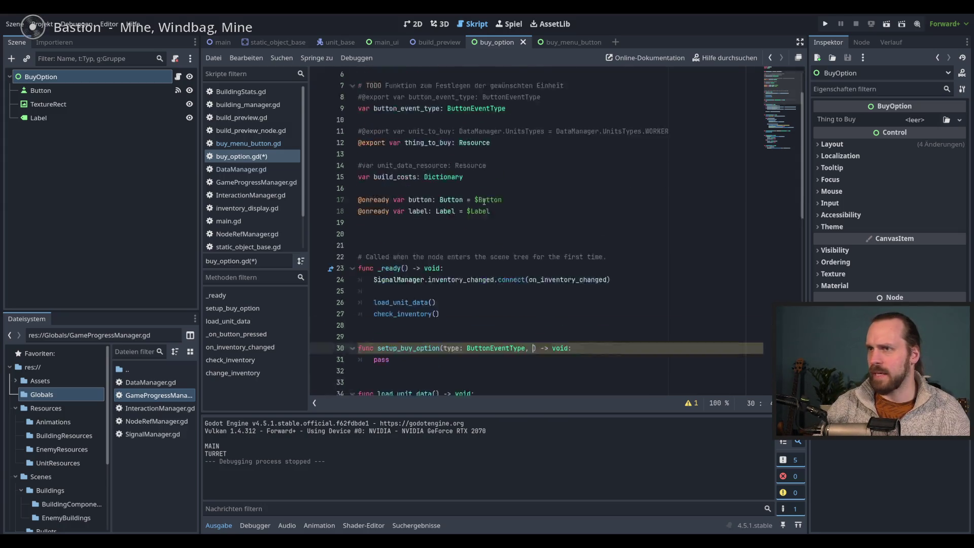
{"action": "mouse_move", "coordinate": [552, 291]}
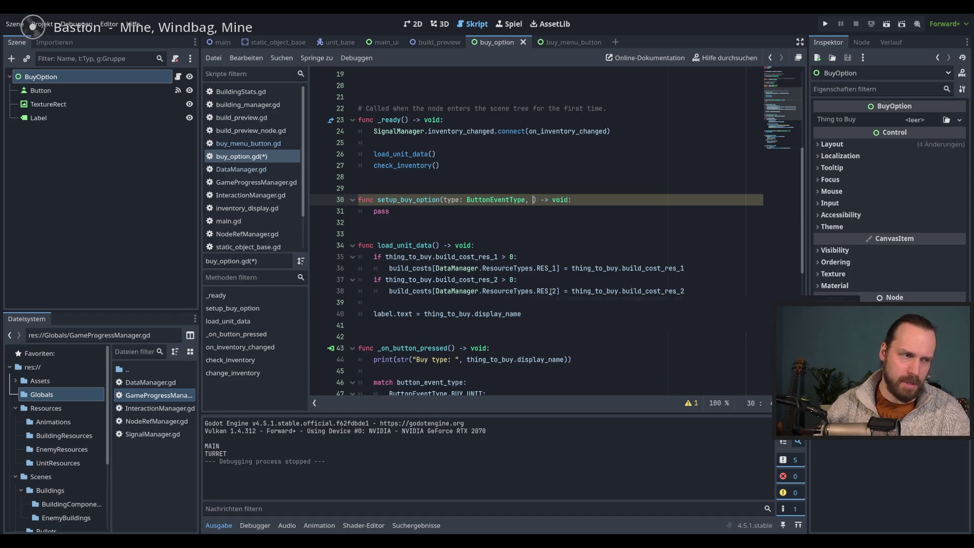
{"action": "scroll", "coordinate": [547, 291], "scroll_direction": "up", "scroll_amount": 6}
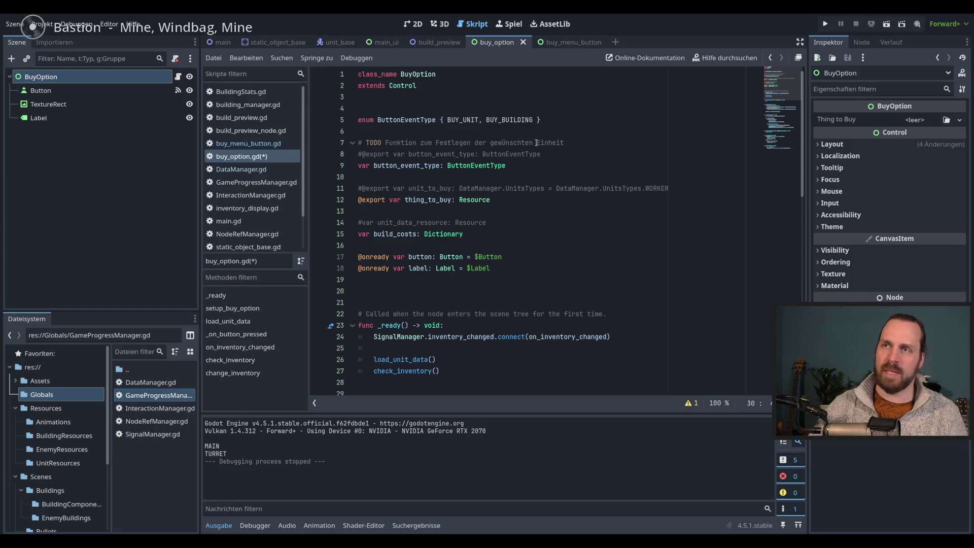
{"action": "scroll", "coordinate": [540, 168], "scroll_direction": "down", "scroll_amount": 4}
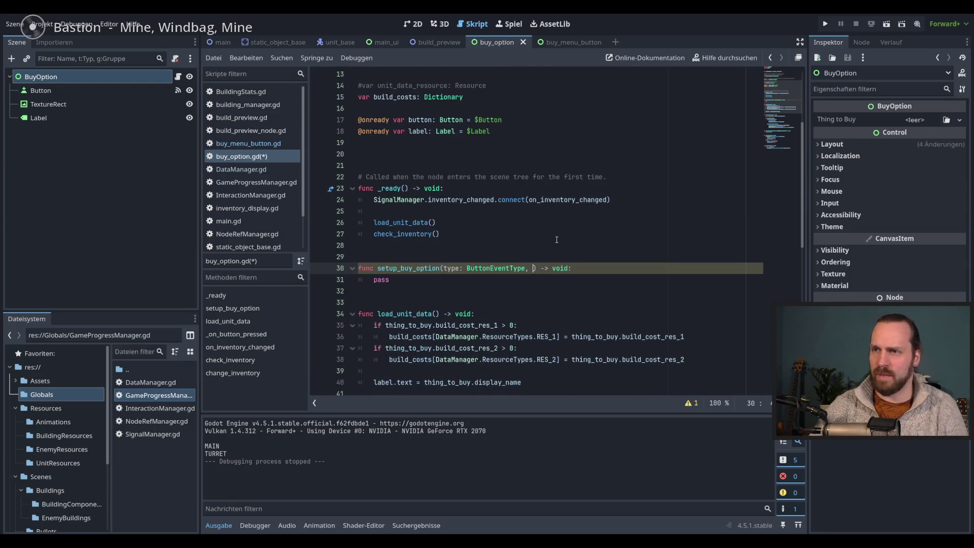
{"action": "scroll", "coordinate": [496, 216], "scroll_direction": "up", "scroll_amount": 4}
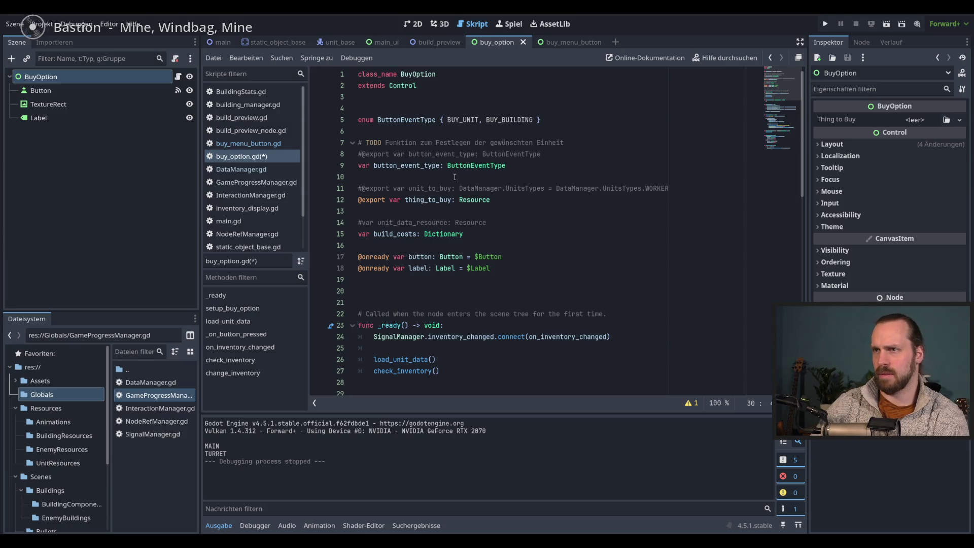
{"action": "double_click", "coordinate": [406, 165]}
{"action": "scroll", "coordinate": [509, 237], "scroll_direction": "down", "scroll_amount": 4}
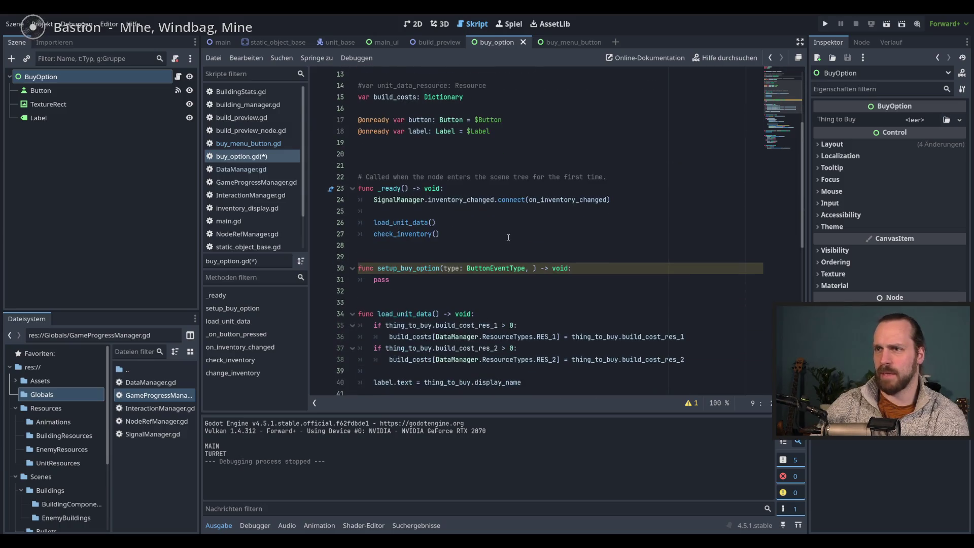
{"action": "left_click", "coordinate": [515, 279]}
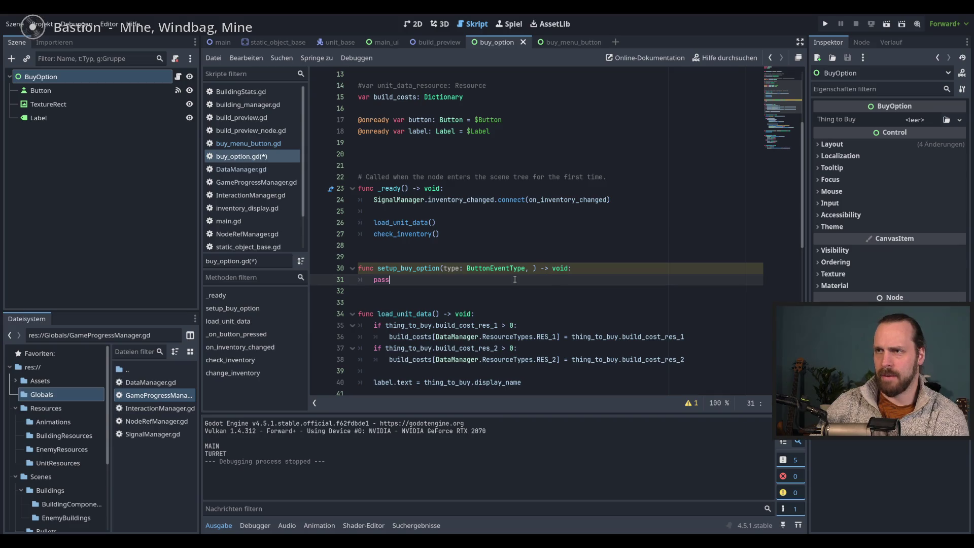
{"action": "scroll", "coordinate": [515, 279], "scroll_direction": "down", "scroll_amount": 6}
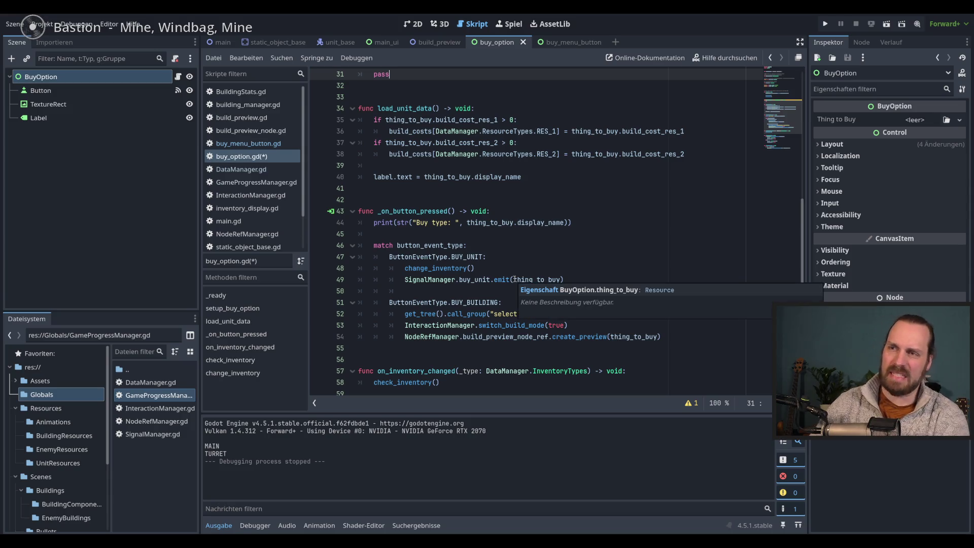
{"action": "scroll", "coordinate": [485, 271], "scroll_direction": "up", "scroll_amount": 7}
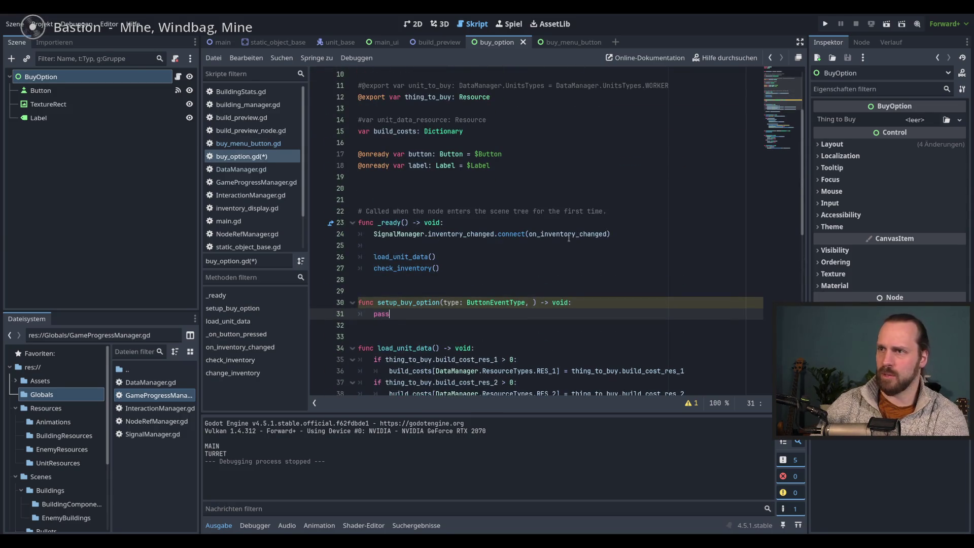
{"action": "scroll", "coordinate": [513, 200], "scroll_direction": "up", "scroll_amount": 3}
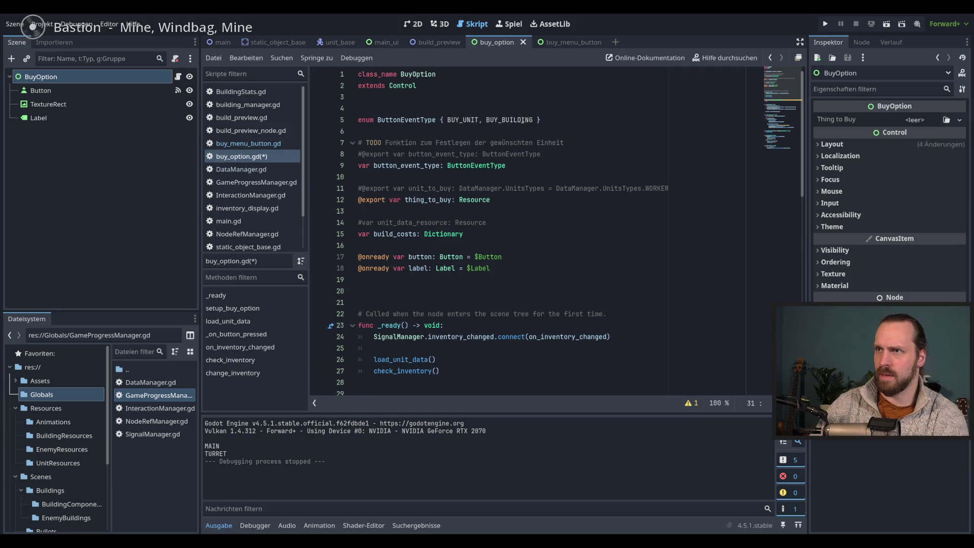
{"action": "left_click_drag", "start_coordinate": [535, 120], "coordinate": [445, 121]}
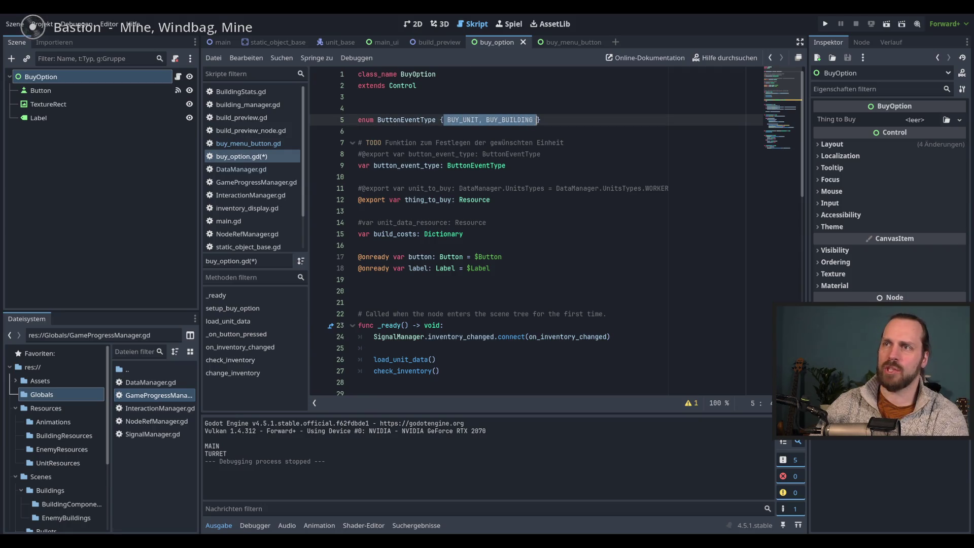
{"action": "left_click", "coordinate": [532, 120]}
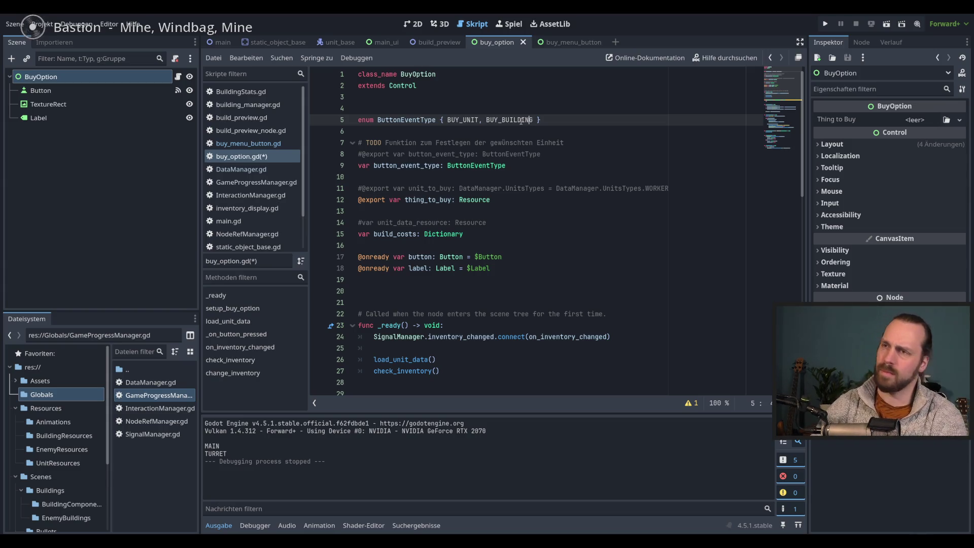
Step: Look over the build_costs, label and button_event_type declarations, then return to setup_buy_option's pass line
{"action": "left_click", "coordinate": [538, 234]}
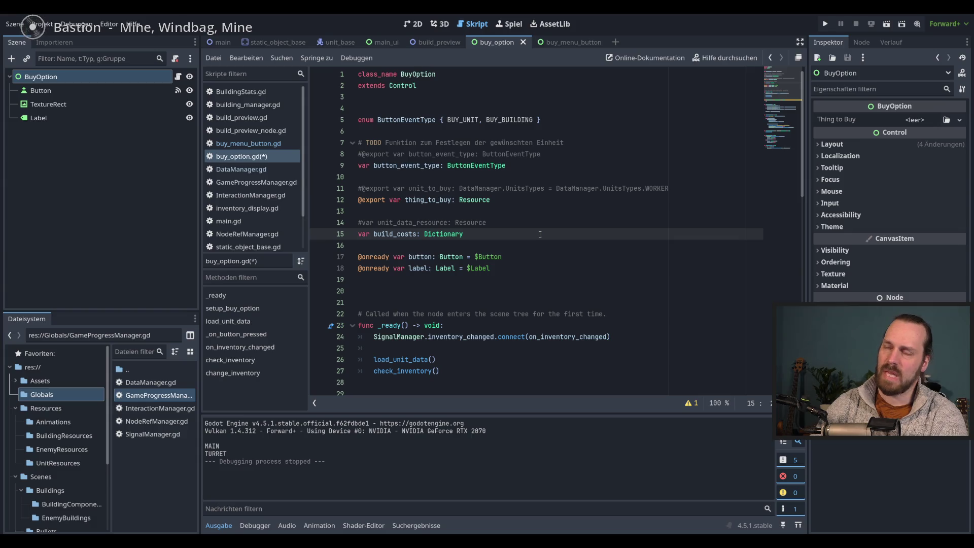
{"action": "left_click", "coordinate": [542, 257]}
{"action": "left_click", "coordinate": [547, 267]}
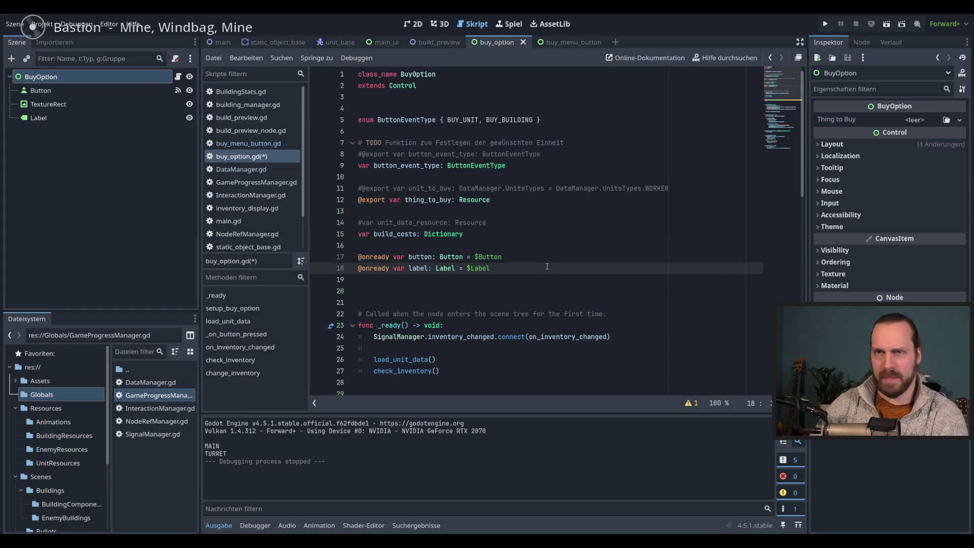
{"action": "left_click", "coordinate": [597, 154]}
{"action": "key", "text": "ctrl+shift+Left"}
{"action": "key", "text": "Up"}
{"action": "key", "text": "Down"}
{"action": "key", "text": "Down"}
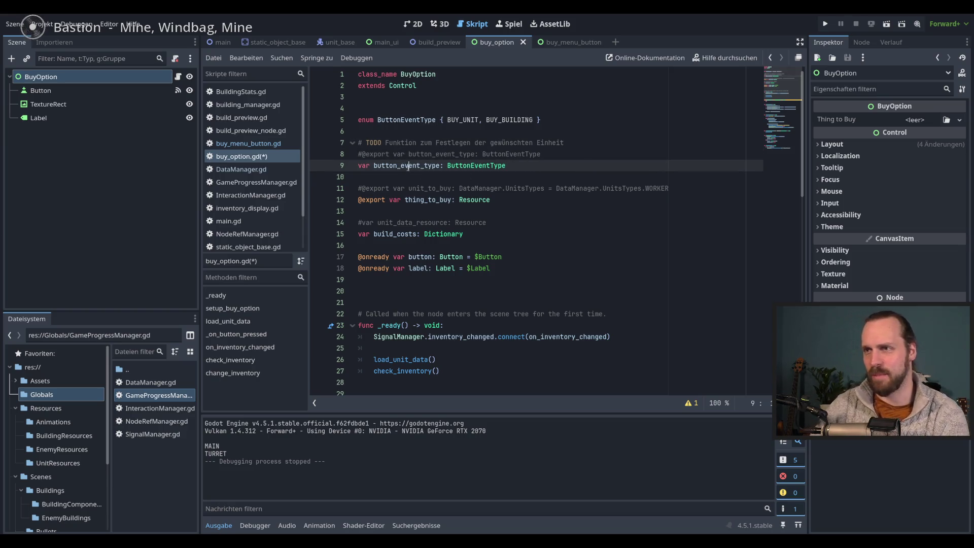
{"action": "scroll", "coordinate": [457, 203], "scroll_direction": "down", "scroll_amount": 7}
{"action": "scroll", "coordinate": [495, 238], "scroll_direction": "up", "scroll_amount": 4}
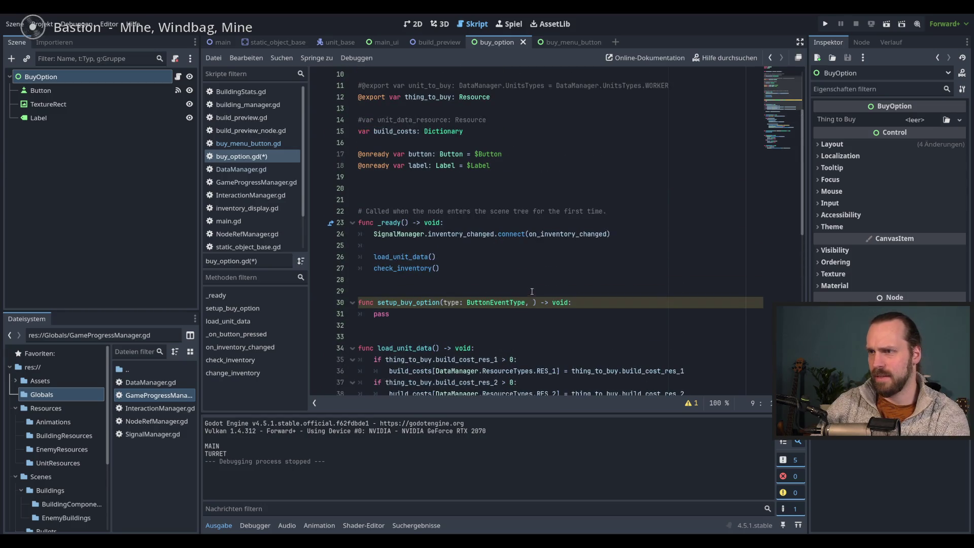
{"action": "left_click", "coordinate": [448, 322]}
Step: Replace pass with 'button_event_type = type' and save buy_option.gd
{"action": "key", "text": "BackSpace"}
{"action": "key", "text": "BackSpace"}
{"action": "key", "text": "BackSpace"}
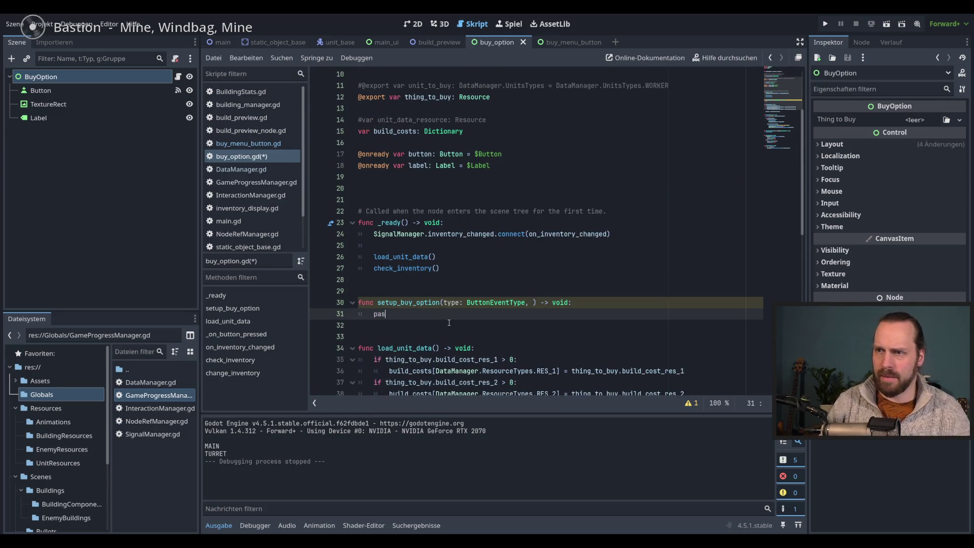
{"action": "scroll", "coordinate": [449, 322], "scroll_direction": "up", "scroll_amount": 2}
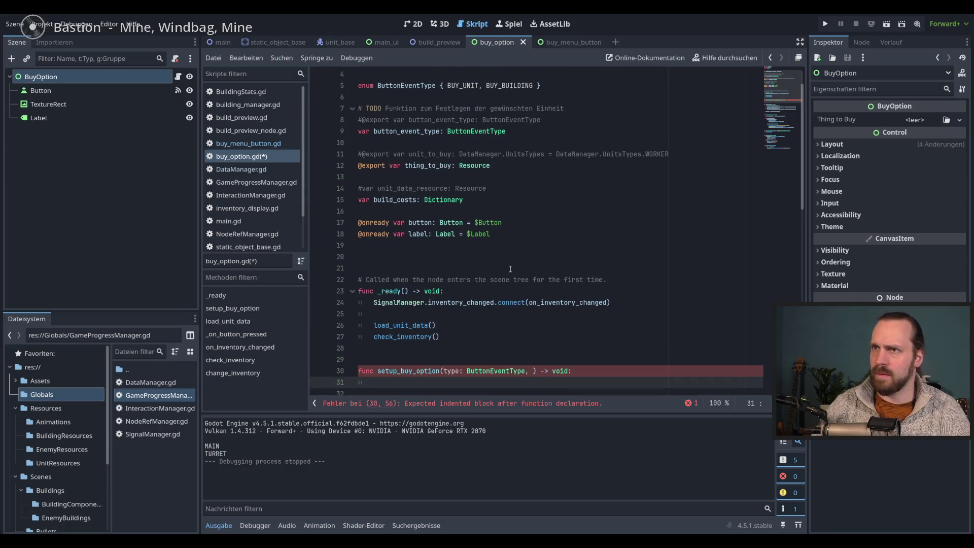
{"action": "type", "text": "butt"}
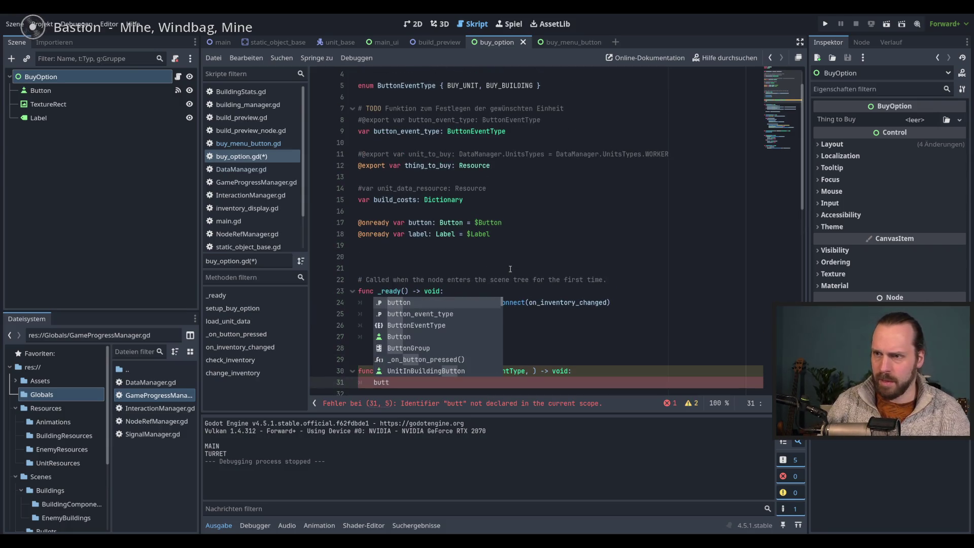
{"action": "key", "text": "Return"}
{"action": "type", "text": "type = ty"}
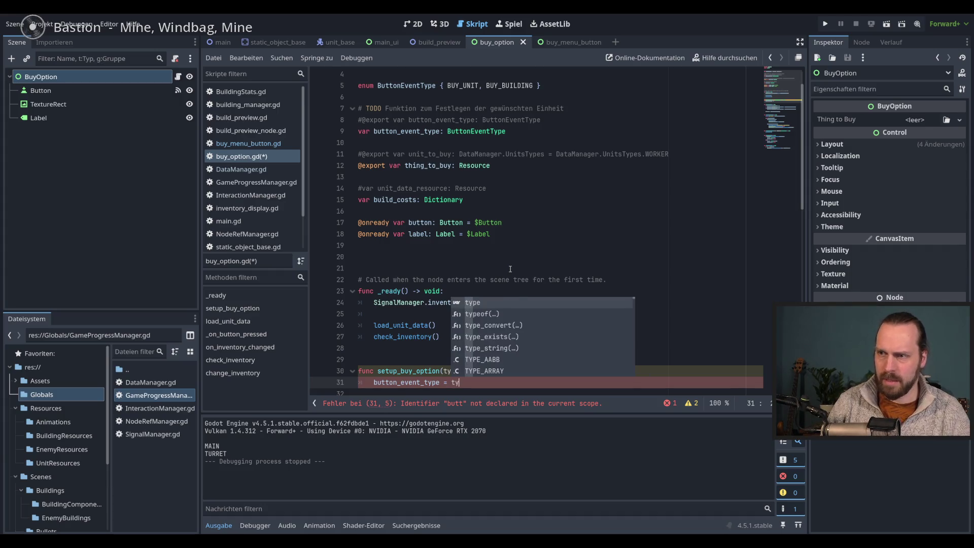
{"action": "key", "text": "ctrl+s"}
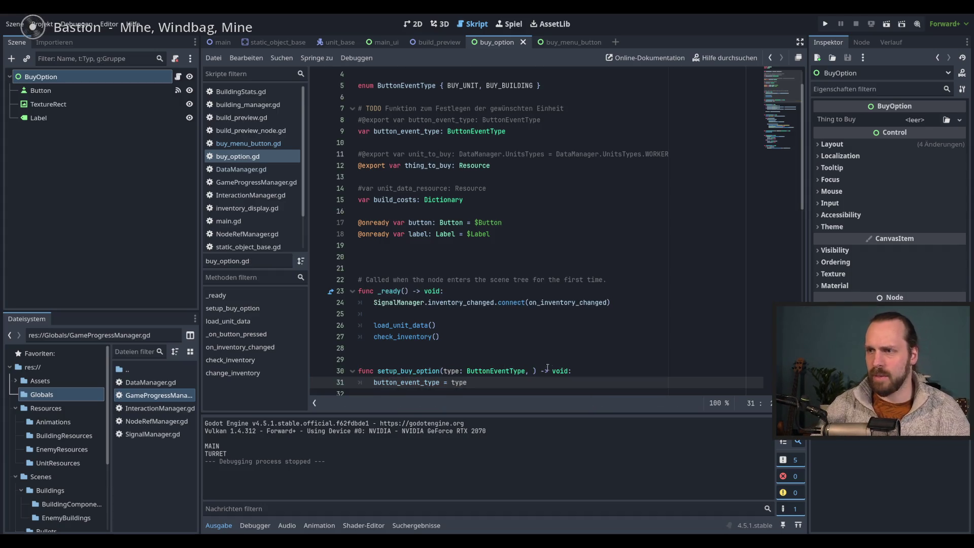
Step: Scroll through buy_option.gd to review the setup_buy_option parameter list
{"action": "left_click", "coordinate": [533, 371]}
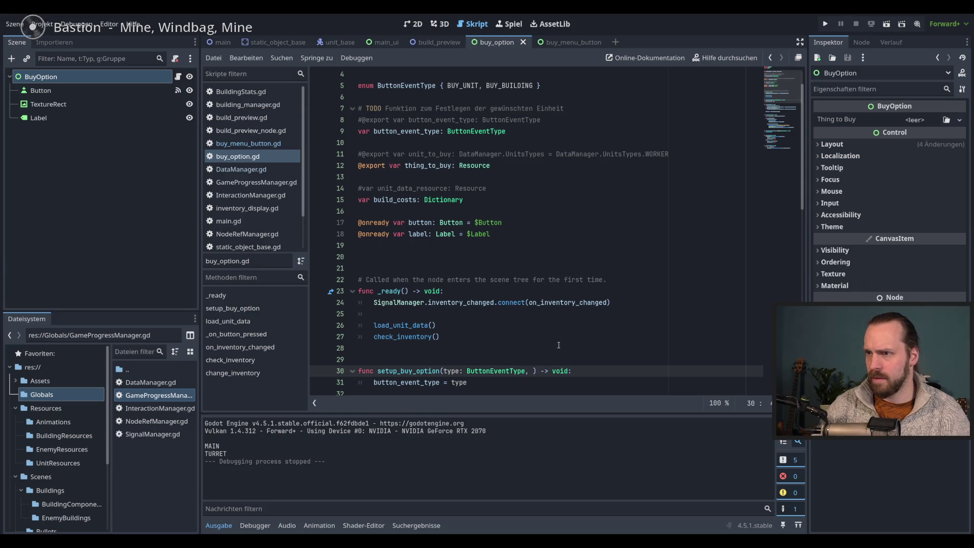
{"action": "scroll", "coordinate": [568, 330], "scroll_direction": "up", "scroll_amount": 1}
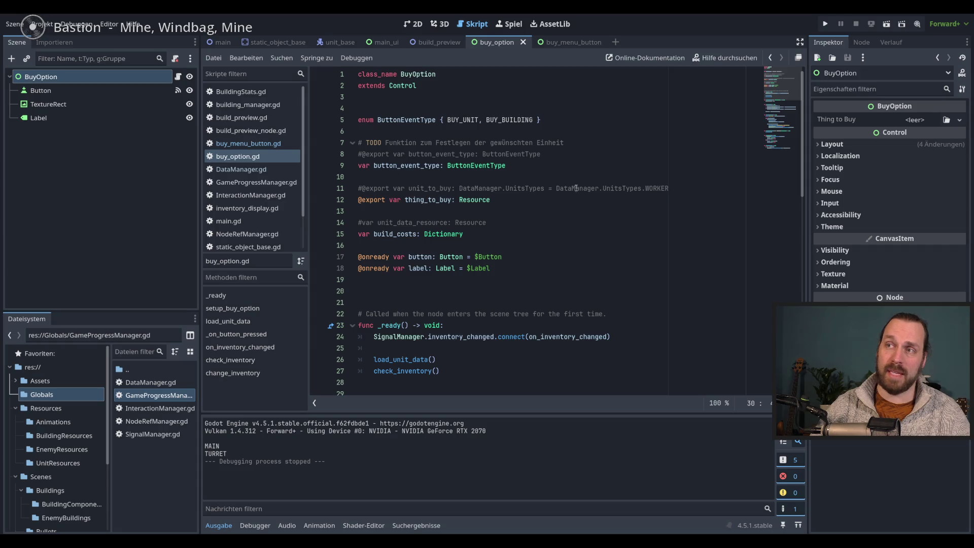
{"action": "scroll", "coordinate": [583, 228], "scroll_direction": "down", "scroll_amount": 3}
{"action": "scroll", "coordinate": [616, 252], "scroll_direction": "up", "scroll_amount": 2}
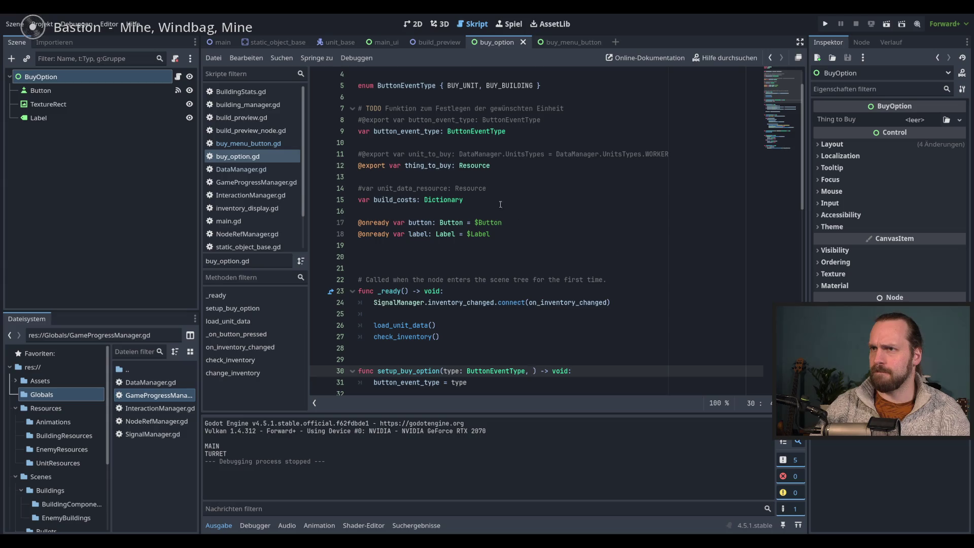
{"action": "scroll", "coordinate": [644, 284], "scroll_direction": "down", "scroll_amount": 3}
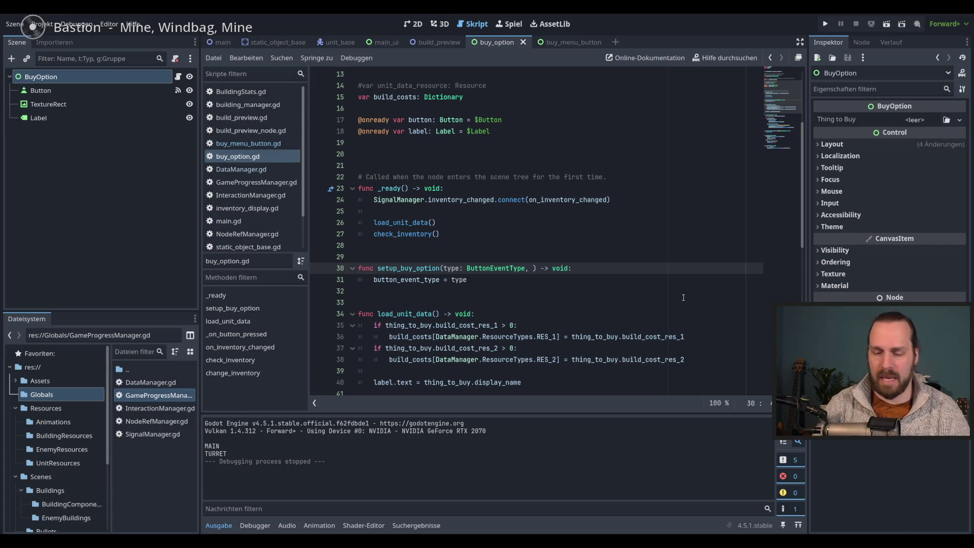
Step: Add a buy_resource: Resource parameter to setup_buy_option
{"action": "type", "text": "bu"}
{"action": "type", "text": "y_resozur"}
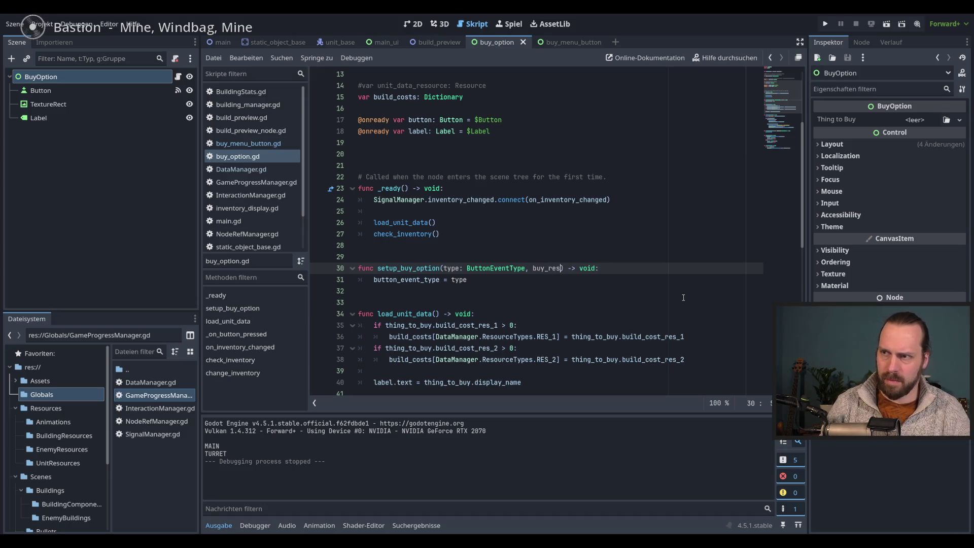
{"action": "key", "text": "BackSpace"}
{"action": "key", "text": "BackSpace"}
{"action": "key", "text": "BackSpace"}
{"action": "type", "text": "urce:"}
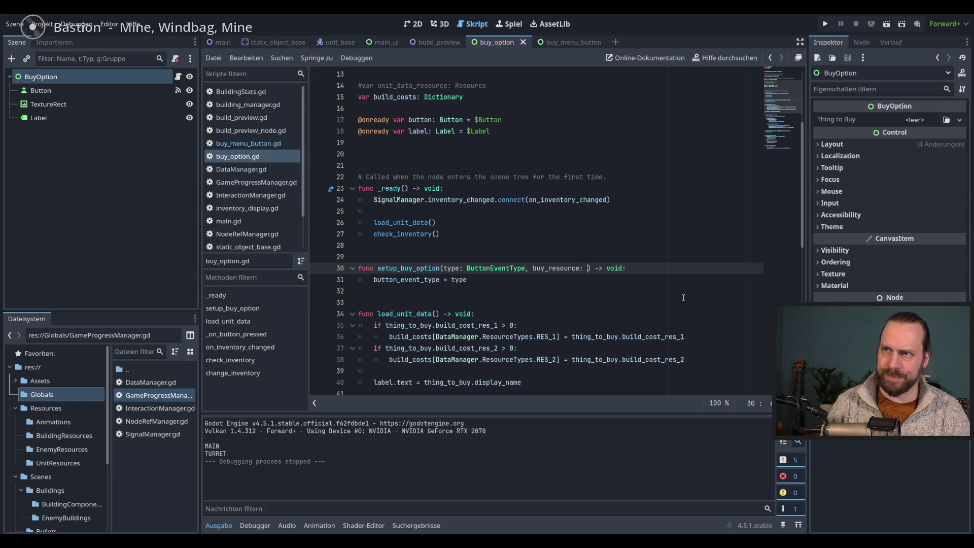
{"action": "scroll", "coordinate": [683, 297], "scroll_direction": "up", "scroll_amount": 3}
{"action": "scroll", "coordinate": [666, 283], "scroll_direction": "down", "scroll_amount": 2}
{"action": "type", "text": "thin"}
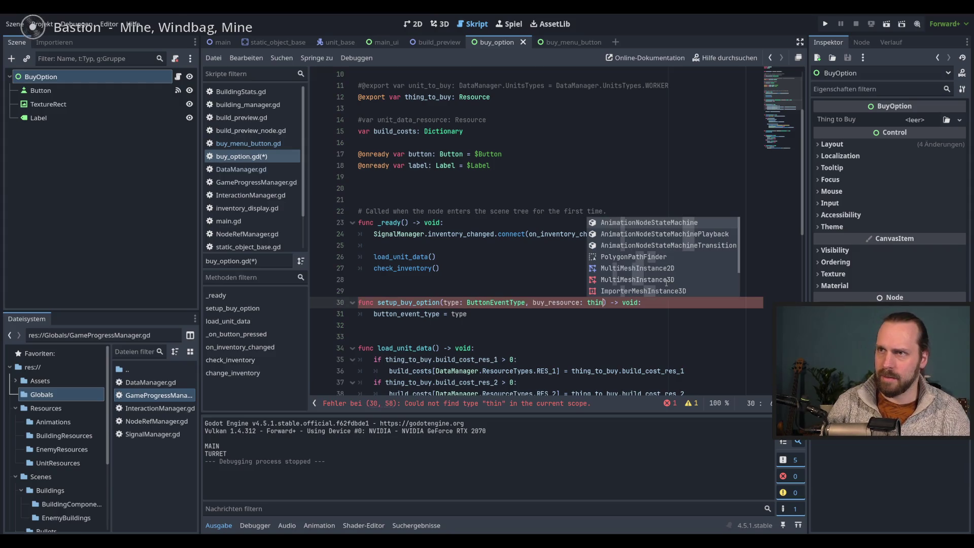
{"action": "key", "text": "BackSpace"}
{"action": "key", "text": "BackSpace"}
{"action": "key", "text": "BackSpace"}
{"action": "type", "text": "Res"}
{"action": "key", "text": "Down"}
{"action": "key", "text": "Down"}
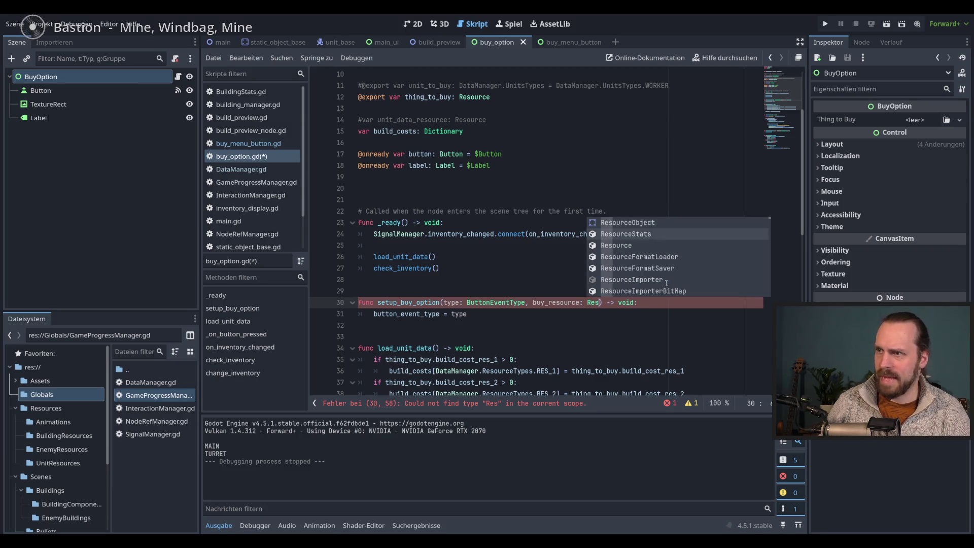
{"action": "key", "text": "Return"}
Step: Set thing_to_buy = buy_resource on a new line in setup_buy_option and save buy_option.gd
{"action": "left_click", "coordinate": [477, 325]}
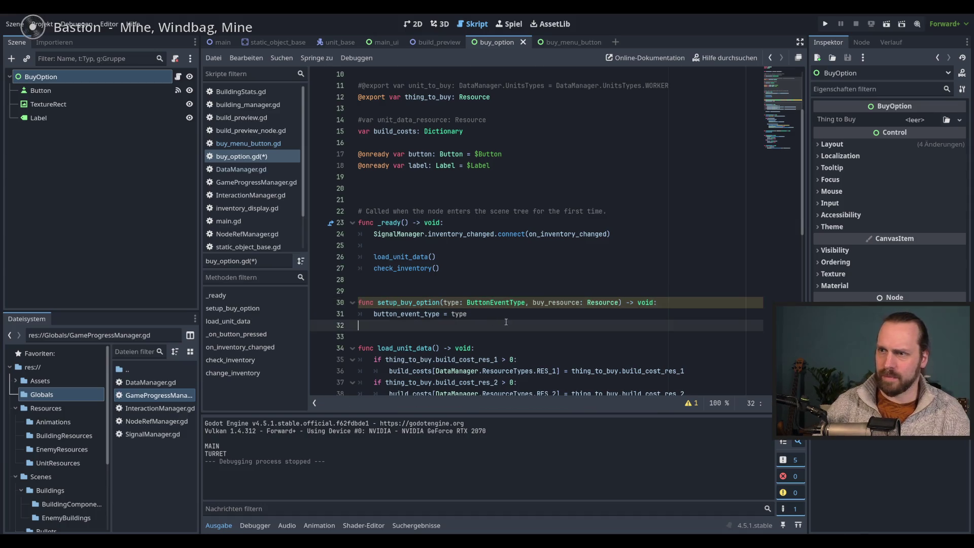
{"action": "left_click", "coordinate": [525, 318]}
{"action": "key", "text": "Return"}
{"action": "type", "text": "thing"}
{"action": "key", "text": "Return"}
{"action": "type", "text": "."}
{"action": "key", "text": "BackSpace"}
{"action": "type", "text": "= Re"}
{"action": "key", "text": "BackSpace"}
{"action": "key", "text": "BackSpace"}
{"action": "type", "text": "res"}
{"action": "key", "text": "BackSpace"}
{"action": "key", "text": "BackSpace"}
{"action": "key", "text": "BackSpace"}
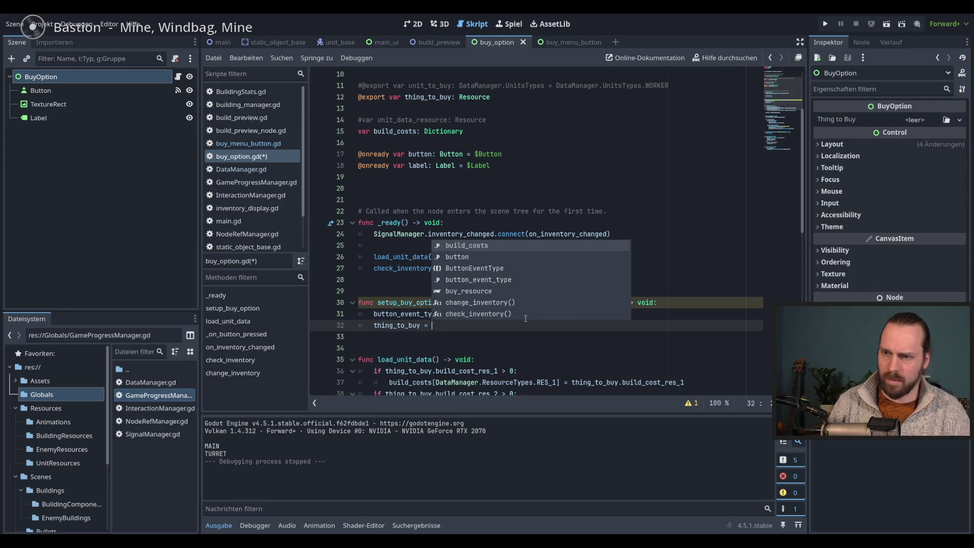
{"action": "type", "text": "buy"}
{"action": "key", "text": "Return"}
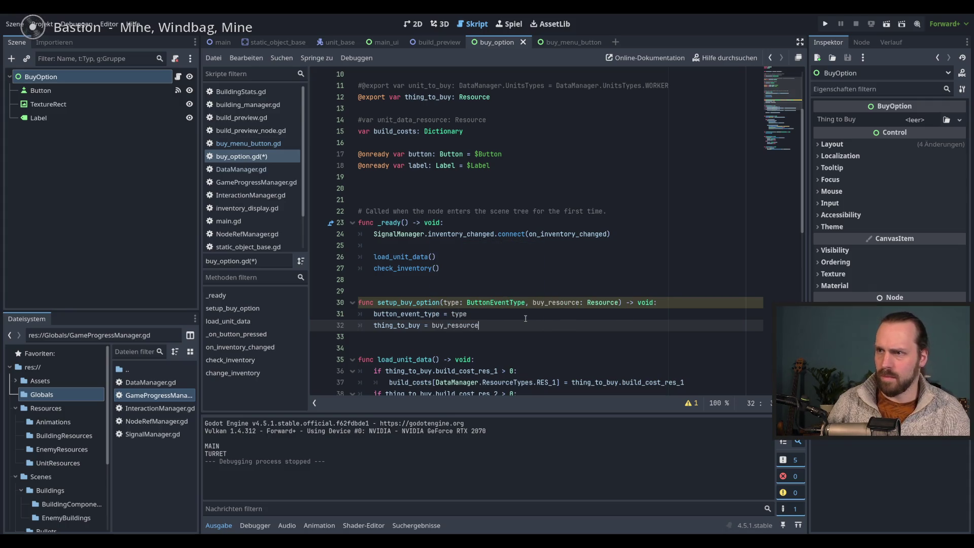
{"action": "key", "text": "ctrl+s"}
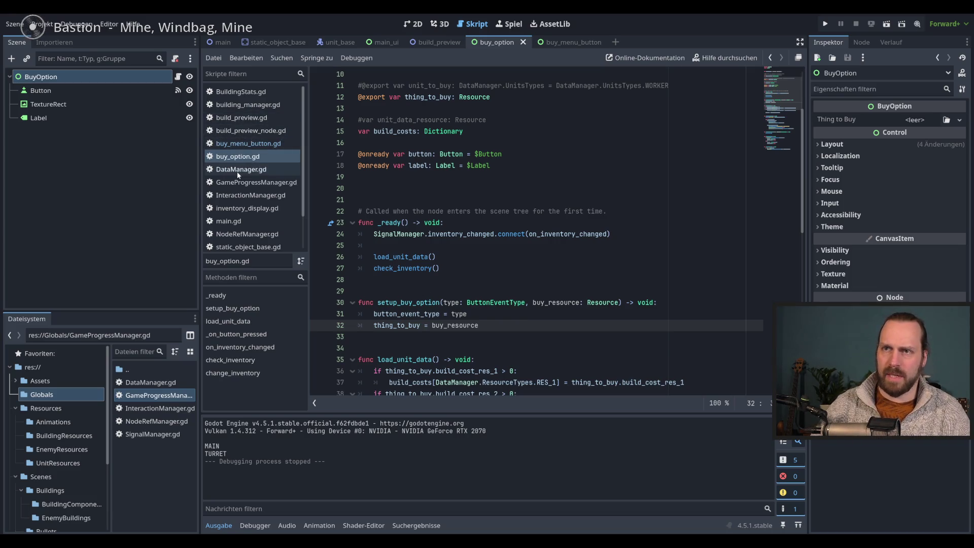
{"action": "left_click", "coordinate": [239, 144]}
Step: Append a setup_buy_option() call with no arguments to new_option on line 23
{"action": "left_click", "coordinate": [441, 327]}
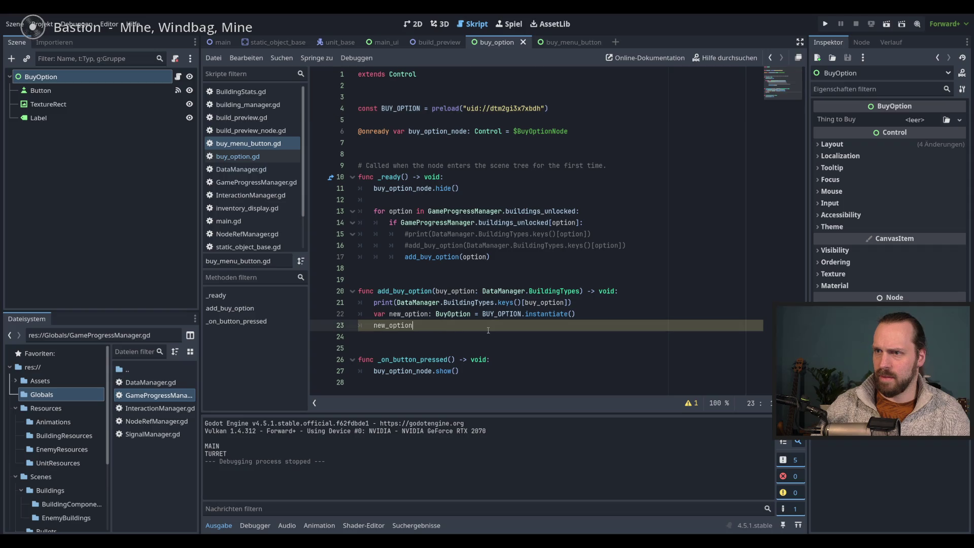
{"action": "type", "text": "."}
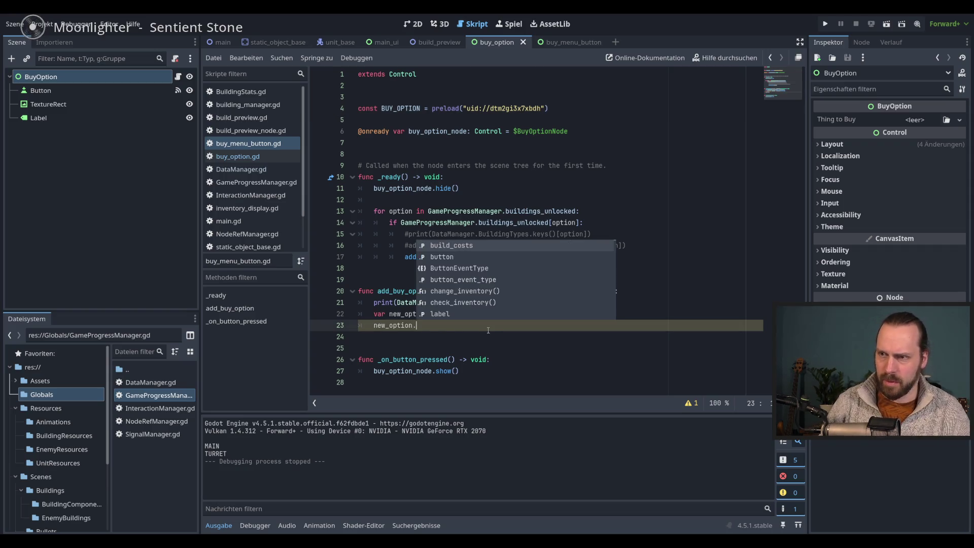
{"action": "type", "text": "se"}
{"action": "key", "text": "Return"}
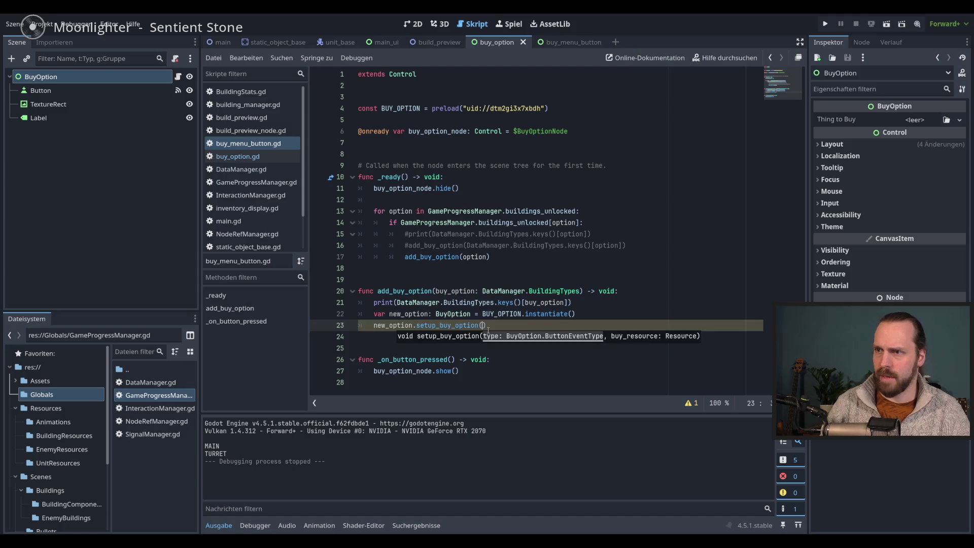
{"action": "key", "text": "End"}
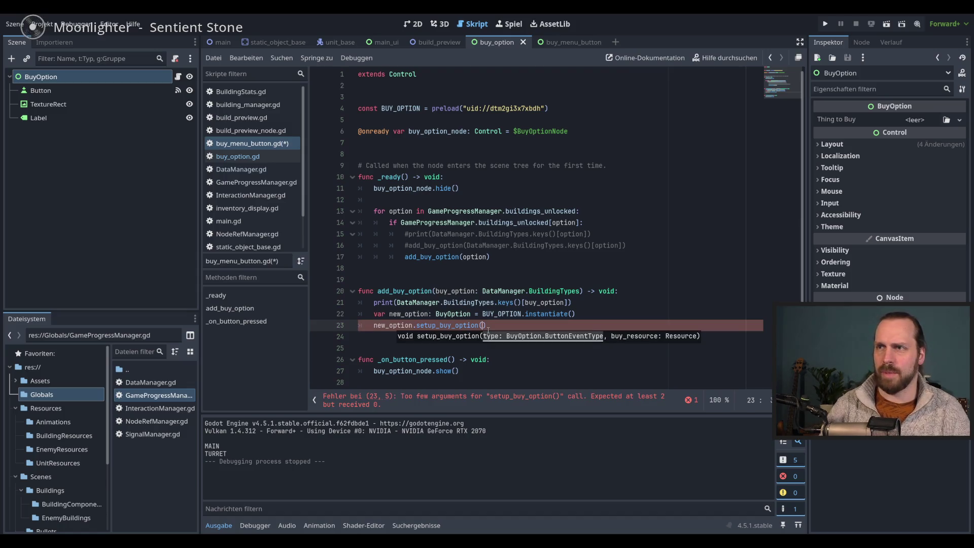
{"action": "key", "text": "Escape"}
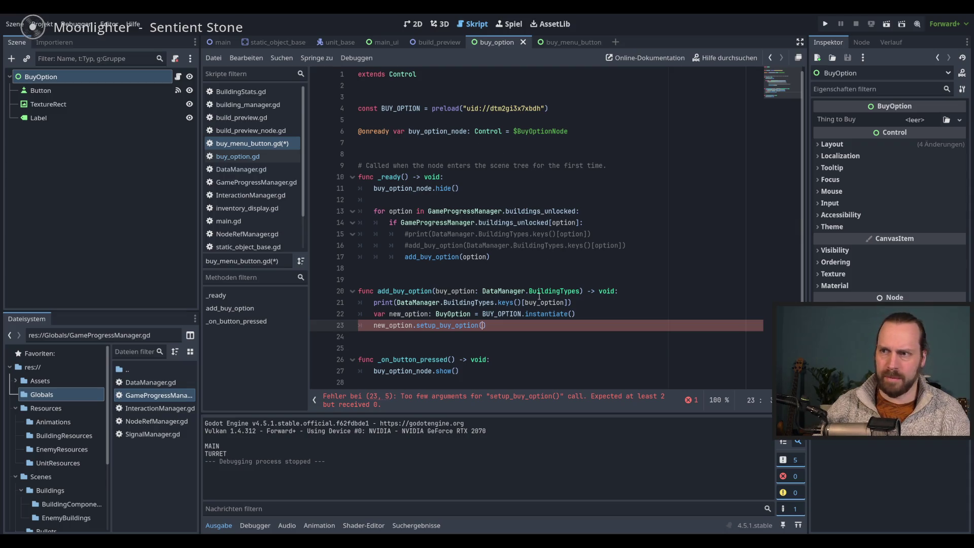
{"action": "left_click", "coordinate": [585, 322]}
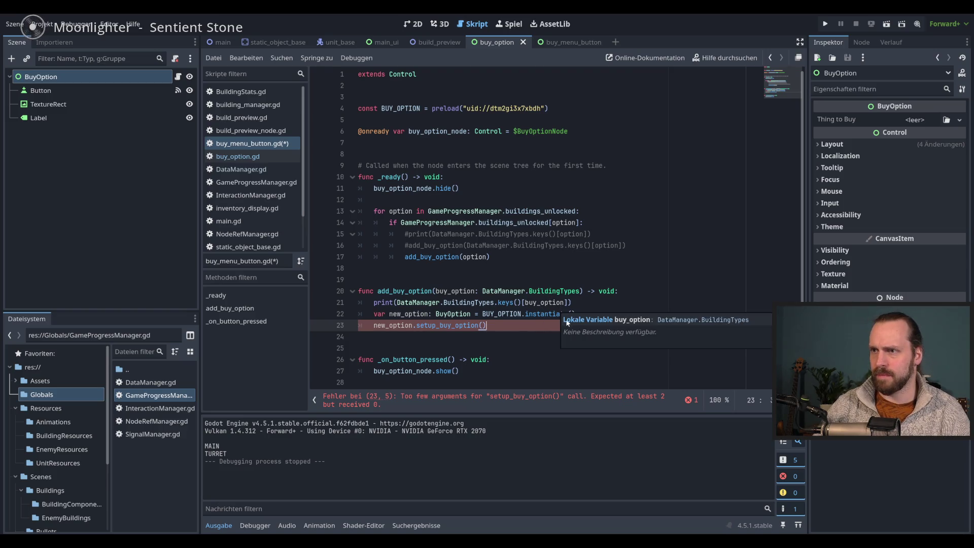
{"action": "left_click", "coordinate": [617, 133]}
{"action": "left_click", "coordinate": [561, 96]}
{"action": "key", "text": "Return"}
{"action": "key", "text": "Return"}
{"action": "key", "text": "Up"}
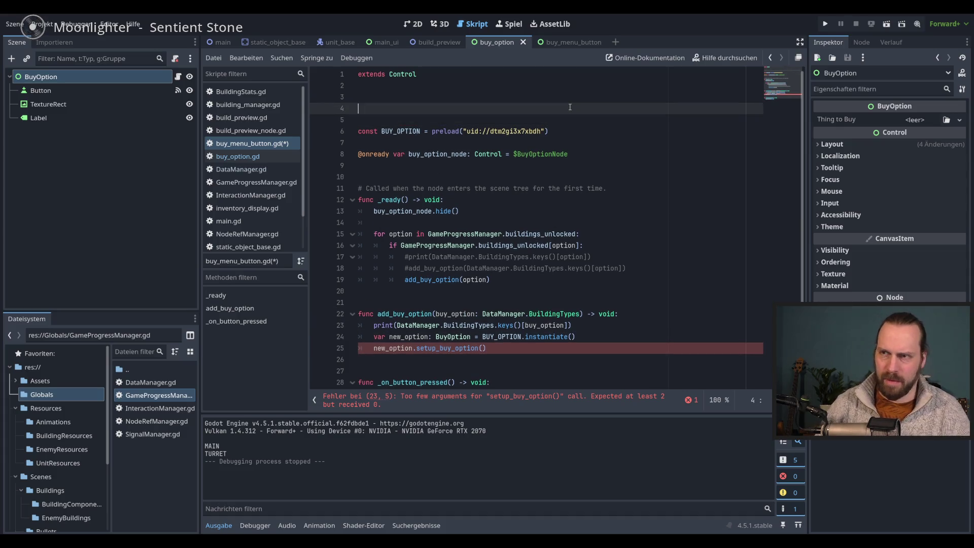
{"action": "type", "text": "@e"}
{"action": "key", "text": "Return"}
{"action": "type", "text": "var building"}
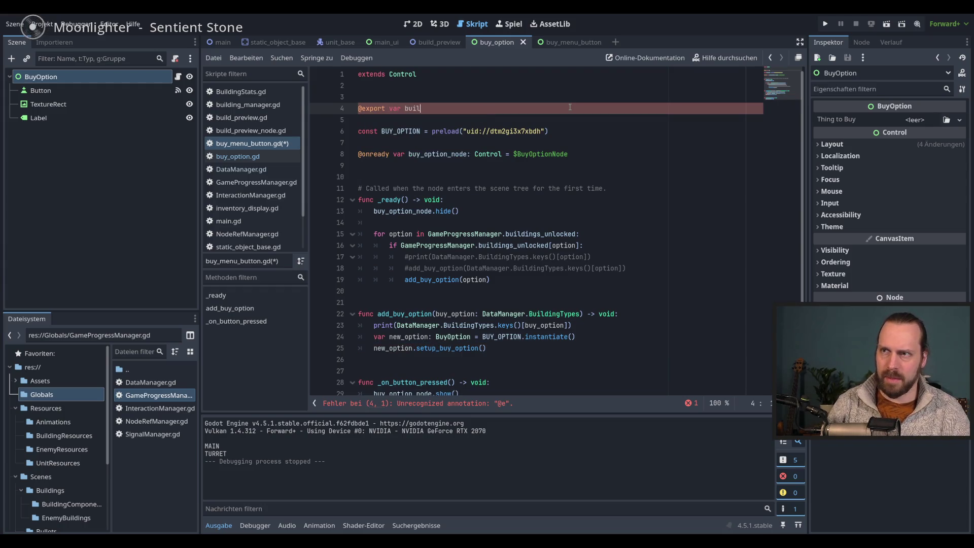
{"action": "key", "text": "BackSpace"}
{"action": "key", "text": "BackSpace"}
{"action": "key", "text": "BackSpace"}
{"action": "type", "text": "buy_option_"}
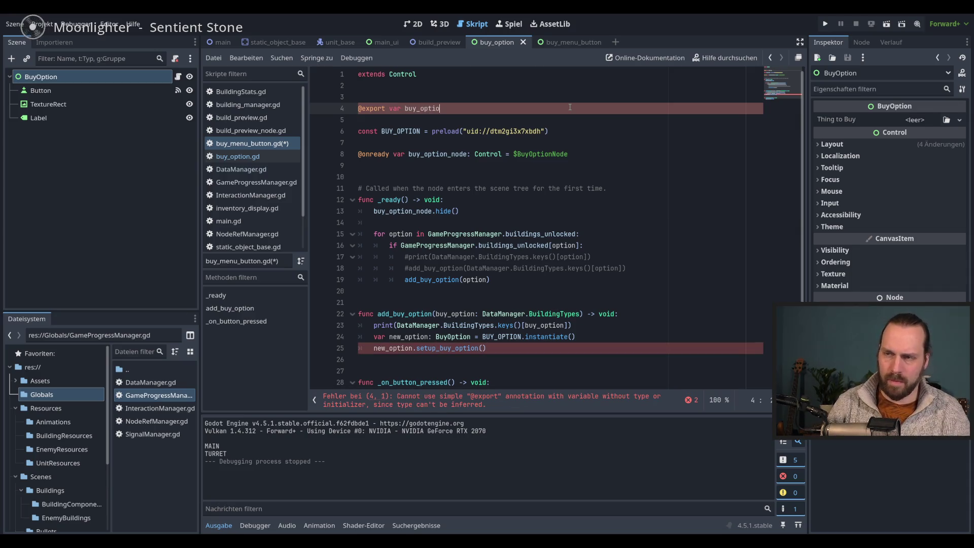
{"action": "type", "text": "type:"}
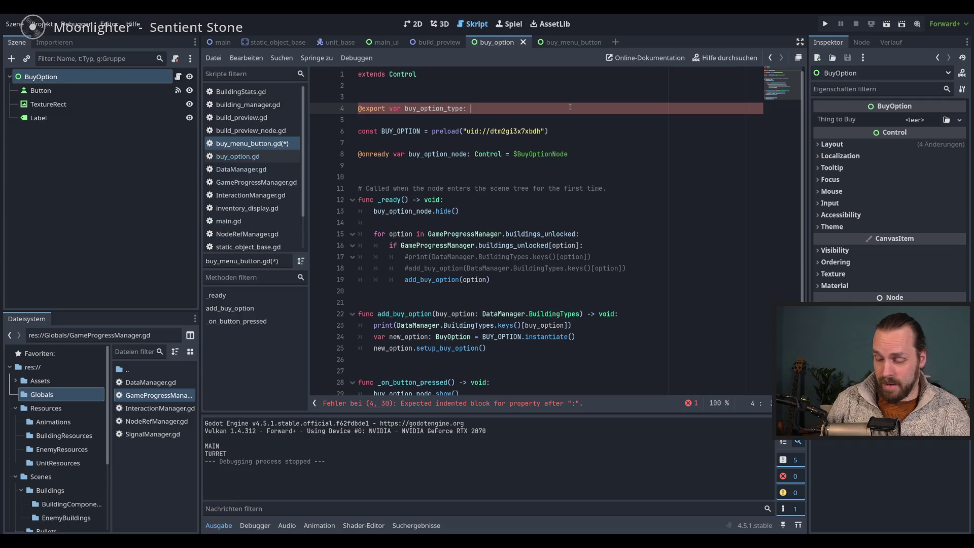
{"action": "type", "text": "BuyOption."}
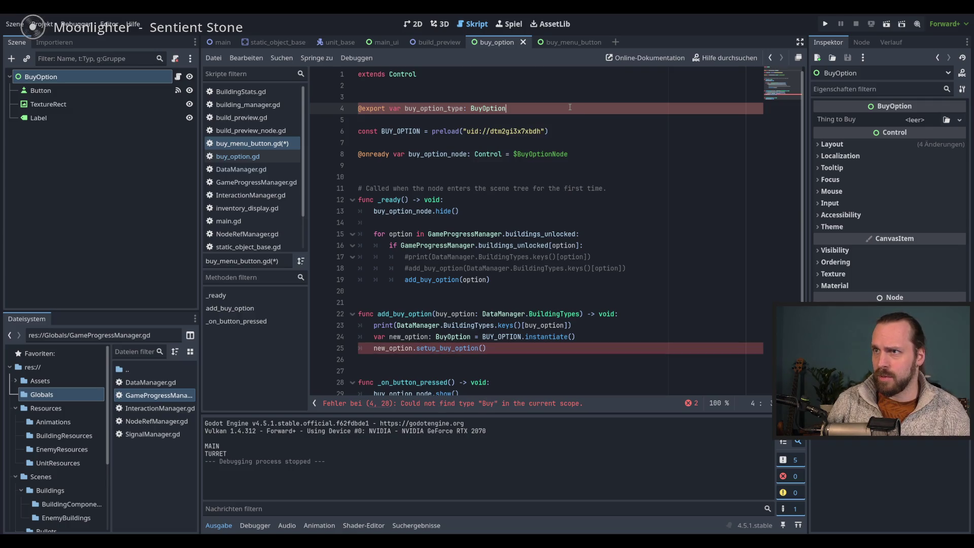
{"action": "key", "text": "Return"}
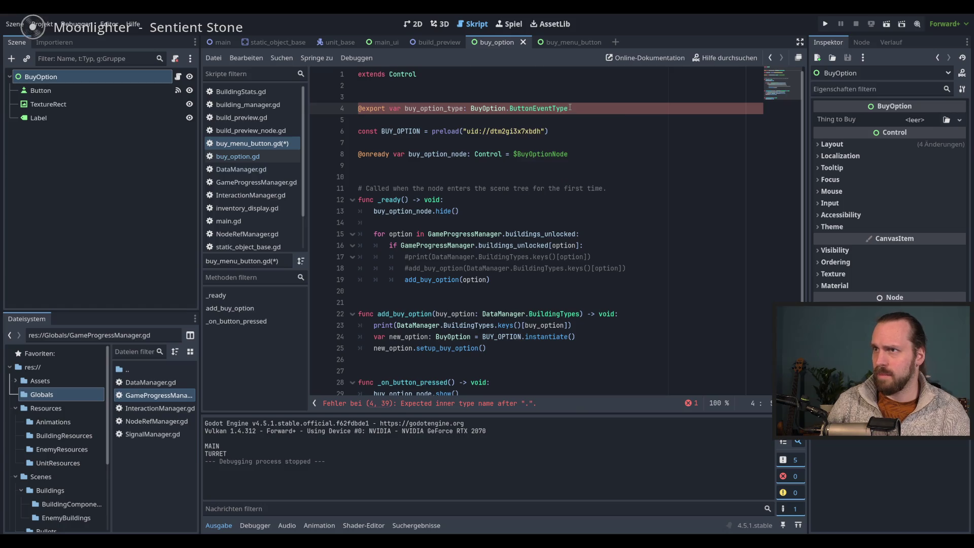
{"action": "type", "text": ","}
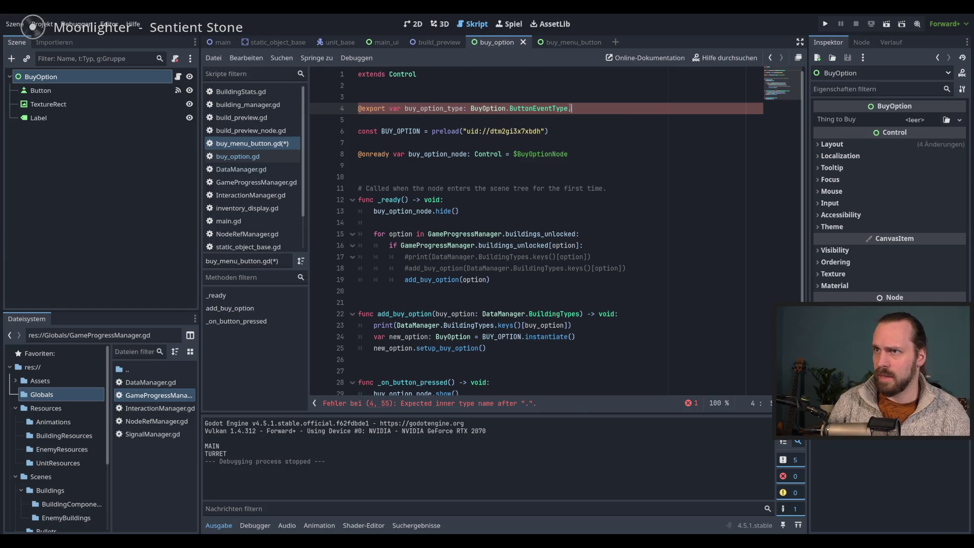
{"action": "key", "text": "BackSpace"}
{"action": "key", "text": "ctrl+s"}
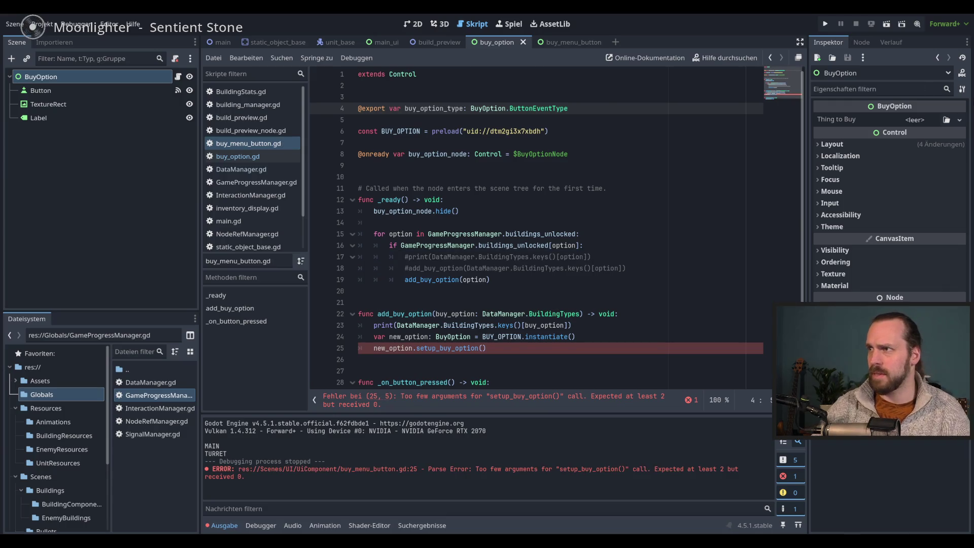
Step: Inspect the Thing to Buy property and the scene nodes, then switch to the buy_menu_button scene
{"action": "left_click", "coordinate": [959, 120]}
{"action": "key", "text": "Escape"}
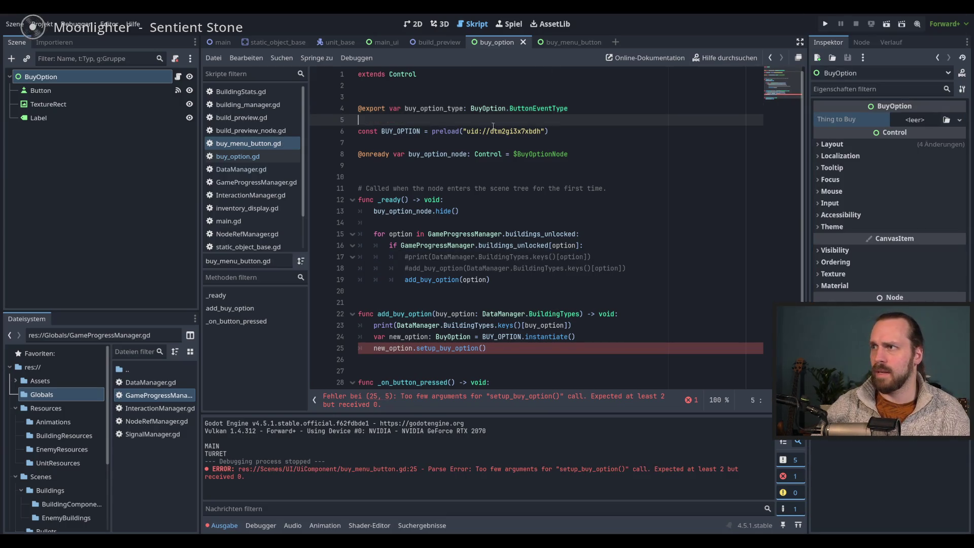
{"action": "left_click", "coordinate": [104, 92]}
{"action": "left_click", "coordinate": [40, 76]}
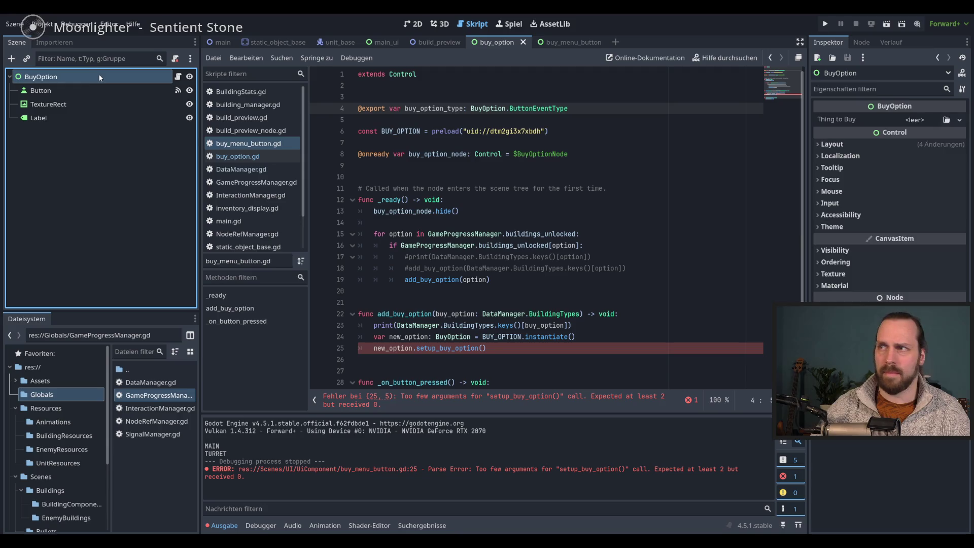
{"action": "left_click", "coordinate": [846, 121]}
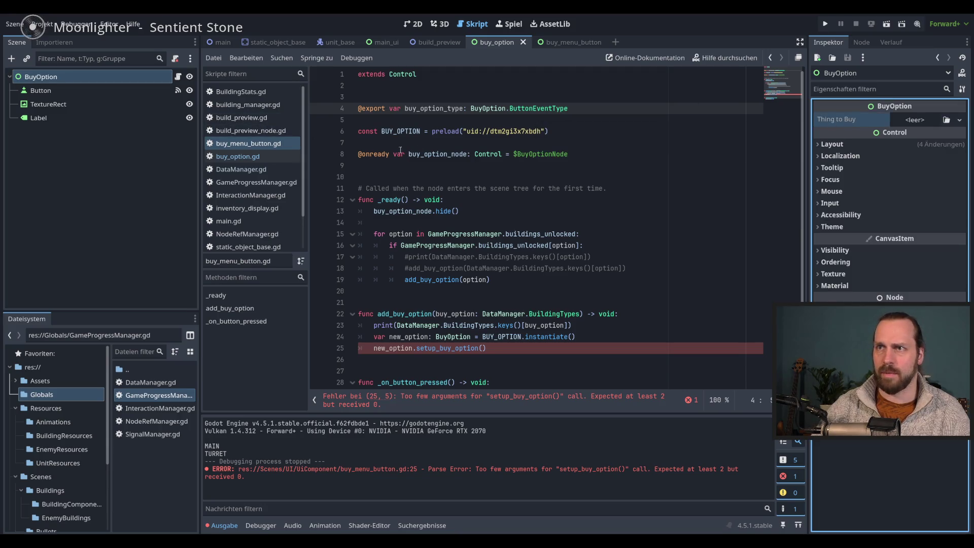
{"action": "left_click", "coordinate": [250, 157]}
{"action": "left_click", "coordinate": [248, 144]}
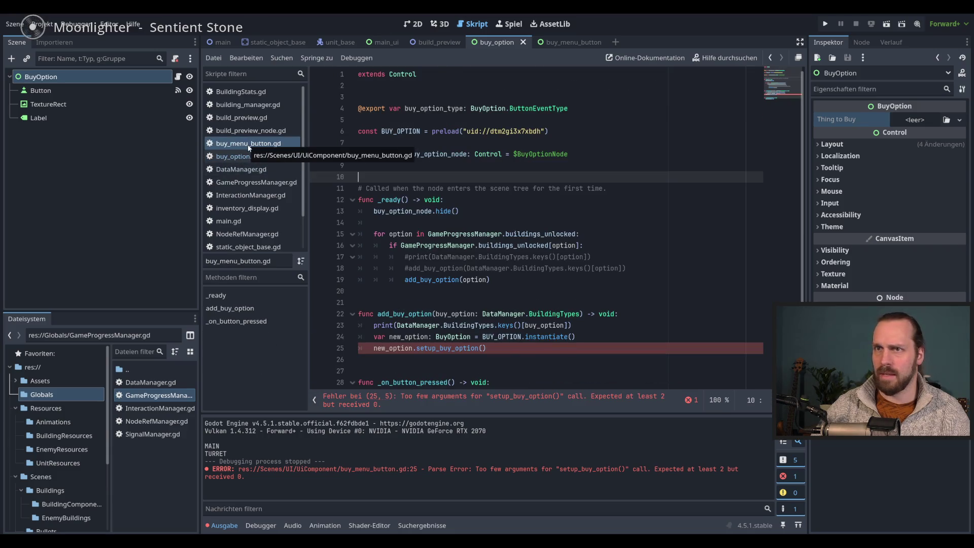
{"action": "left_click", "coordinate": [39, 91]}
{"action": "left_click", "coordinate": [41, 77]}
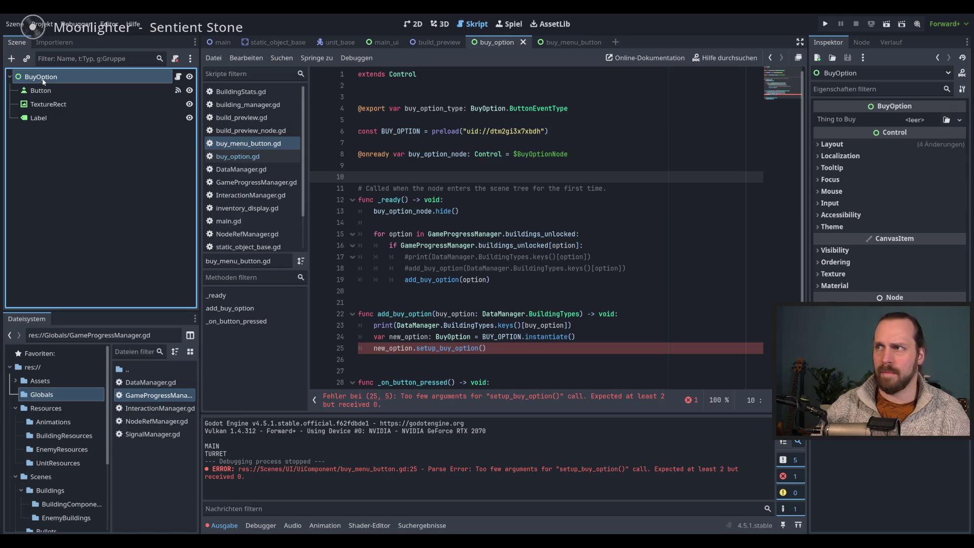
{"action": "left_click", "coordinate": [39, 91]}
{"action": "left_click", "coordinate": [41, 77]}
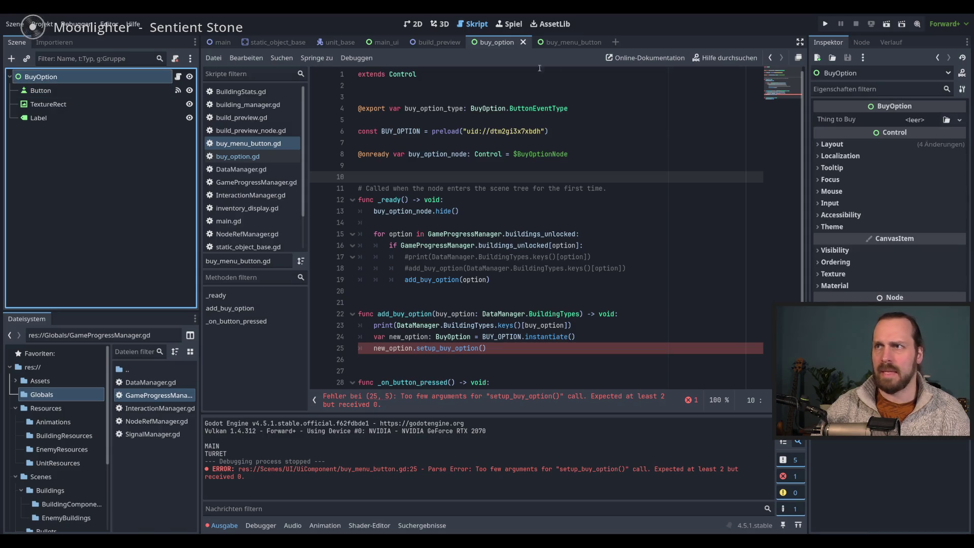
{"action": "key", "text": "ctrl+Tab"}
Step: Select BuyMenuButton and comment out the incomplete setup_buy_option call on line 25
{"action": "left_click", "coordinate": [56, 79]}
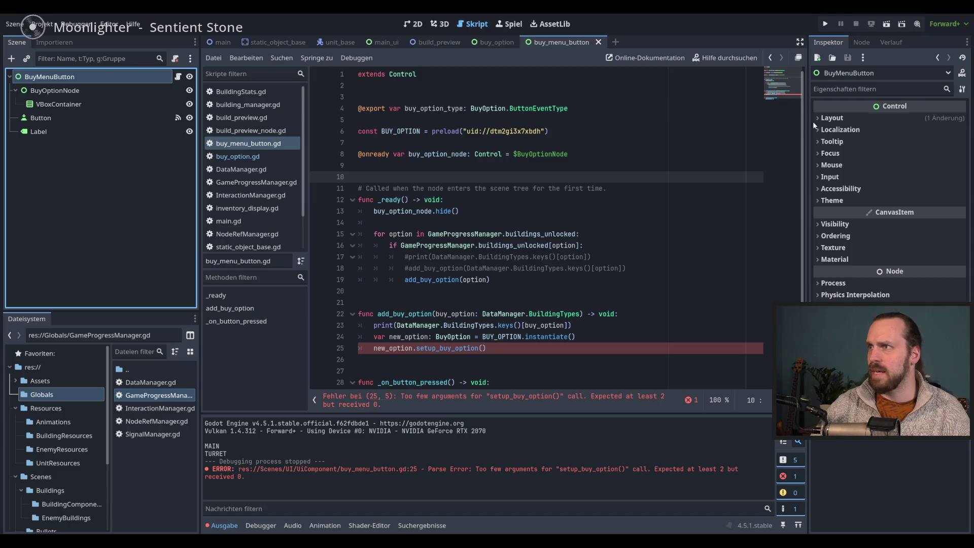
{"action": "left_click", "coordinate": [79, 89]}
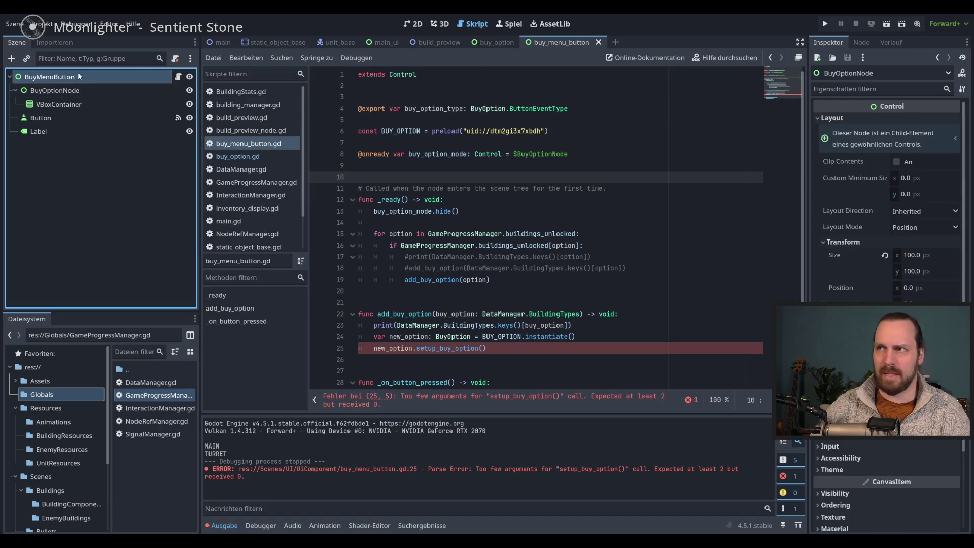
{"action": "left_click", "coordinate": [76, 76]}
{"action": "left_click", "coordinate": [604, 108]}
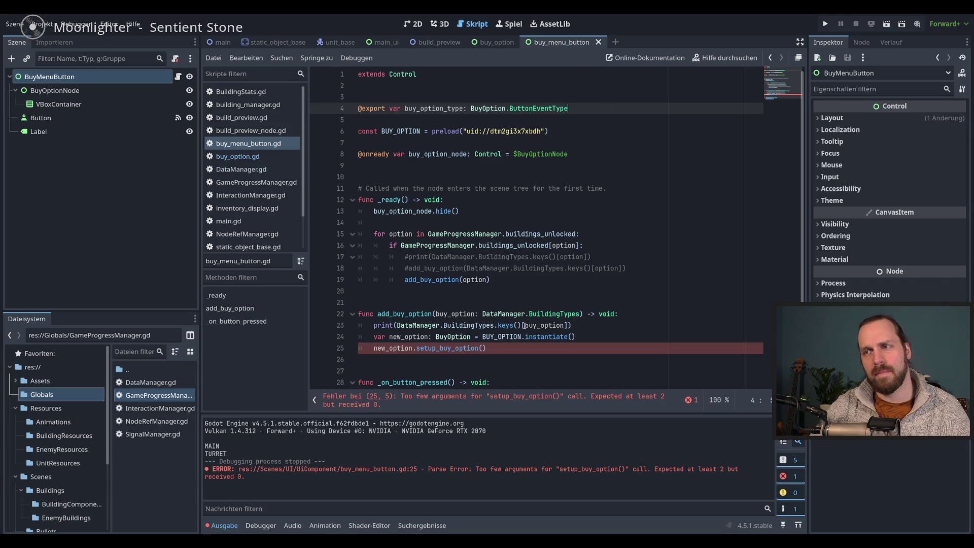
{"action": "left_click", "coordinate": [518, 348]}
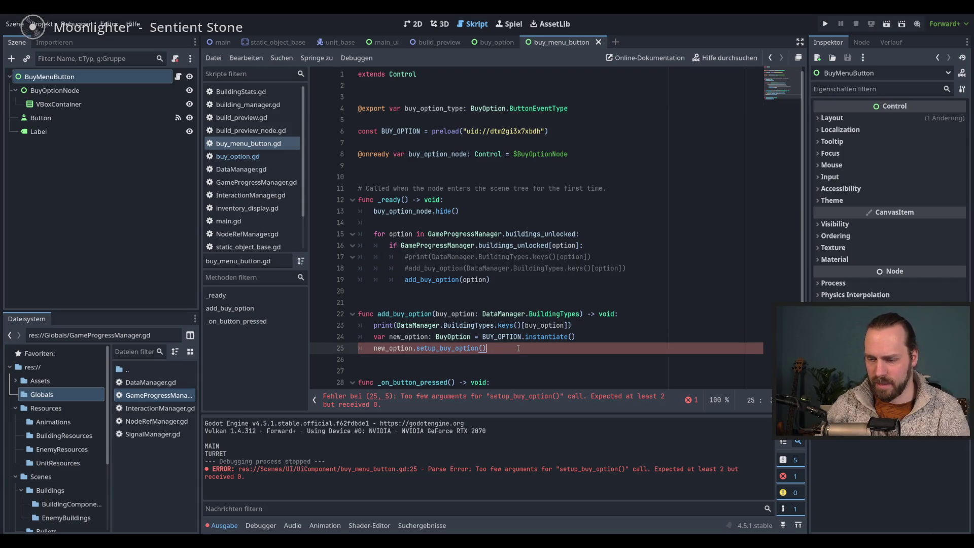
{"action": "key", "text": "ctrl+k"}
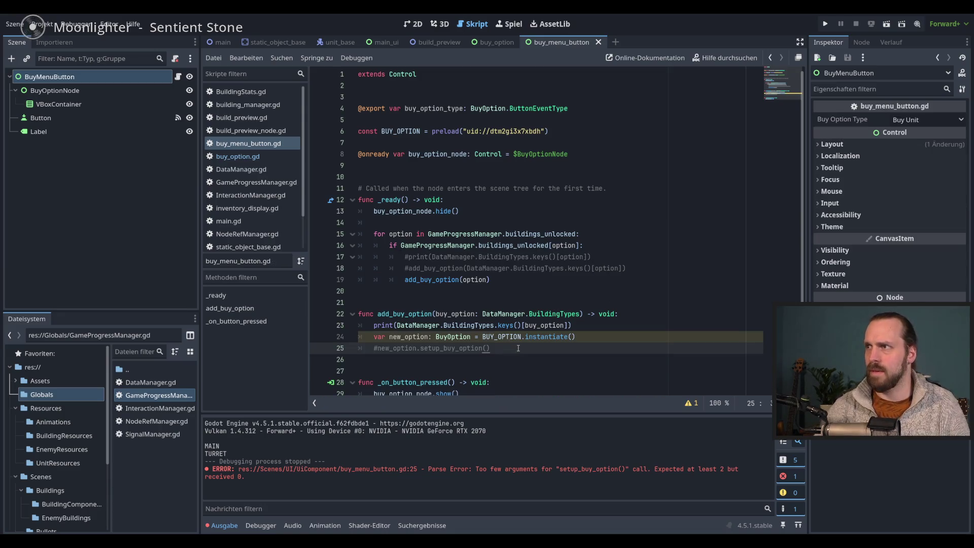
Step: Set BuyMenuButton's Buy Option Type to Buy Building and save the script
{"action": "left_click", "coordinate": [918, 122]}
{"action": "left_click", "coordinate": [920, 148]}
{"action": "left_click", "coordinate": [926, 120]}
{"action": "left_click", "coordinate": [915, 135]}
{"action": "left_click", "coordinate": [926, 122]}
{"action": "left_click", "coordinate": [924, 146]}
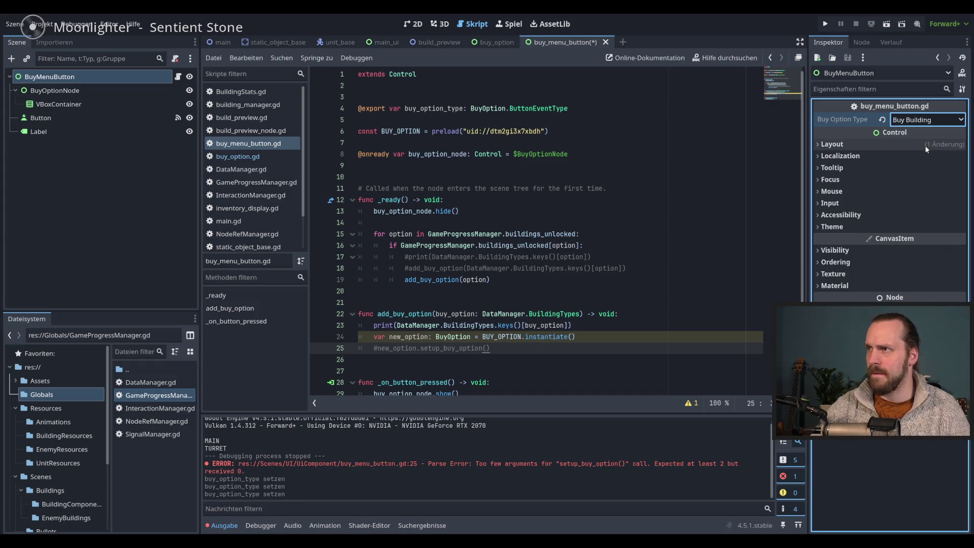
{"action": "left_click", "coordinate": [573, 325]}
{"action": "key", "text": "ctrl+s"}
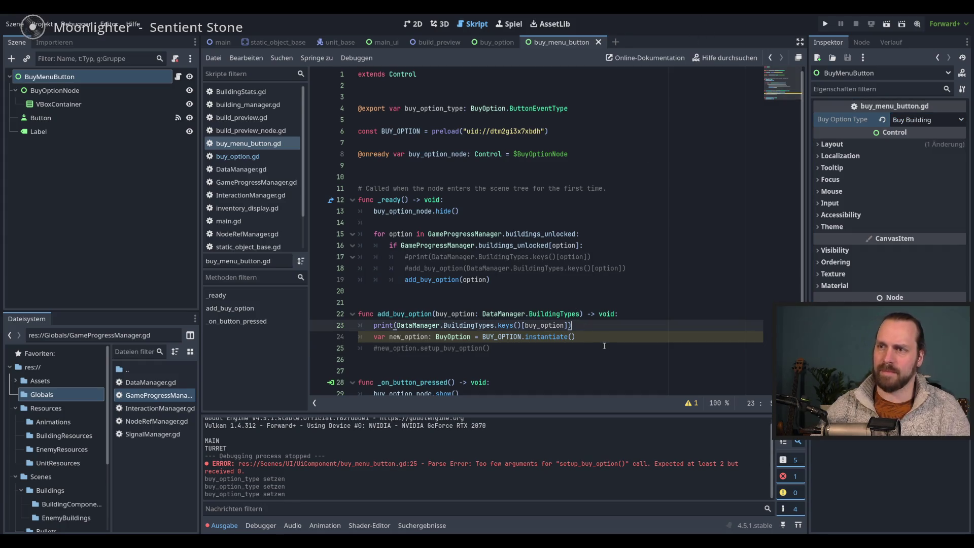
Step: Uncomment line 25, pass buy_option_type as setup_buy_option's first argument, and save
{"action": "left_click", "coordinate": [562, 346]}
{"action": "key", "text": "ctrl+k"}
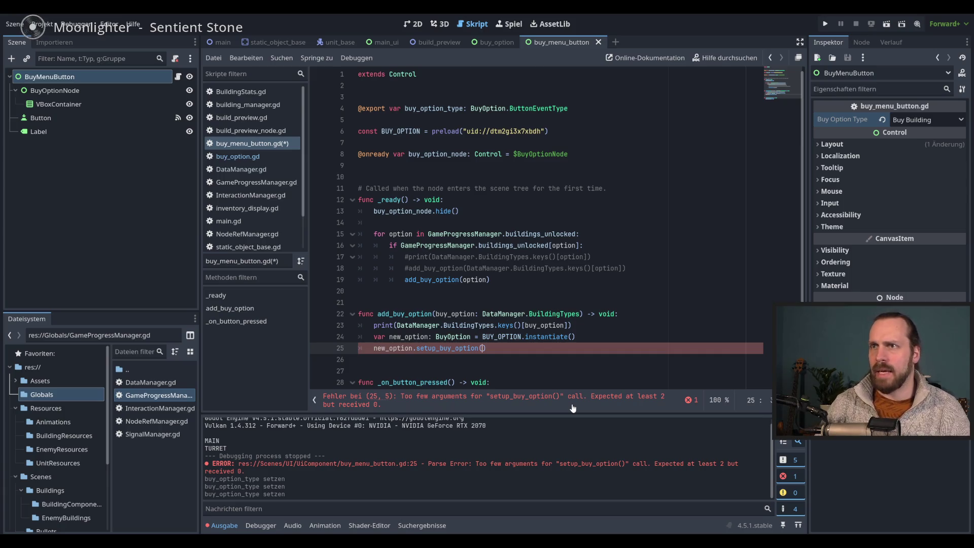
{"action": "type", "text": "bu"}
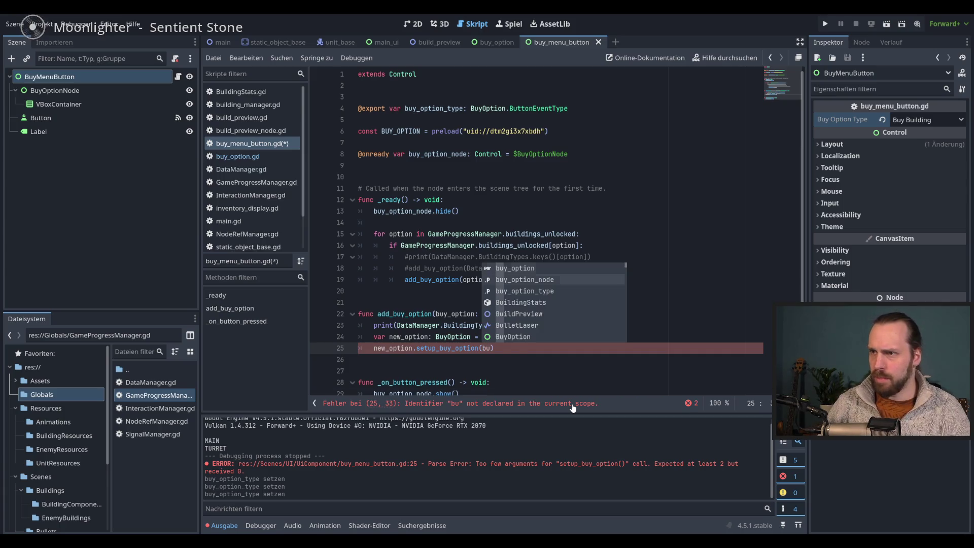
{"action": "key", "text": "Return"}
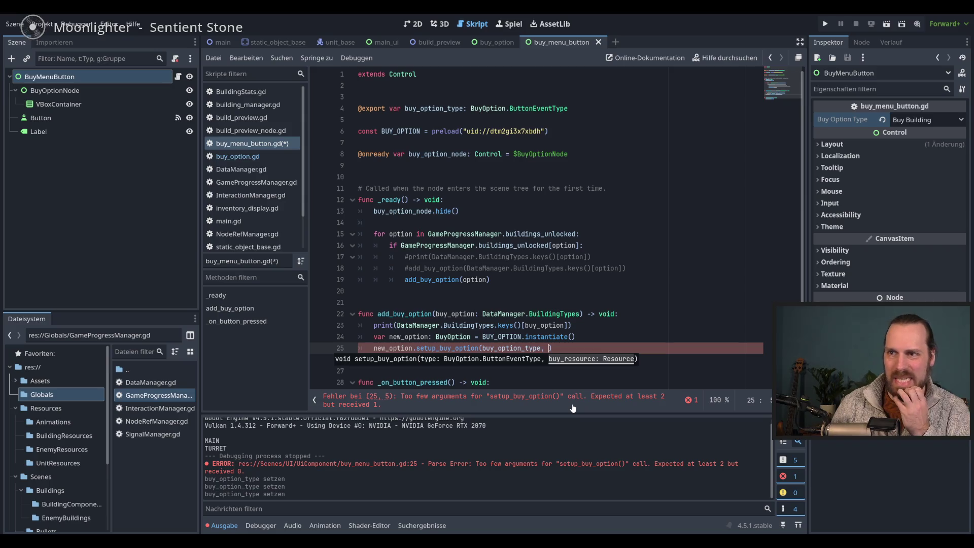
{"action": "double_click", "coordinate": [464, 319]}
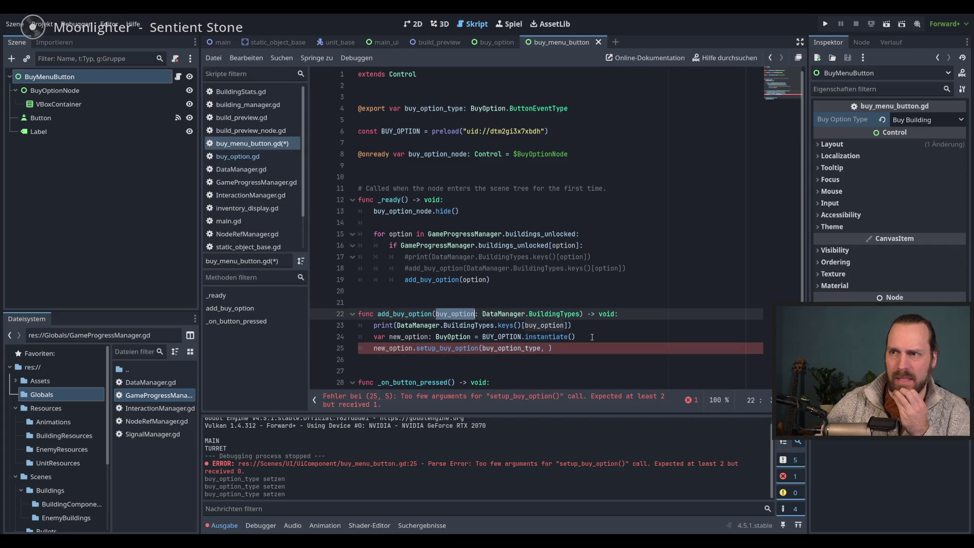
{"action": "scroll", "coordinate": [591, 337], "scroll_direction": "down", "scroll_amount": 1}
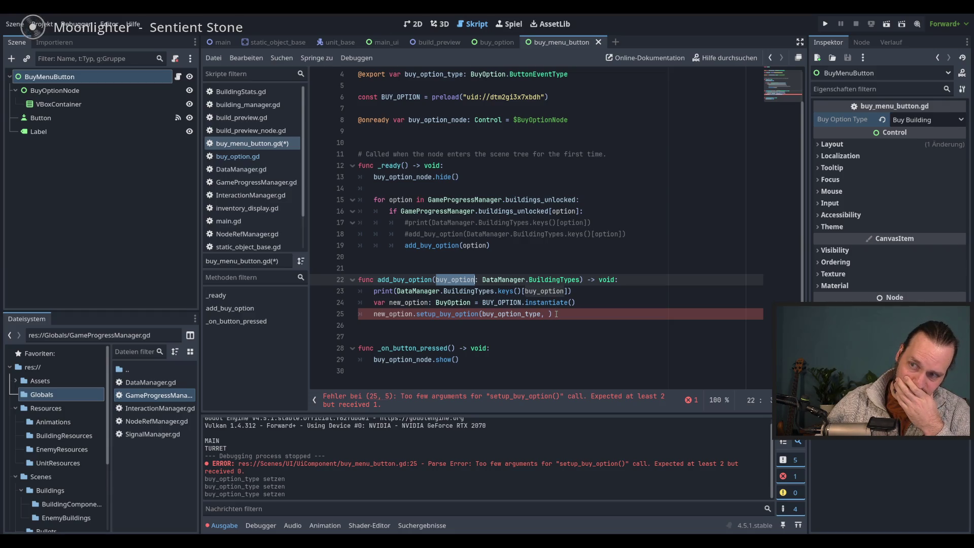
{"action": "left_click", "coordinate": [556, 315]}
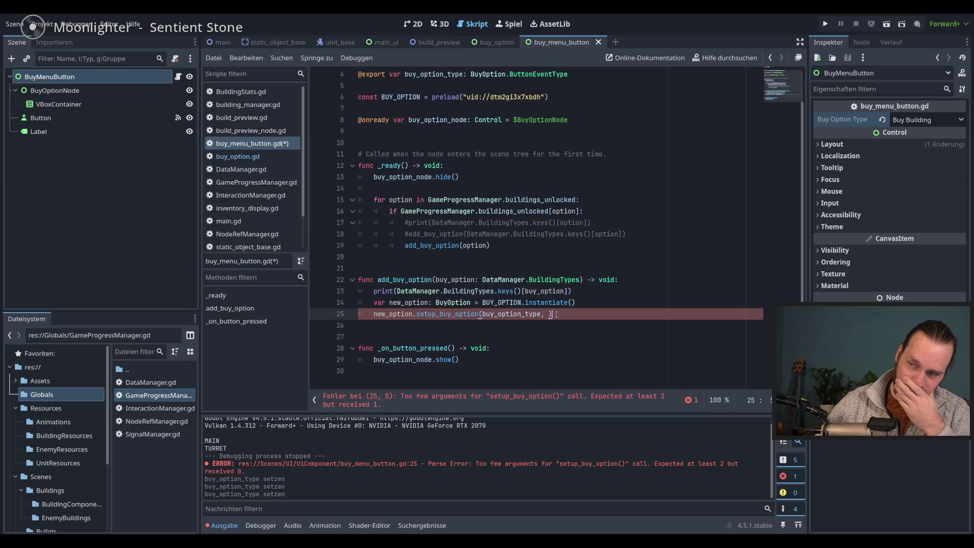
{"action": "key", "text": "ctrl+s"}
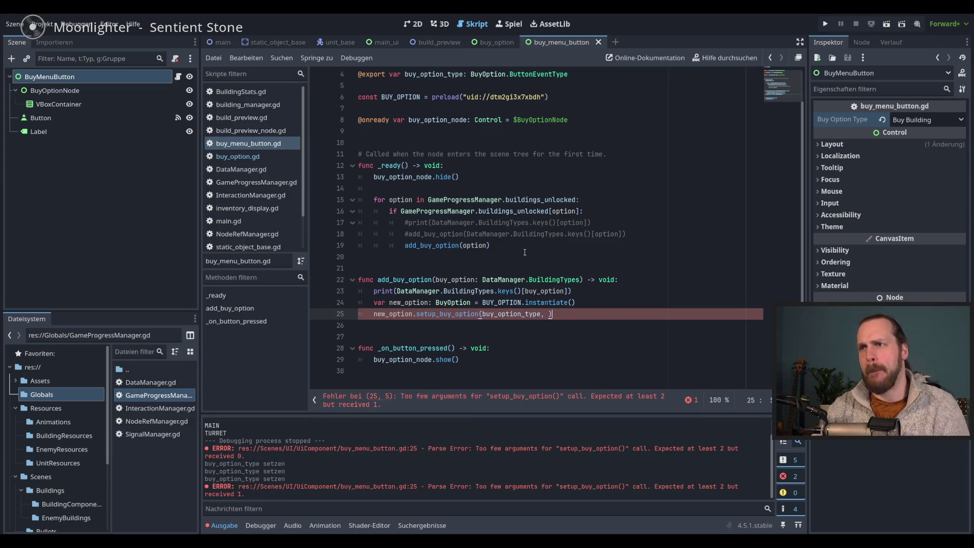
{"action": "left_click", "coordinate": [241, 169]}
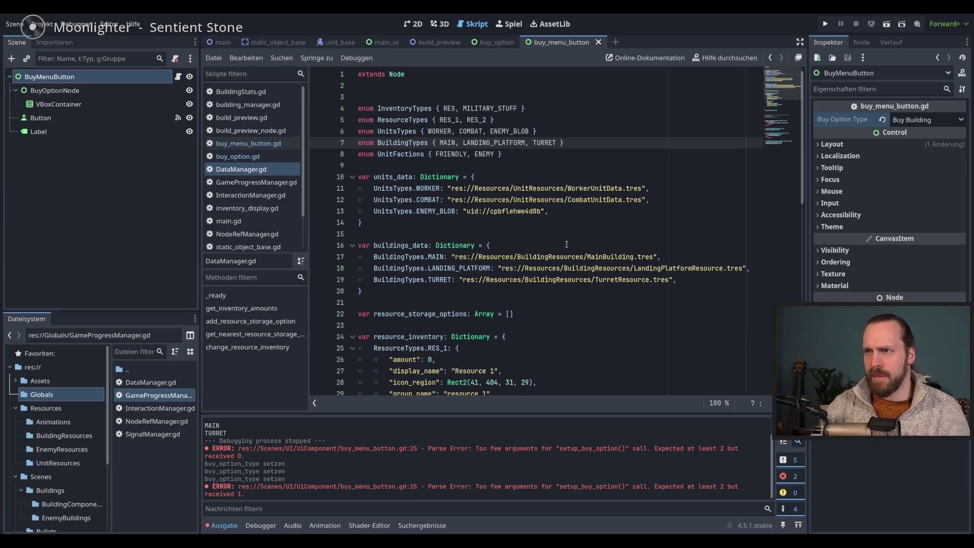
Step: Check the buildings_data dictionary in DataManager.gd, then return to line 25 of buy_menu_button.gd
{"action": "double_click", "coordinate": [412, 245]}
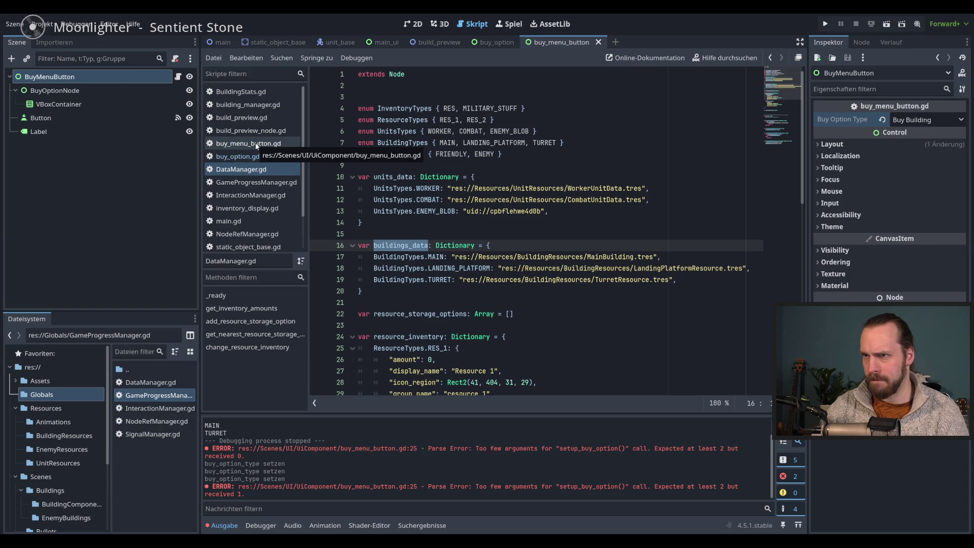
{"action": "left_click", "coordinate": [252, 145]}
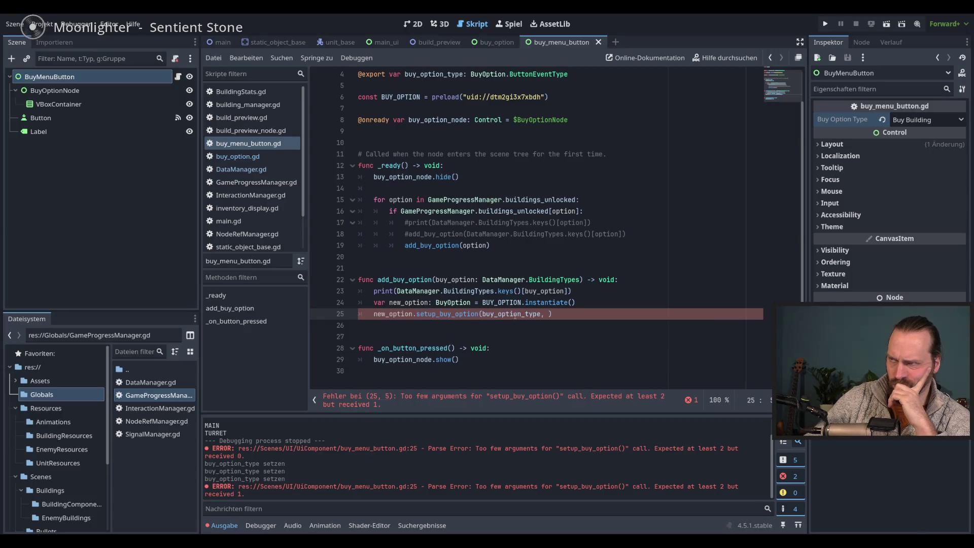
{"action": "left_click", "coordinate": [601, 313]}
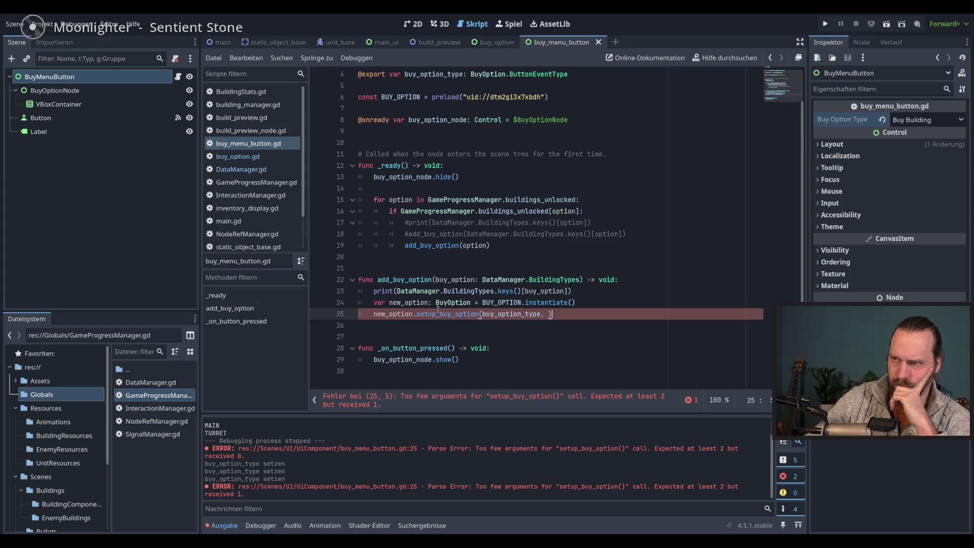
{"action": "scroll", "coordinate": [446, 190], "scroll_direction": "up", "scroll_amount": 1}
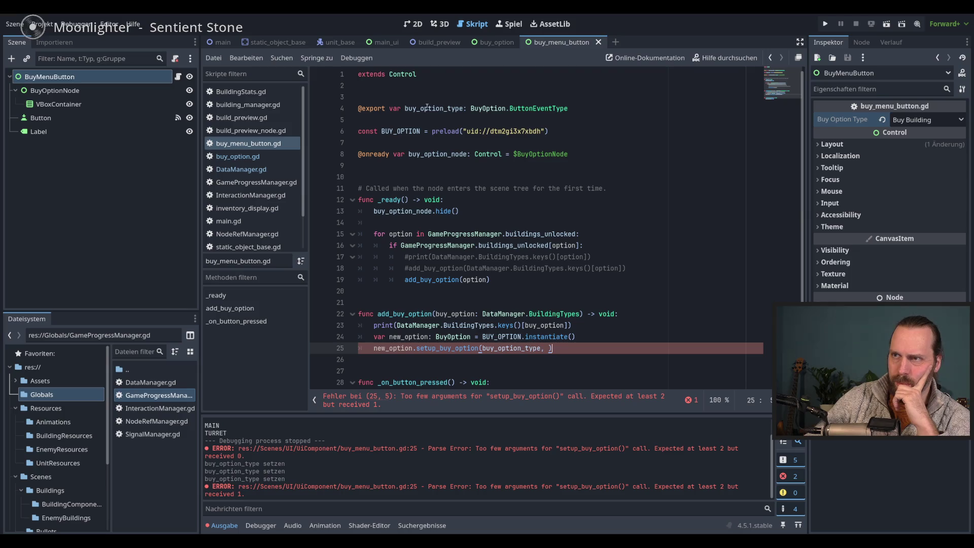
{"action": "mouse_move", "coordinate": [553, 110]}
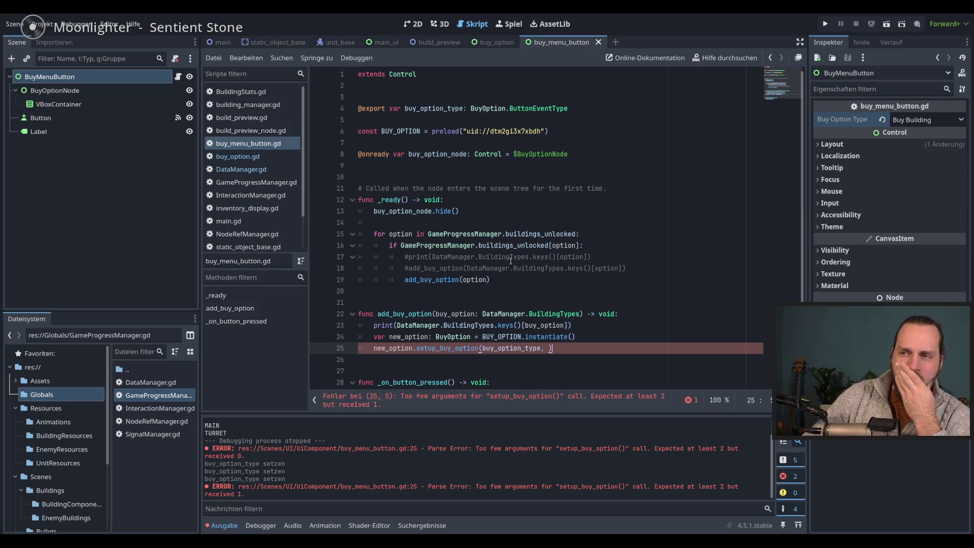
{"action": "left_click", "coordinate": [602, 349]}
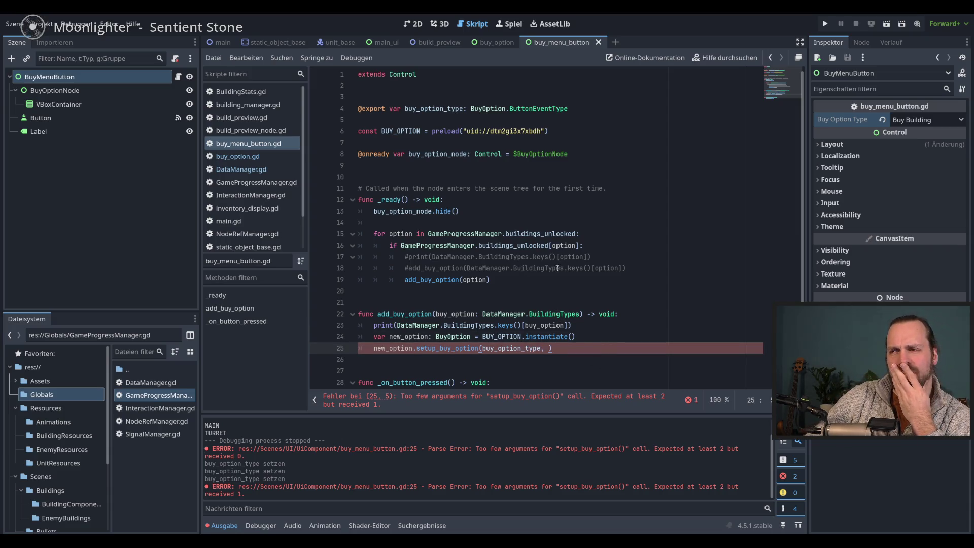
{"action": "scroll", "coordinate": [602, 309], "scroll_direction": "down", "scroll_amount": 1}
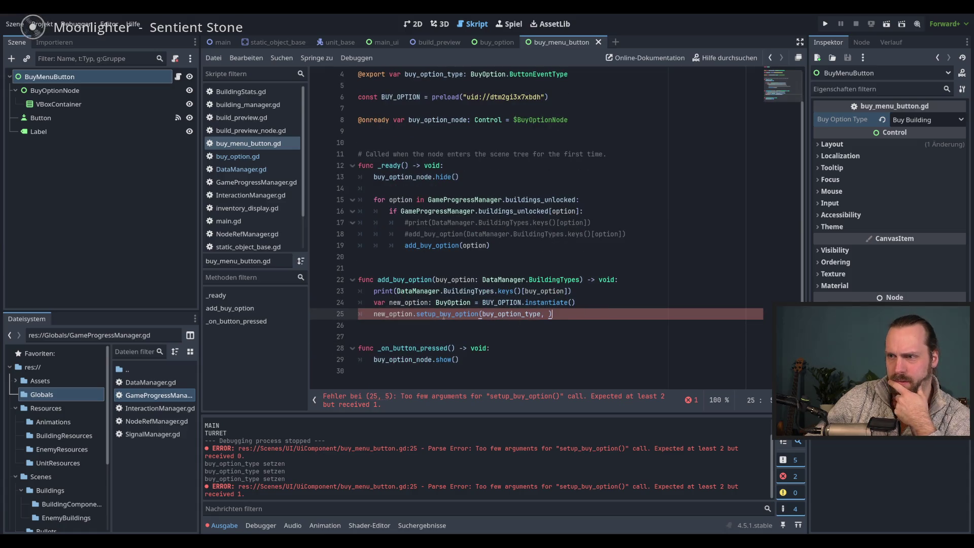
{"action": "mouse_move", "coordinate": [443, 316]}
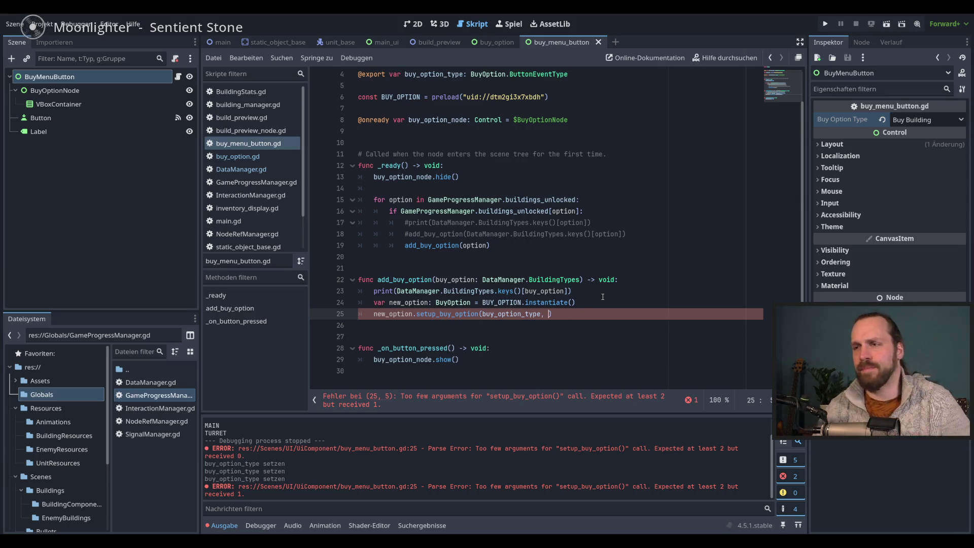
Step: Begin the second argument as DataManager., checking the buildings_data dictionary in DataManager
{"action": "type", "text": "Data"}
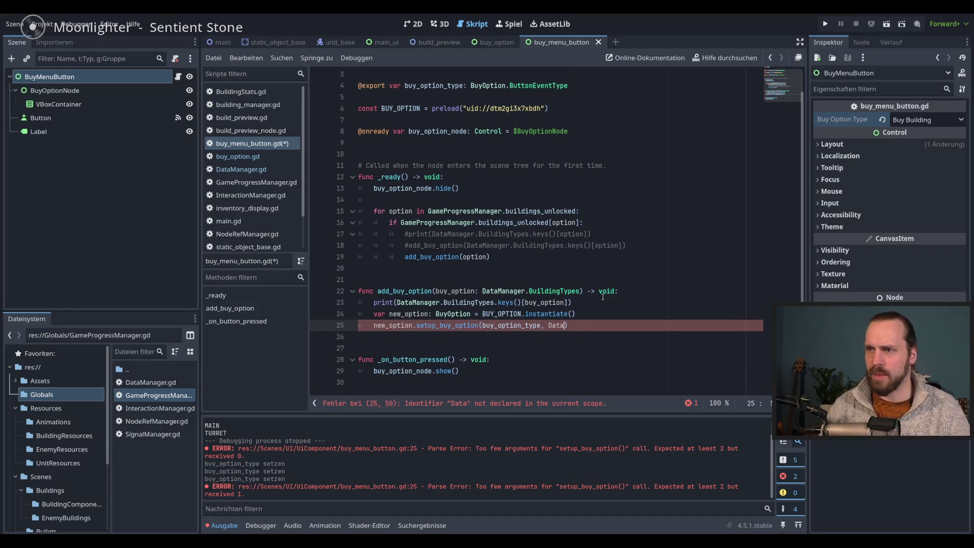
{"action": "double_click", "coordinate": [557, 325]}
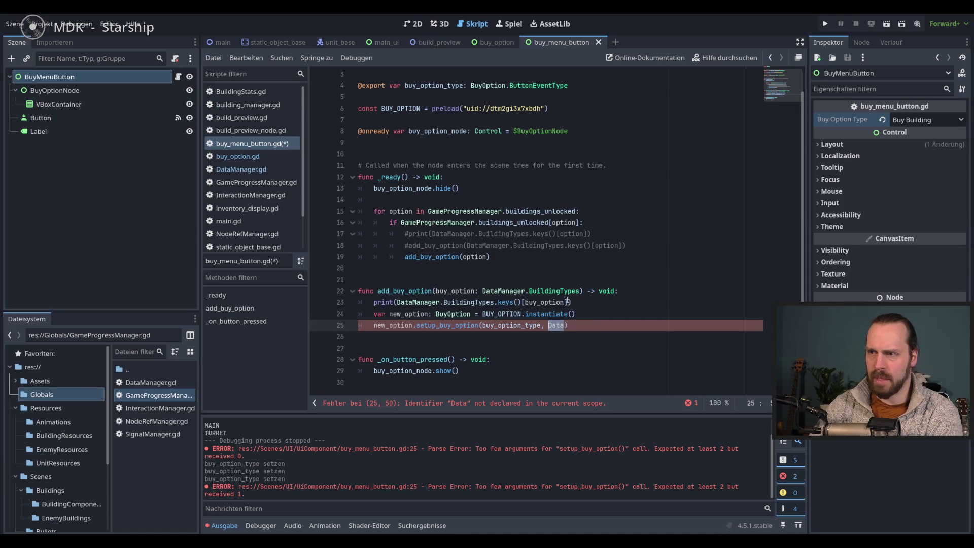
{"action": "left_click", "coordinate": [567, 302]}
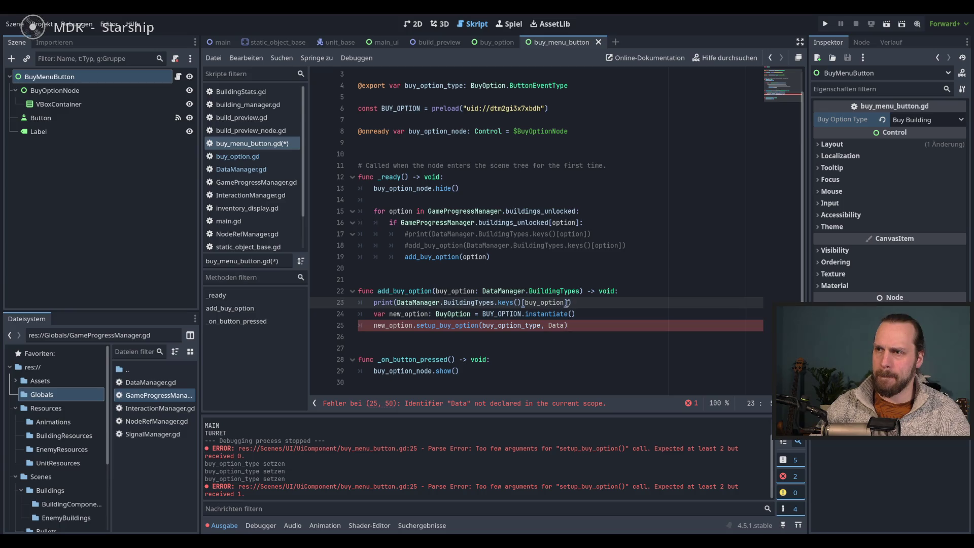
{"action": "left_click", "coordinate": [570, 328]}
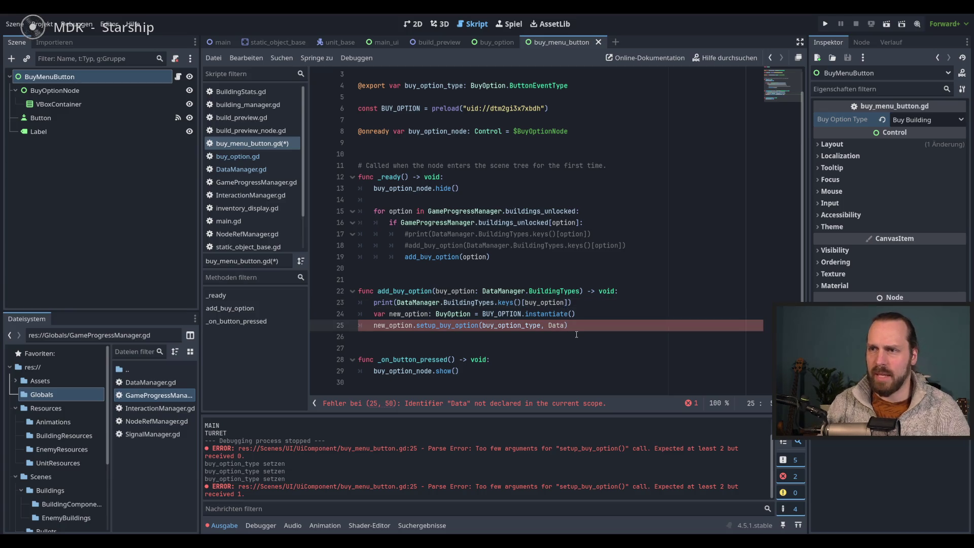
{"action": "type", "text": "Ma"}
{"action": "key", "text": "Return"}
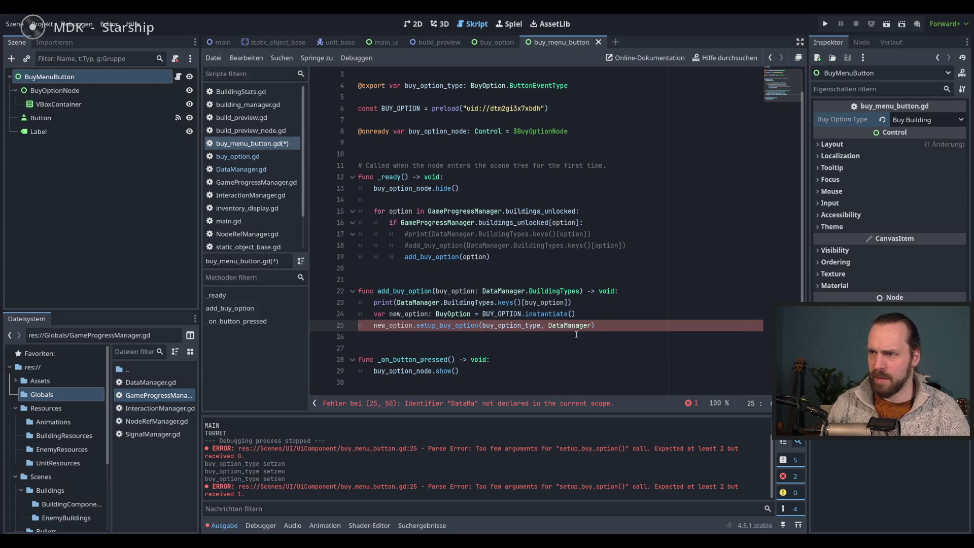
{"action": "type", "text": "."}
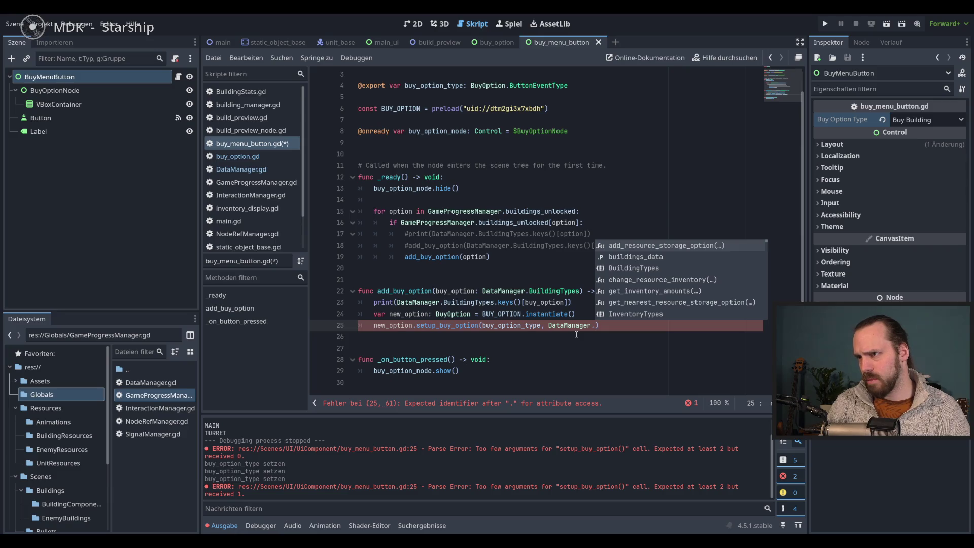
{"action": "left_click", "coordinate": [636, 256], "text": "ctrl"}
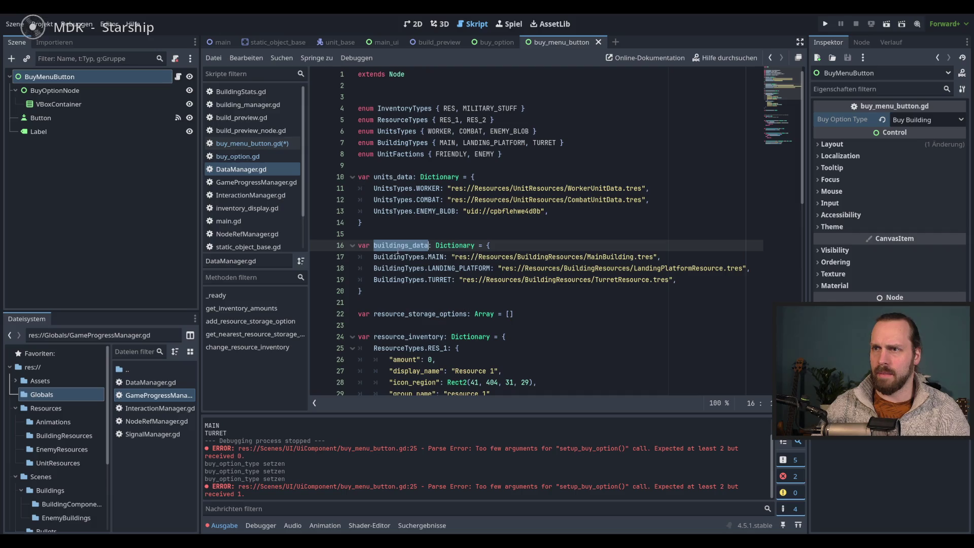
{"action": "left_click", "coordinate": [252, 143]}
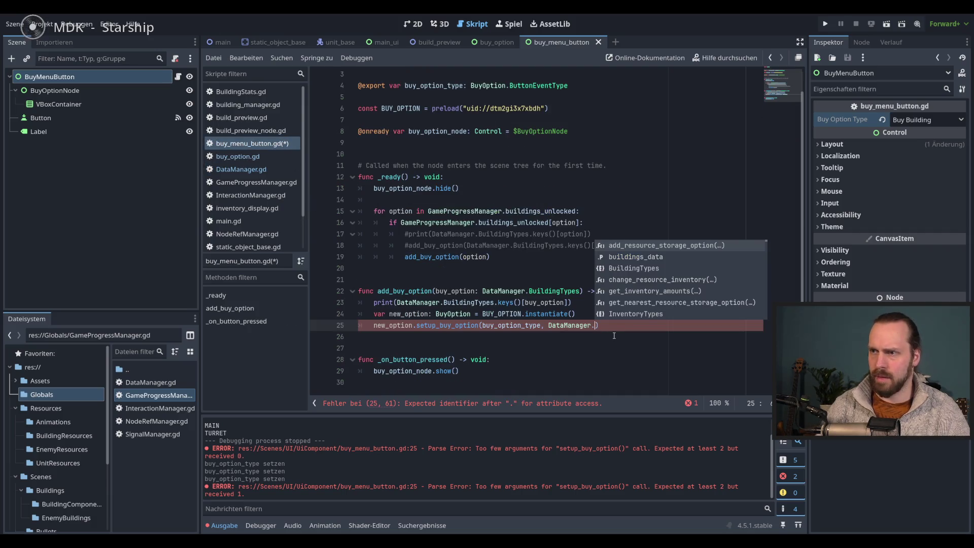
Step: Complete the argument as DataManager.buildings_data[buy_option] and save the script
{"action": "type", "text": "bui"}
{"action": "key", "text": "Return"}
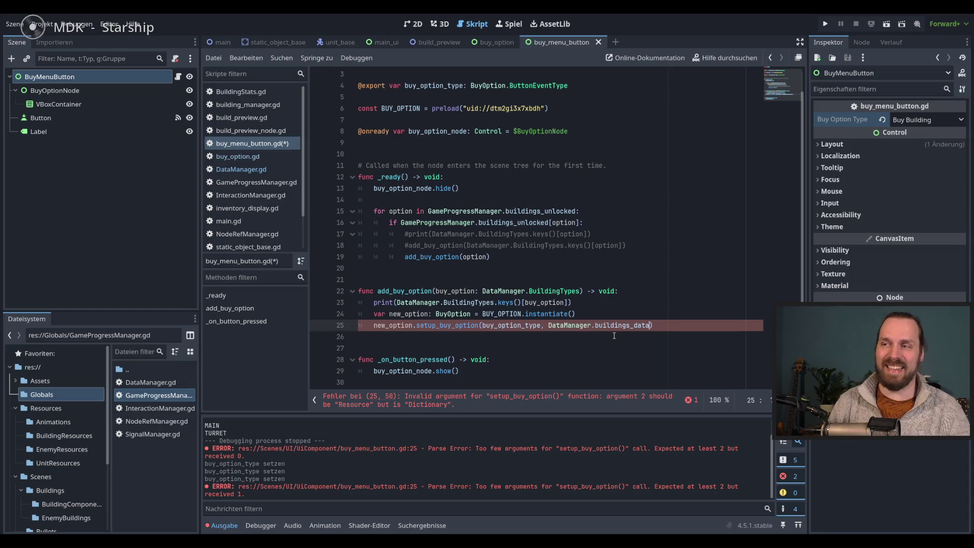
{"action": "type", "text": "."}
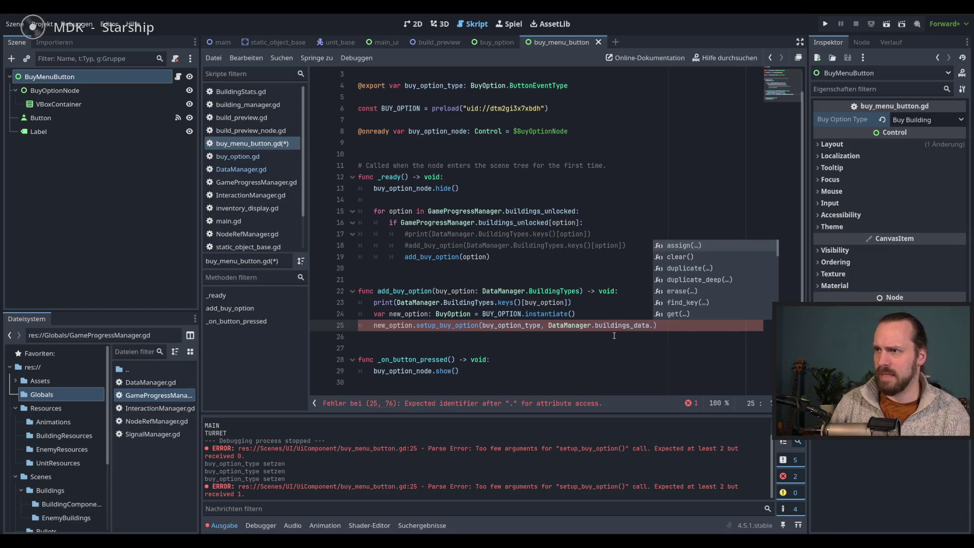
{"action": "key", "text": "BackSpace"}
{"action": "type", "text": "["}
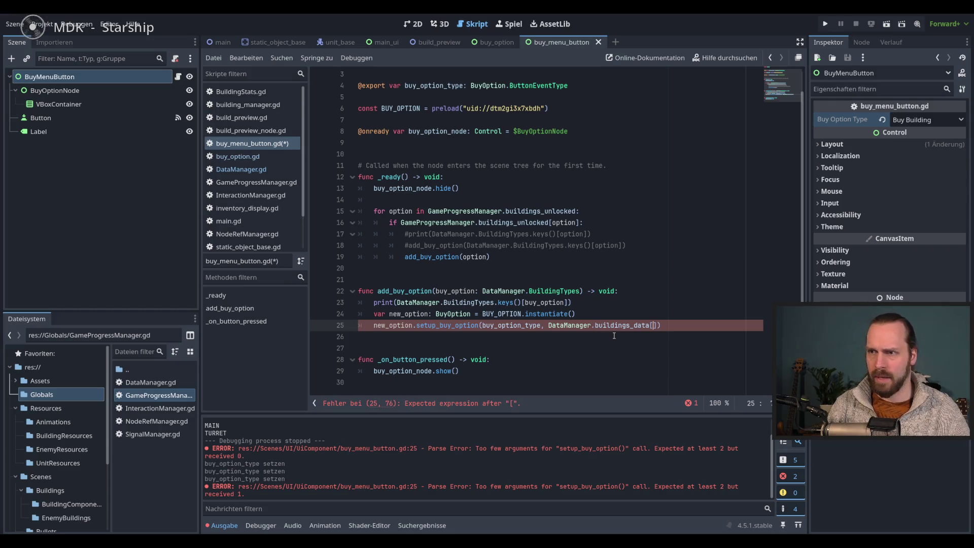
{"action": "type", "text": "bu"}
{"action": "key", "text": "Return"}
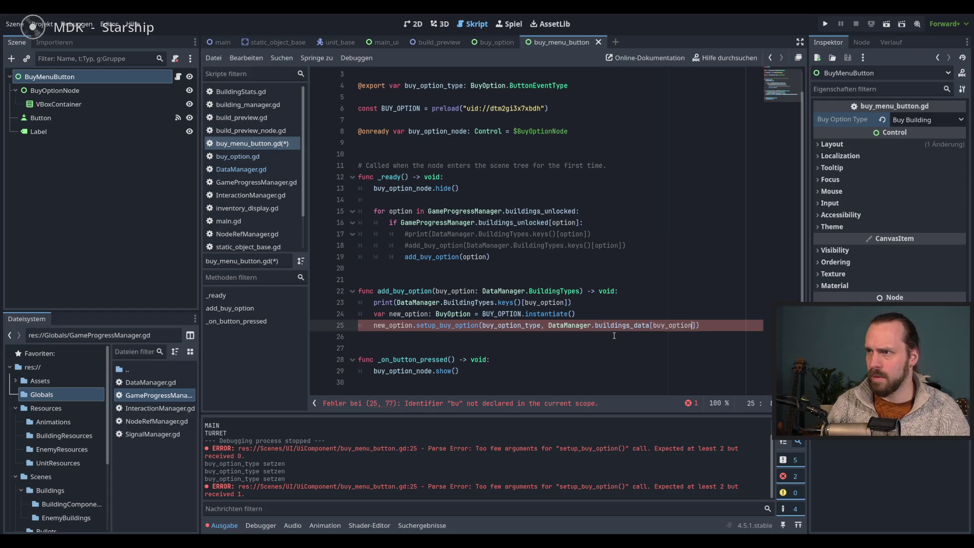
{"action": "key", "text": "ctrl+s"}
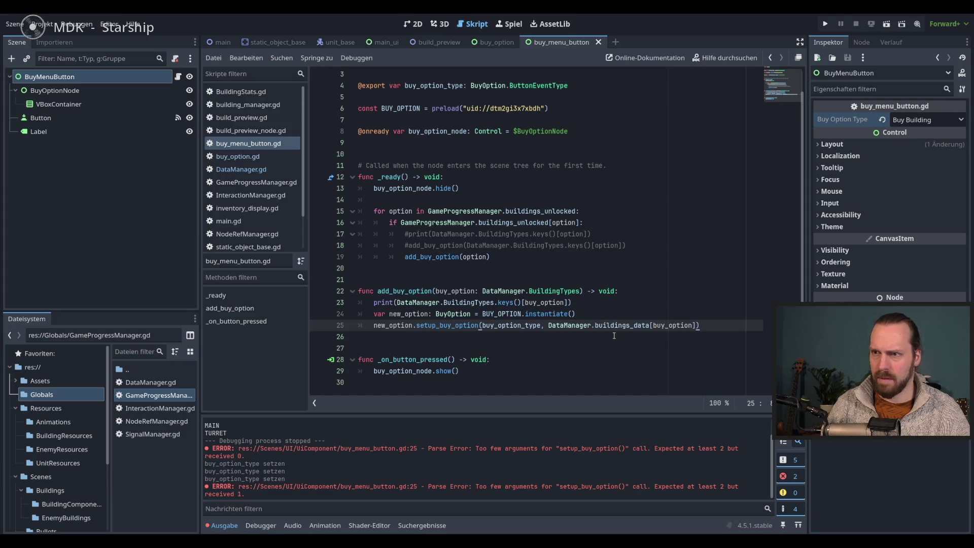
{"action": "key", "text": "Return"}
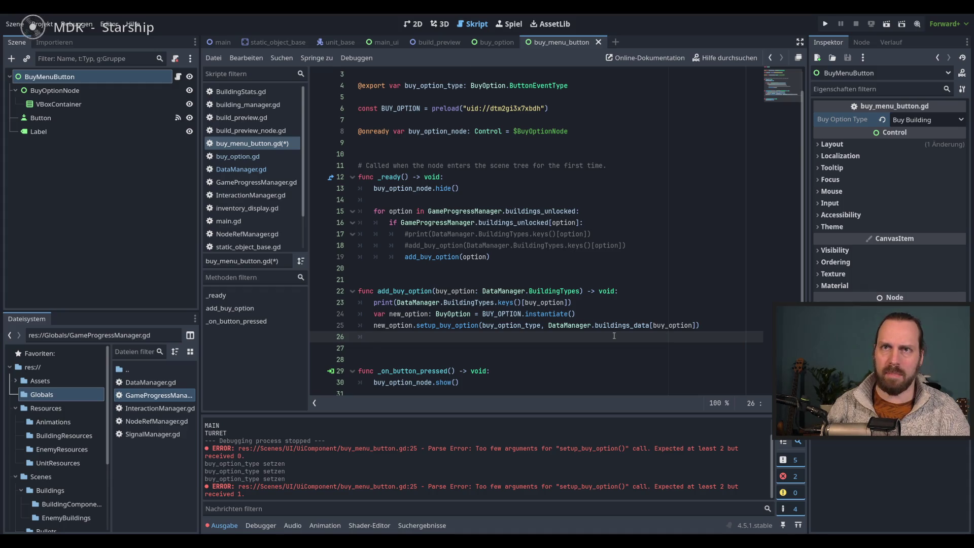
{"action": "left_click", "coordinate": [634, 139]}
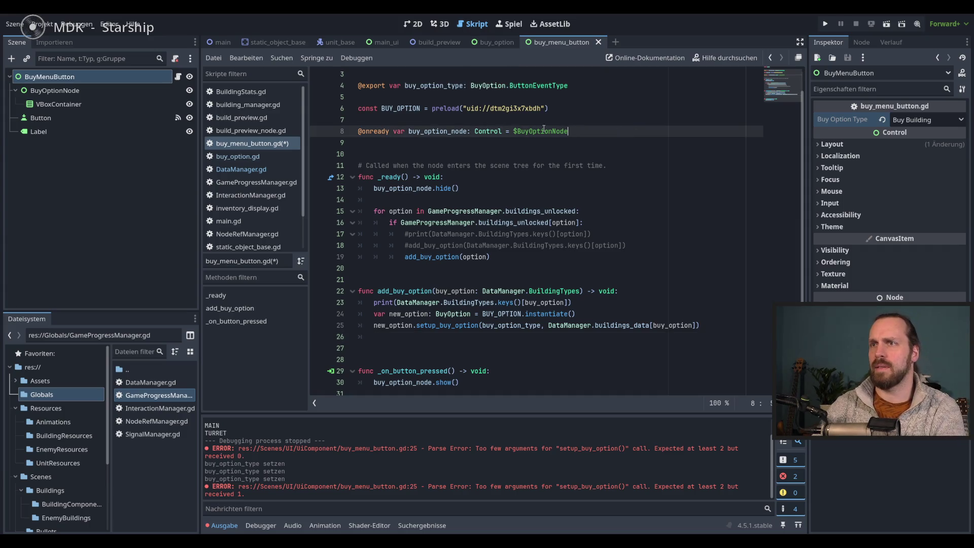
{"action": "key", "text": "Return"}
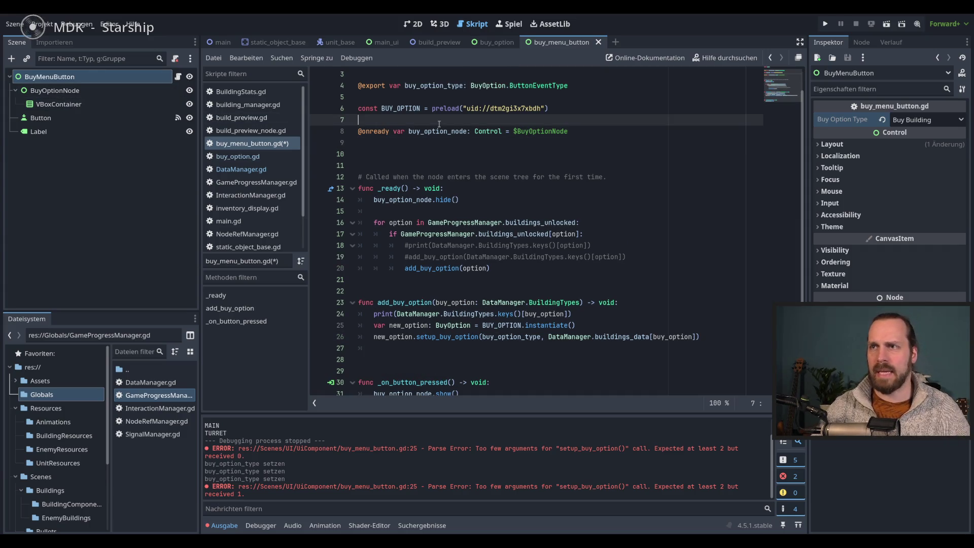
{"action": "double_click", "coordinate": [438, 131]}
{"action": "scroll", "coordinate": [478, 156], "scroll_direction": "down", "scroll_amount": 1}
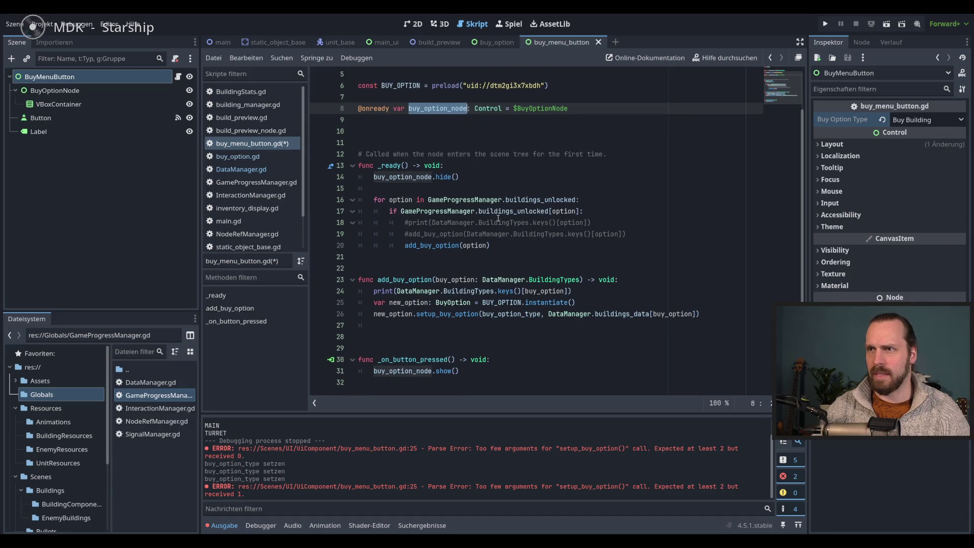
{"action": "scroll", "coordinate": [498, 219], "scroll_direction": "up", "scroll_amount": 2}
{"action": "scroll", "coordinate": [500, 186], "scroll_direction": "down", "scroll_amount": 2}
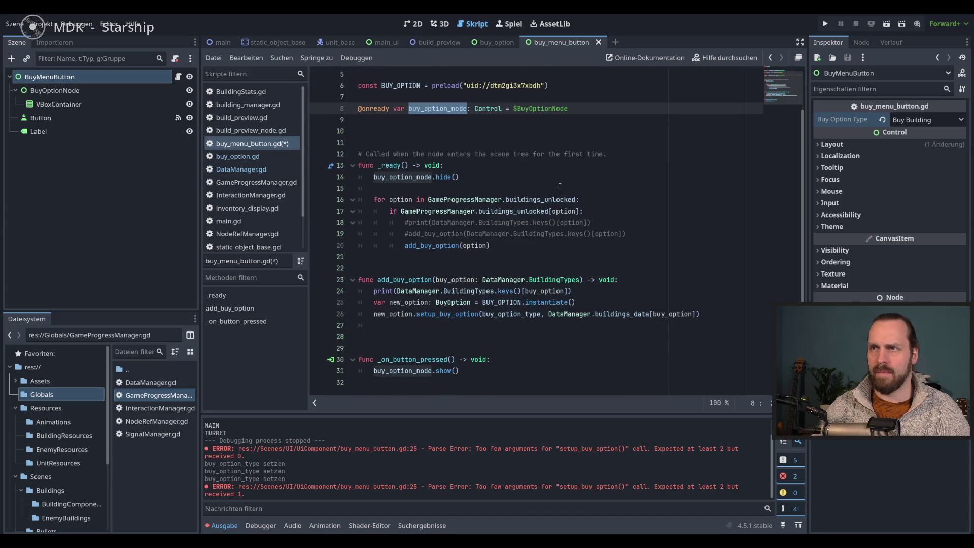
{"action": "left_click_drag", "start_coordinate": [57, 104], "coordinate": [425, 120]}
{"action": "left_click", "coordinate": [549, 154]}
{"action": "key", "text": "Up"}
{"action": "key", "text": "Up"}
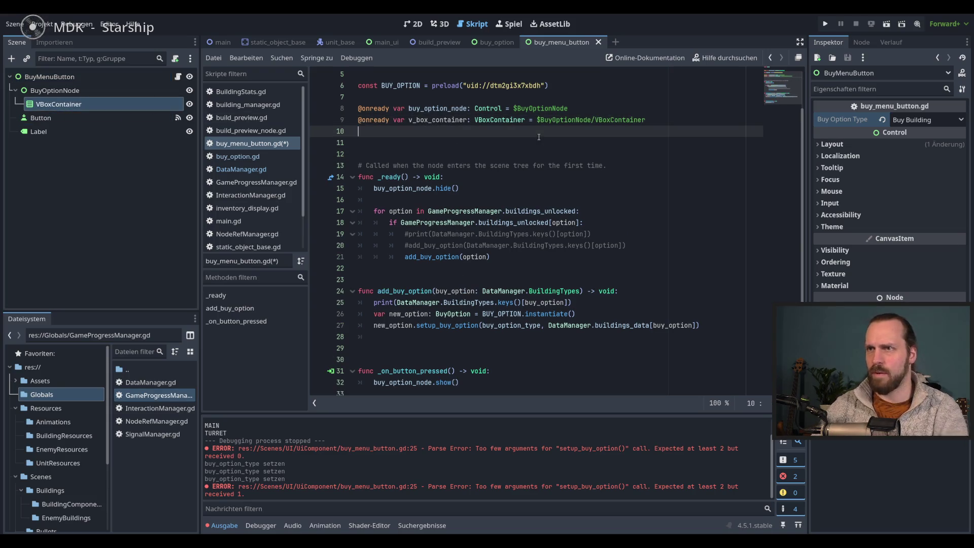
{"action": "key", "text": "Delete"}
{"action": "left_click", "coordinate": [552, 329]}
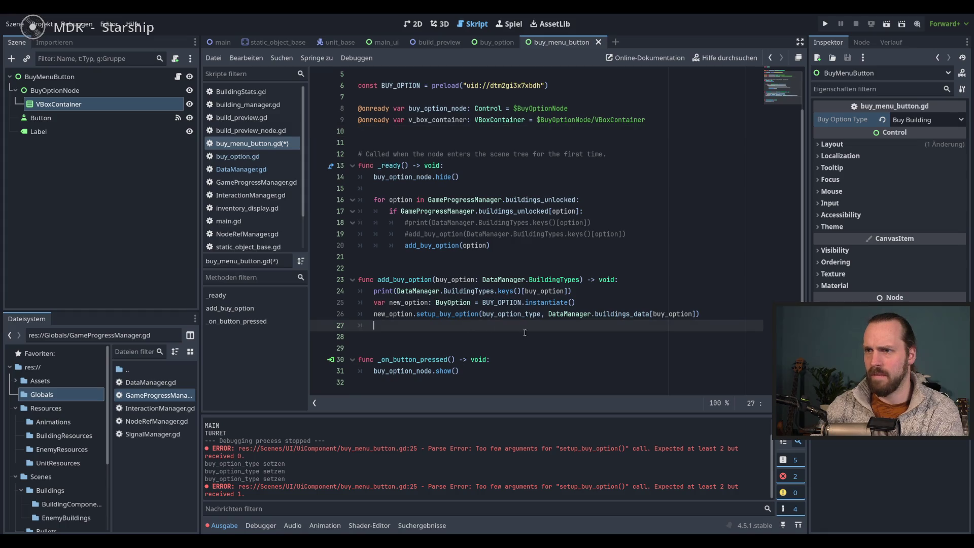
{"action": "type", "text": "v_b"}
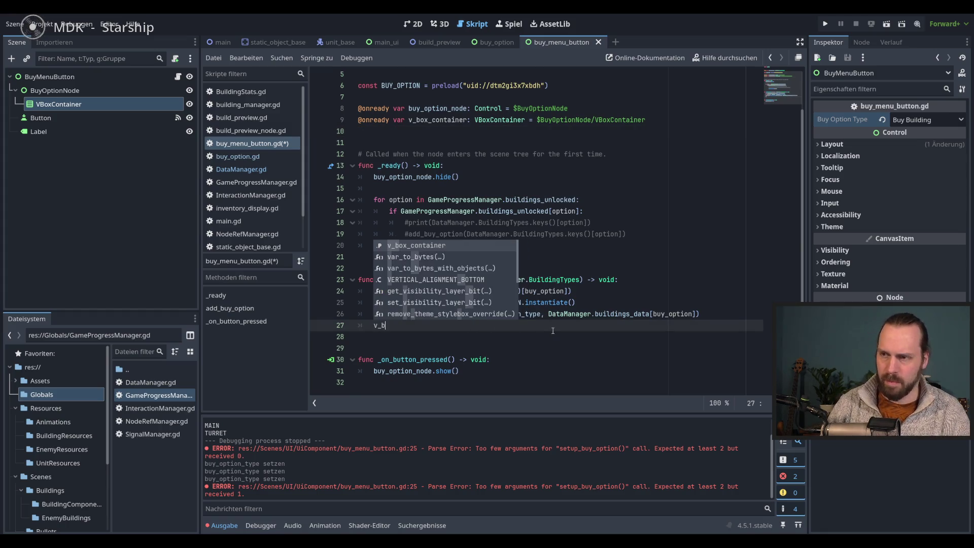
{"action": "key", "text": "Return"}
{"action": "type", "text": "."}
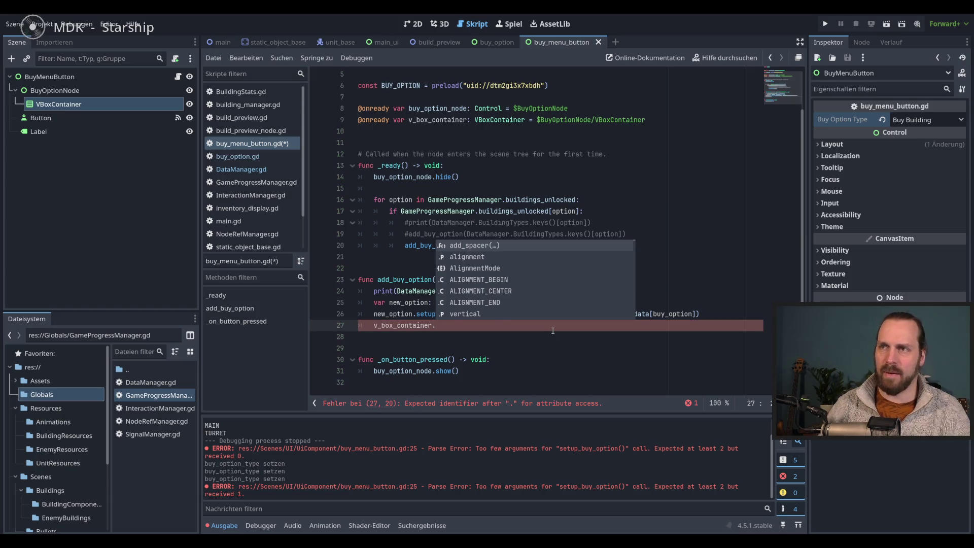
{"action": "key", "text": "Escape"}
{"action": "left_click", "coordinate": [646, 120]}
{"action": "key", "text": "shift+Up"}
{"action": "key", "text": "BackSpace"}
Step: Rename the VBoxContainer node in the Scene dock to a BuyOptionsContainer name
{"action": "double_click", "coordinate": [71, 104]}
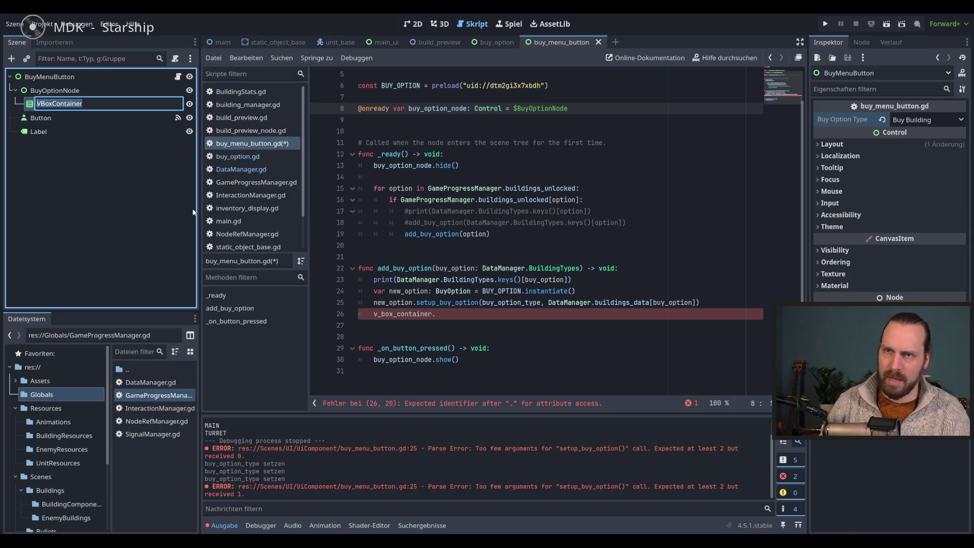
{"action": "type", "text": "Boy_"}
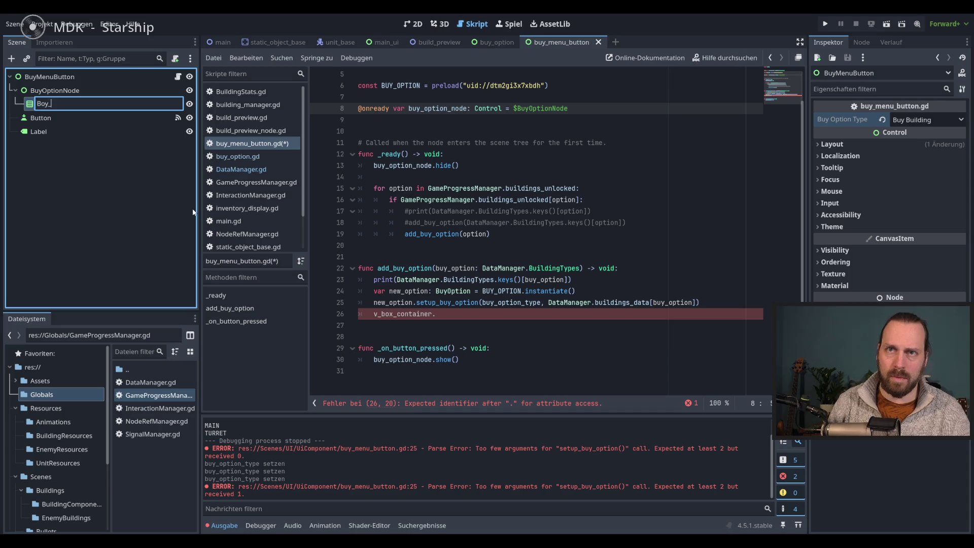
{"action": "key", "text": "BackSpace"}
{"action": "type", "text": "uyOptop"}
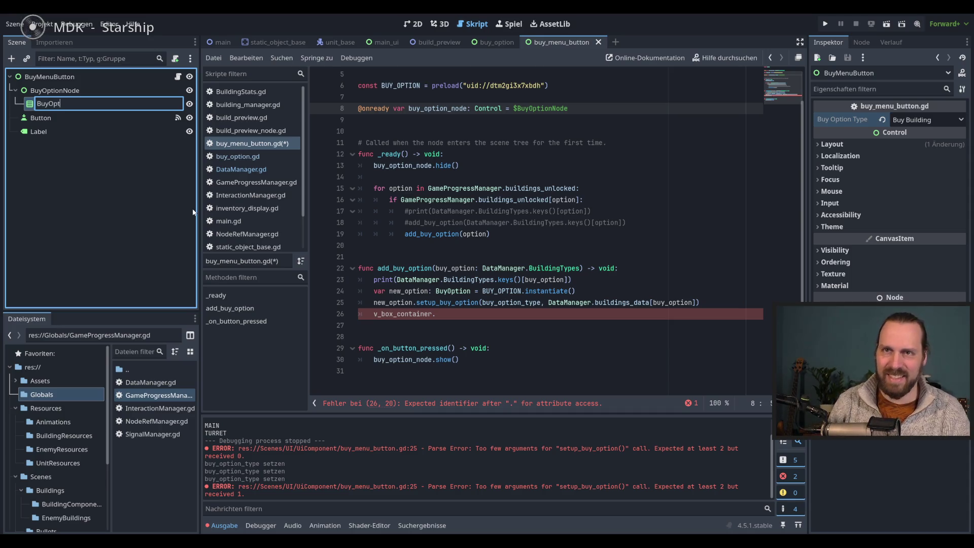
{"action": "type", "text": "ions"}
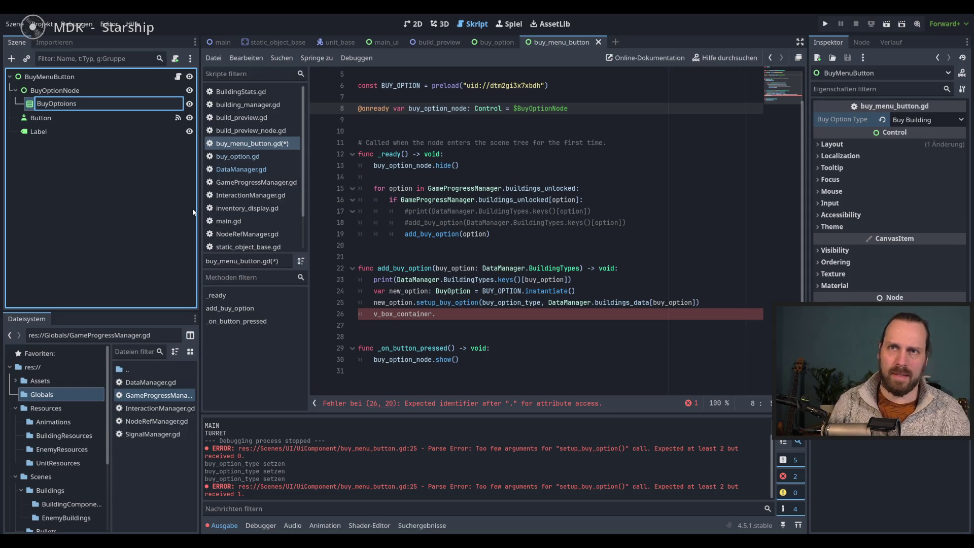
{"action": "type", "text": "Container"}
{"action": "key", "text": "Return"}
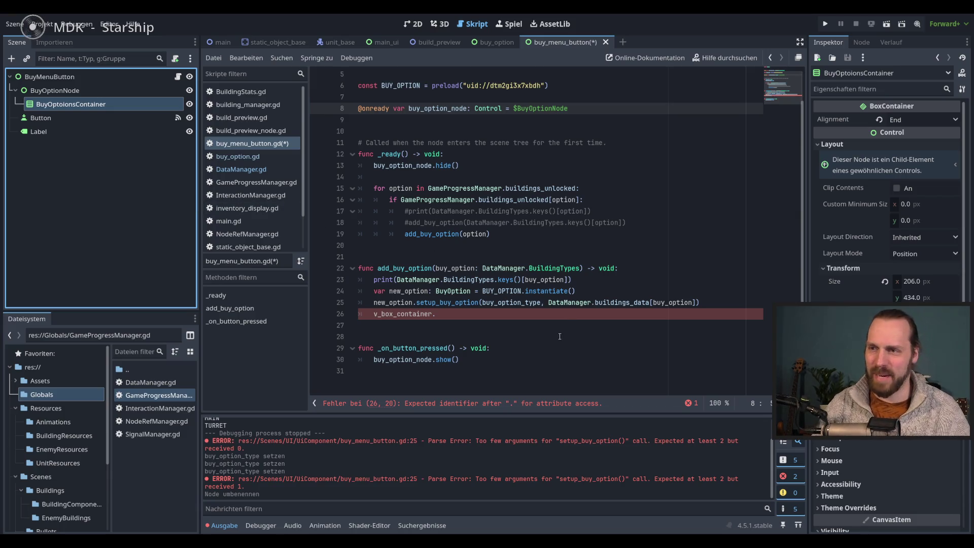
{"action": "left_click", "coordinate": [446, 314]}
{"action": "left_click", "coordinate": [385, 119]}
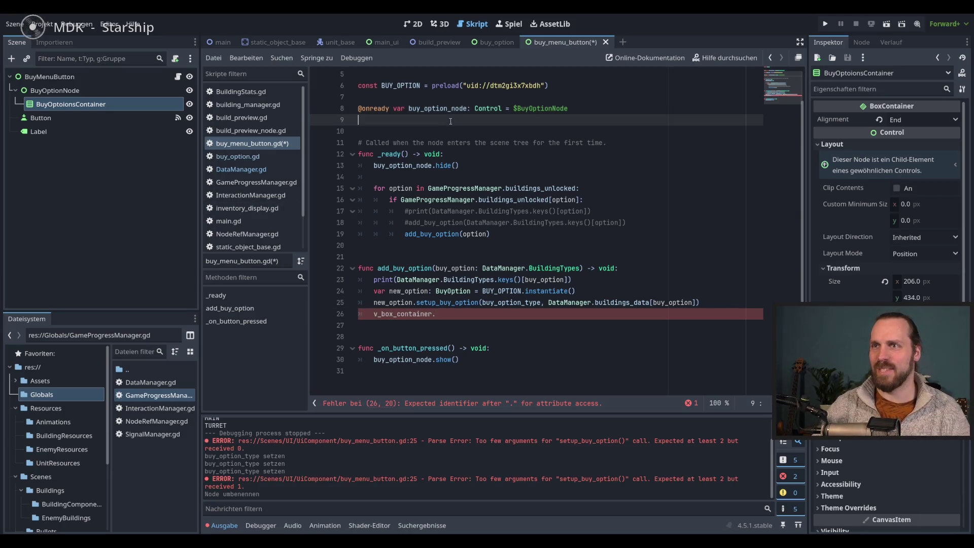
{"action": "left_click_drag", "start_coordinate": [71, 104], "coordinate": [393, 131]}
{"action": "left_click_drag", "start_coordinate": [436, 325], "coordinate": [369, 325]}
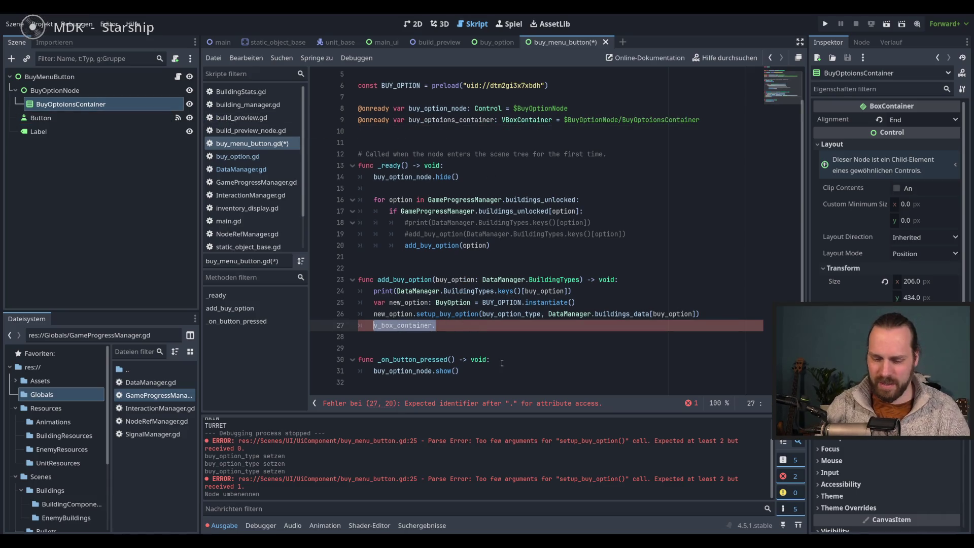
{"action": "type", "text": "buy"}
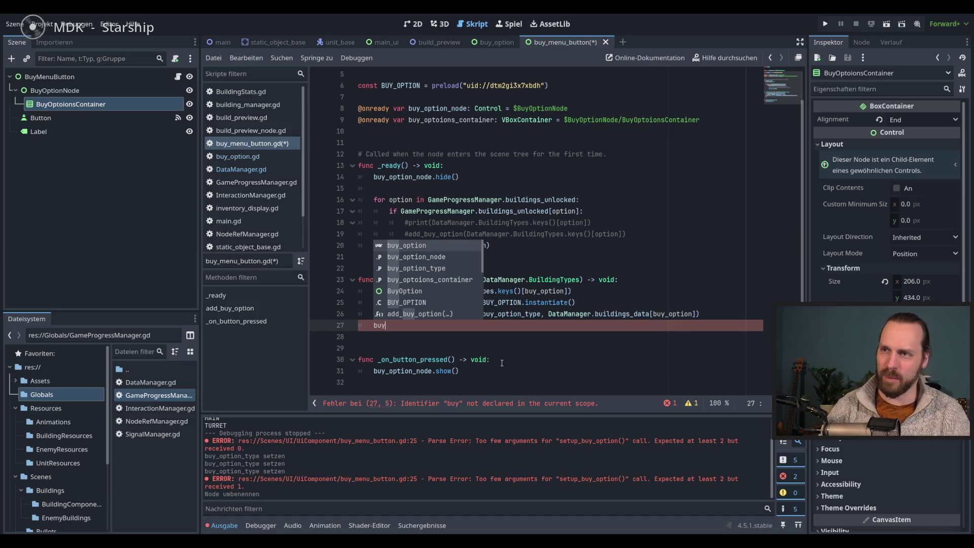
{"action": "key", "text": "Down"}
{"action": "key", "text": "Down"}
{"action": "key", "text": "Down"}
{"action": "key", "text": "Return"}
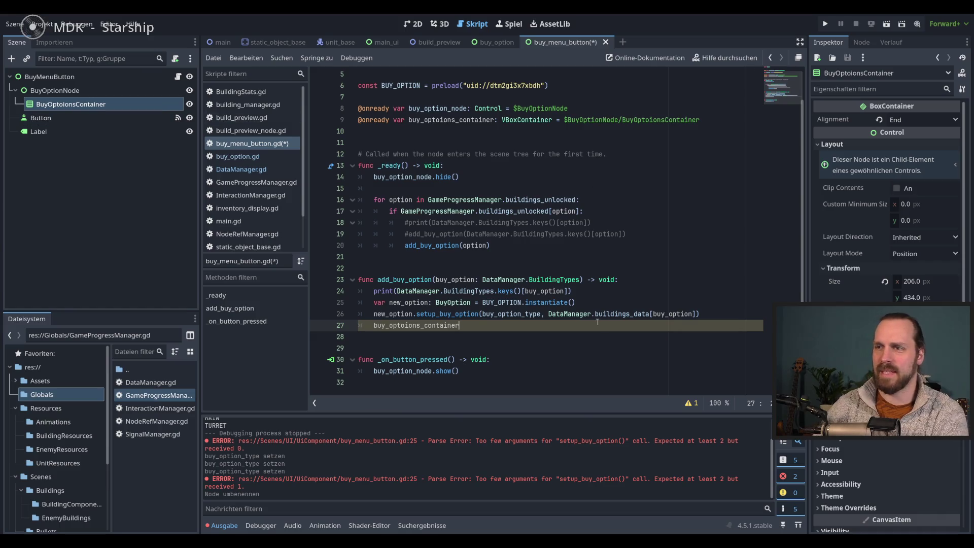
Step: Delete the stray container line in add_buy_option and the misspelled container reference
{"action": "triple_click", "coordinate": [686, 324]}
{"action": "key", "text": "BackSpace"}
{"action": "left_click_drag", "start_coordinate": [726, 122], "coordinate": [573, 108]}
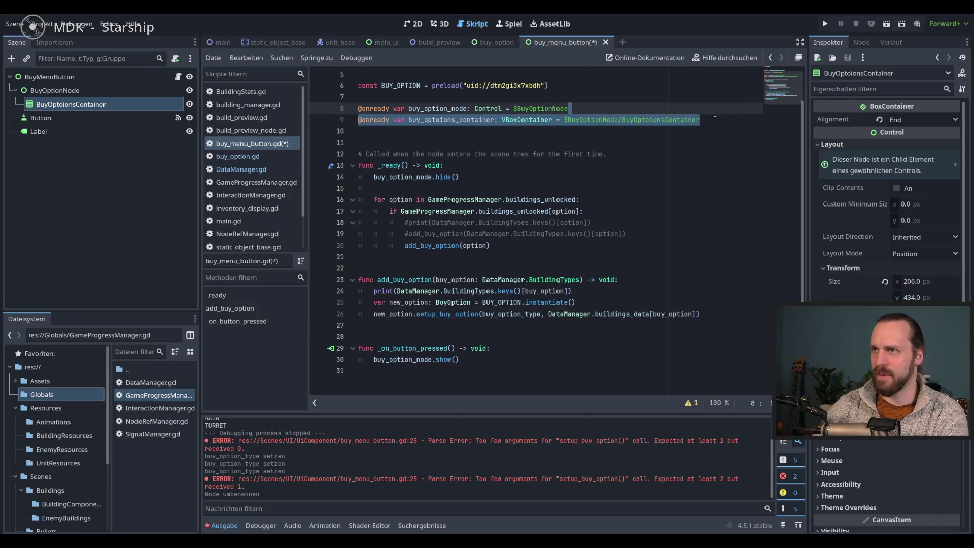
{"action": "key", "text": "BackSpace"}
{"action": "double_click", "coordinate": [65, 108]}
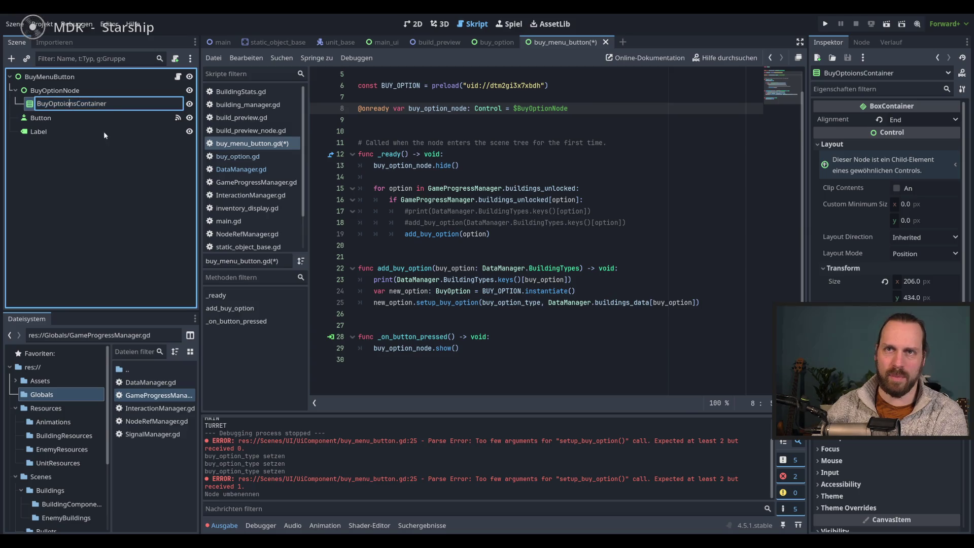
{"action": "key", "text": "Return"}
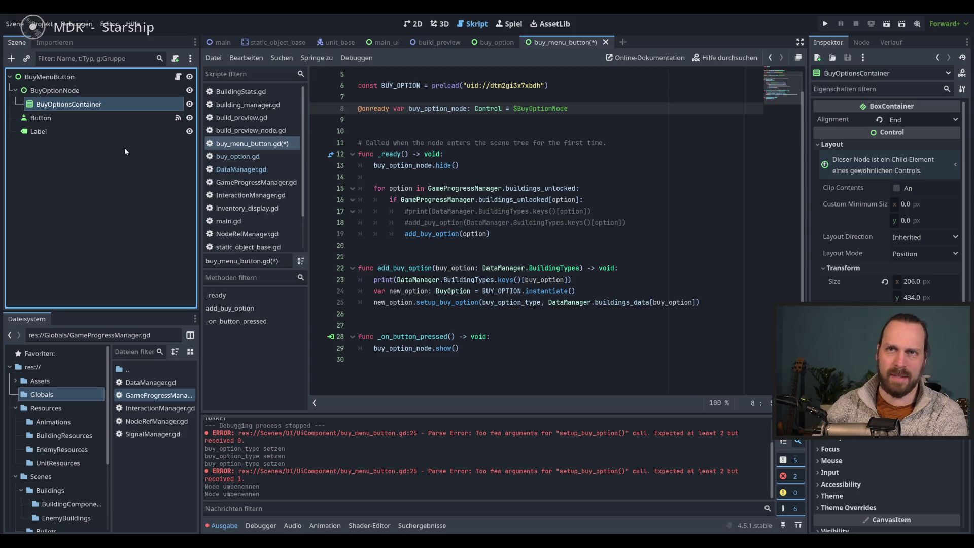
{"action": "mouse_move", "coordinate": [76, 104]}
{"action": "left_mouse_down"}
{"action": "mouse_move", "coordinate": [243, 127]}
{"action": "mouse_move", "coordinate": [464, 119]}
{"action": "left_mouse_up"}
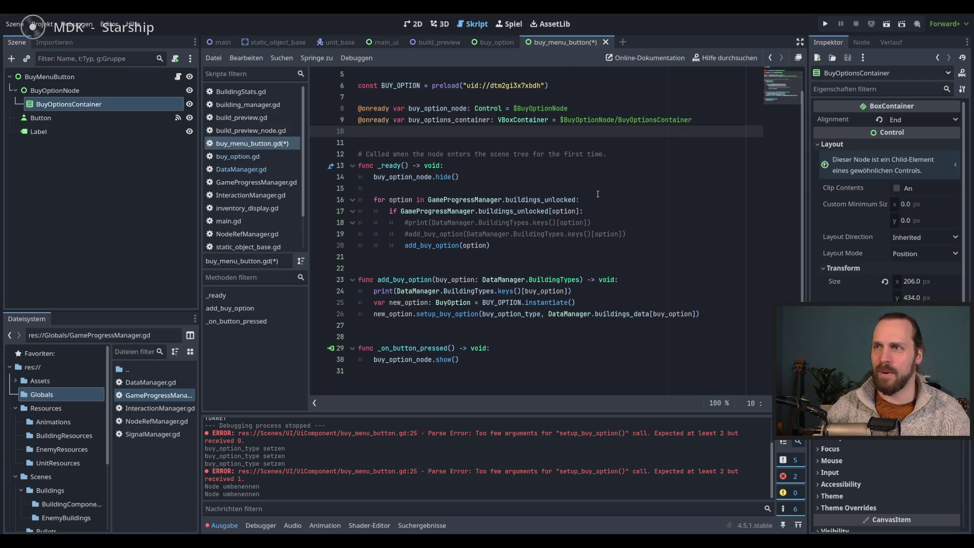
{"action": "left_click", "coordinate": [507, 166]}
{"action": "key", "text": "ctrl+s"}
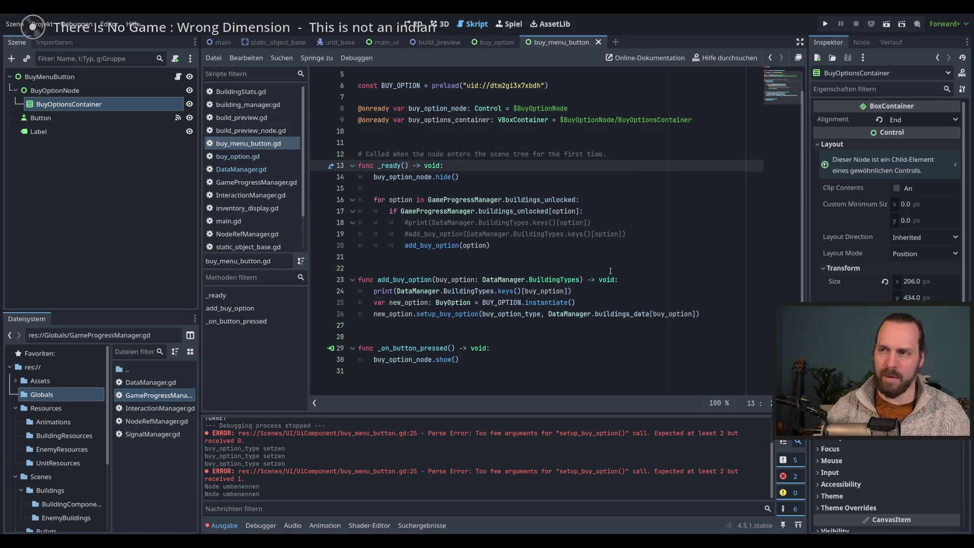
Step: Start a new line after the setup_buy_option call in add_buy_option
{"action": "left_click", "coordinate": [720, 327]}
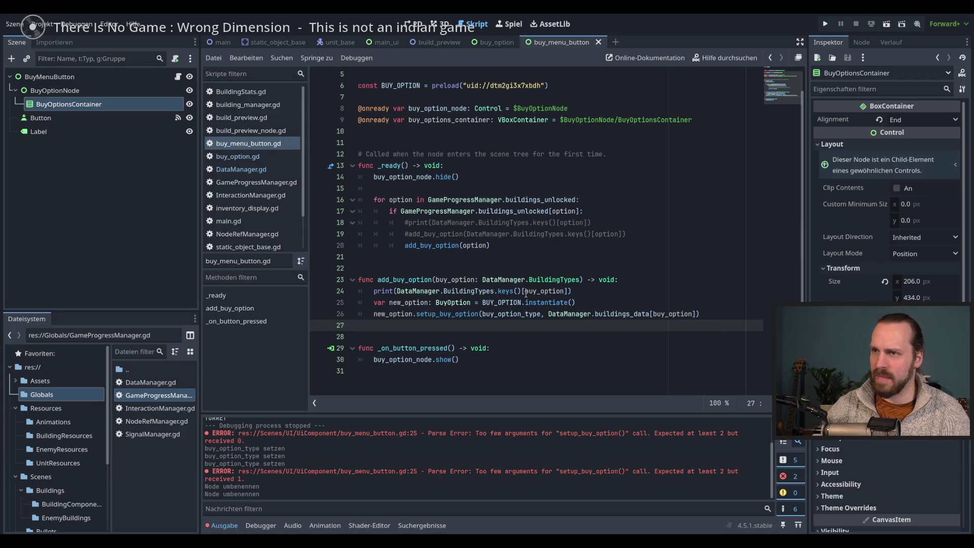
{"action": "left_click", "coordinate": [716, 315]}
{"action": "key", "text": "Return"}
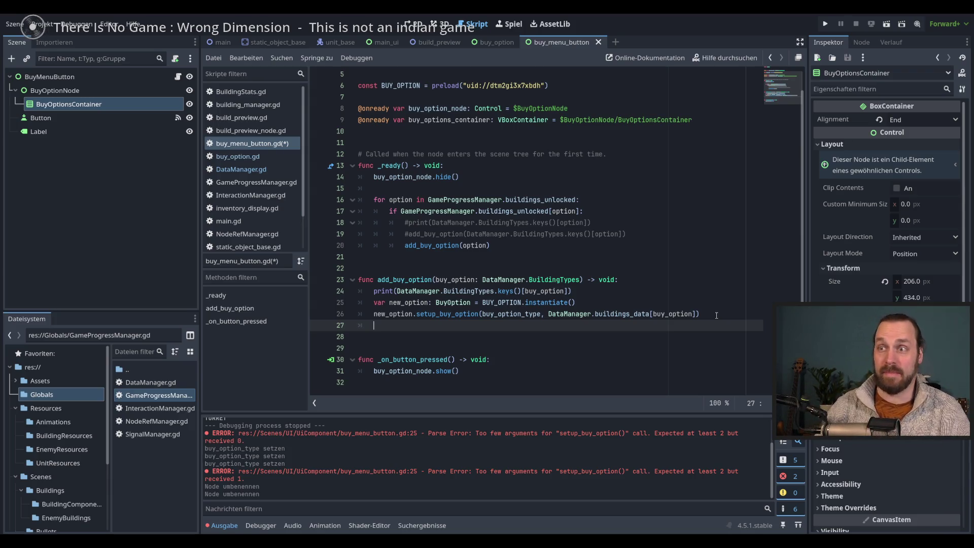
Step: Scroll the script up and down to review the add_buy_option function
{"action": "scroll", "coordinate": [689, 337], "scroll_direction": "up", "scroll_amount": 2}
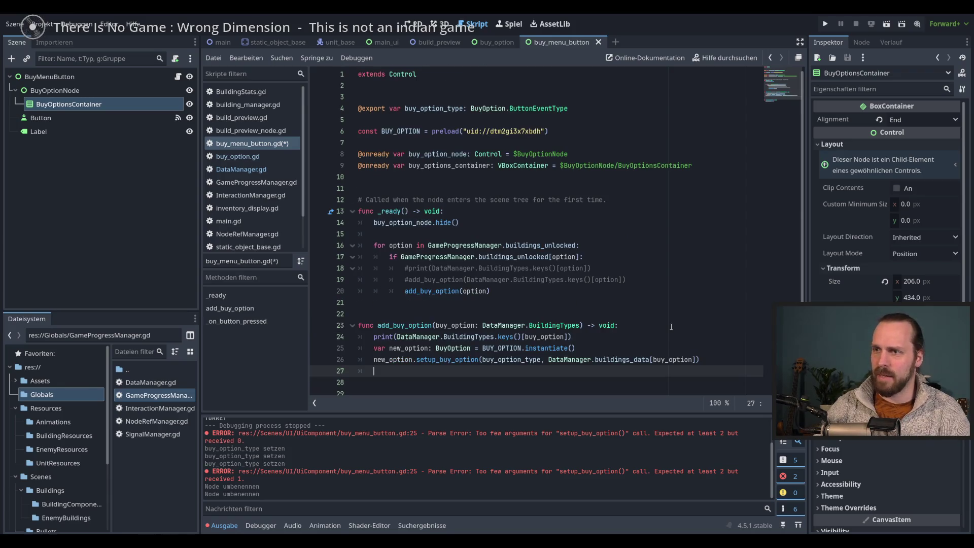
{"action": "scroll", "coordinate": [671, 327], "scroll_direction": "down", "scroll_amount": 2}
{"action": "scroll", "coordinate": [628, 350], "scroll_direction": "up", "scroll_amount": 2}
{"action": "scroll", "coordinate": [628, 351], "scroll_direction": "down", "scroll_amount": 2}
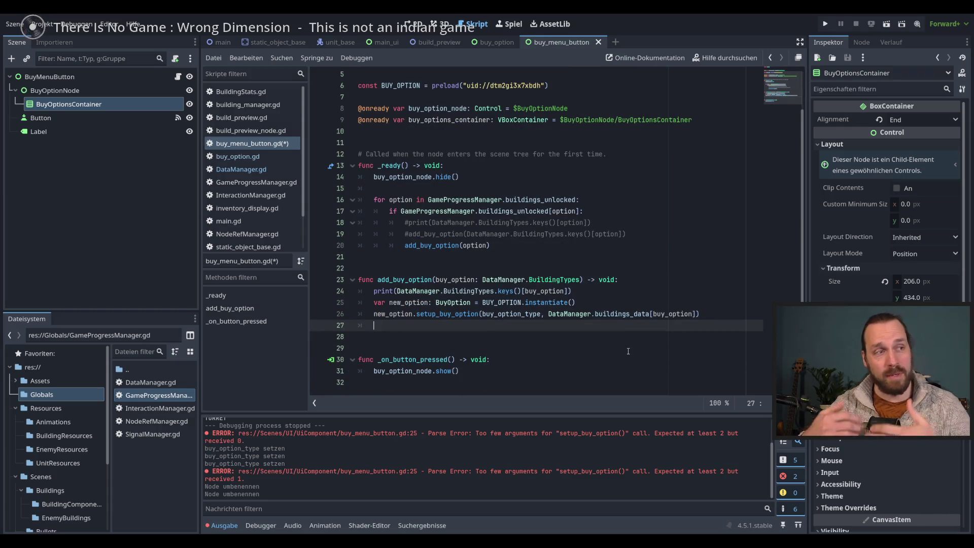
{"action": "scroll", "coordinate": [626, 351], "scroll_direction": "up", "scroll_amount": 2}
{"action": "scroll", "coordinate": [625, 350], "scroll_direction": "down", "scroll_amount": 2}
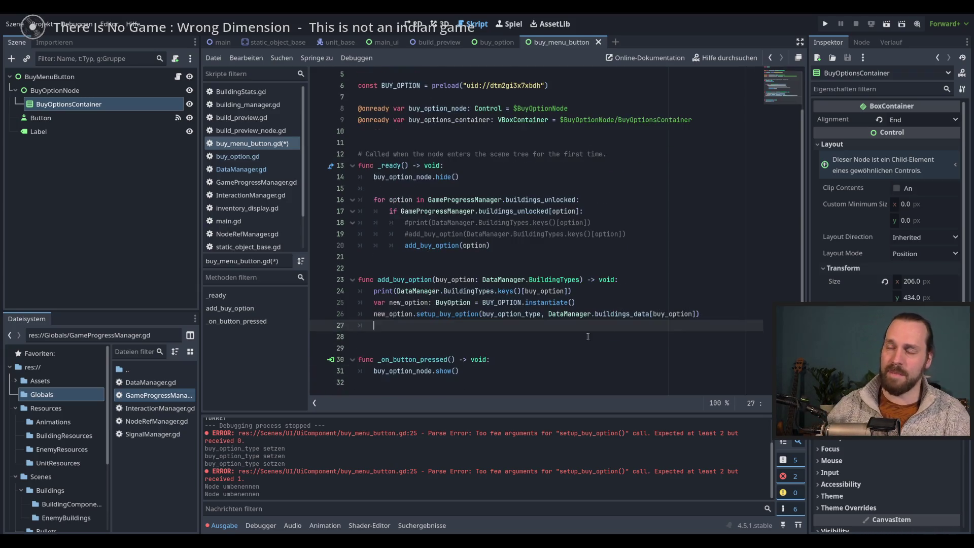
{"action": "scroll", "coordinate": [609, 348], "scroll_direction": "up", "scroll_amount": 3}
{"action": "scroll", "coordinate": [583, 342], "scroll_direction": "down", "scroll_amount": 2}
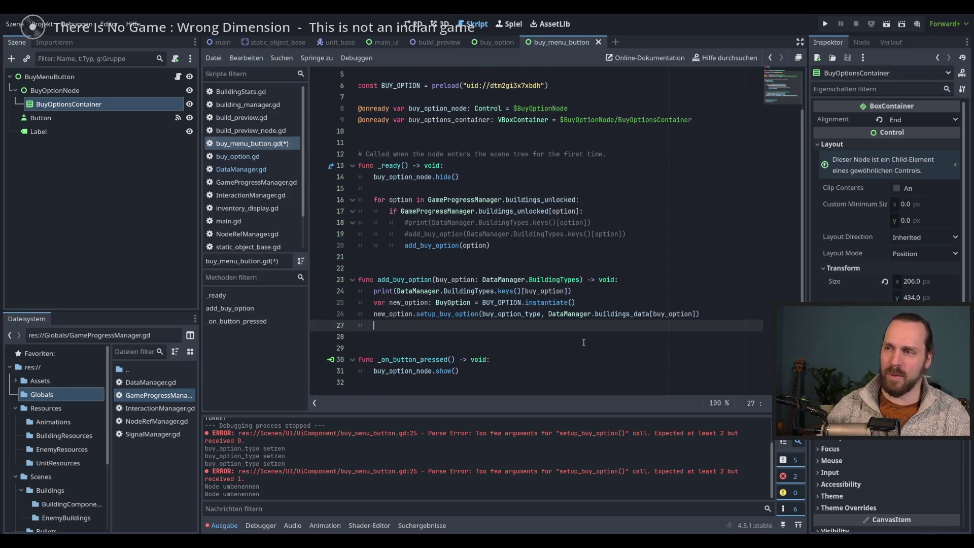
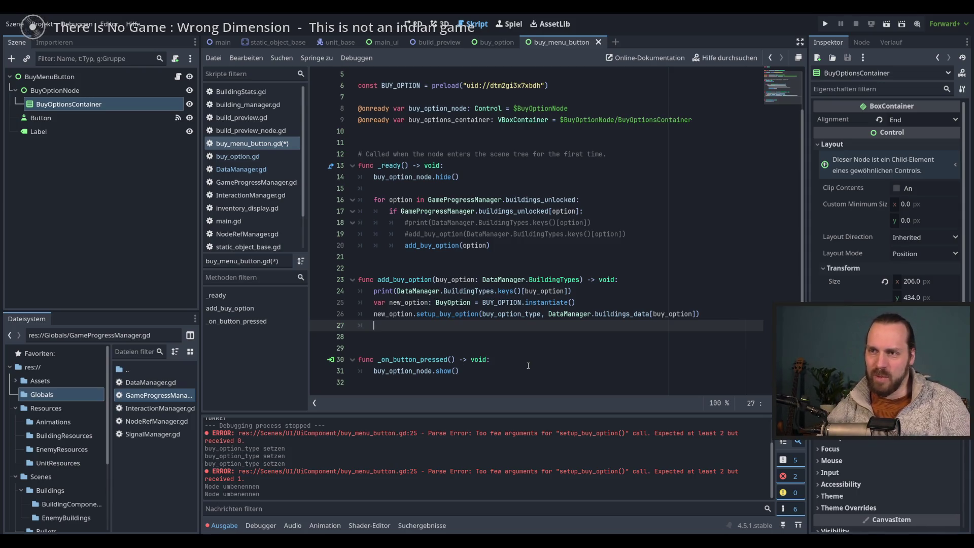
Step: Add buy_options_container.add_child(new_option) on line 27 with autocomplete, then save and run the game
{"action": "scroll", "coordinate": [554, 350], "scroll_direction": "up", "scroll_amount": 1}
{"action": "scroll", "coordinate": [554, 345], "scroll_direction": "down", "scroll_amount": 1}
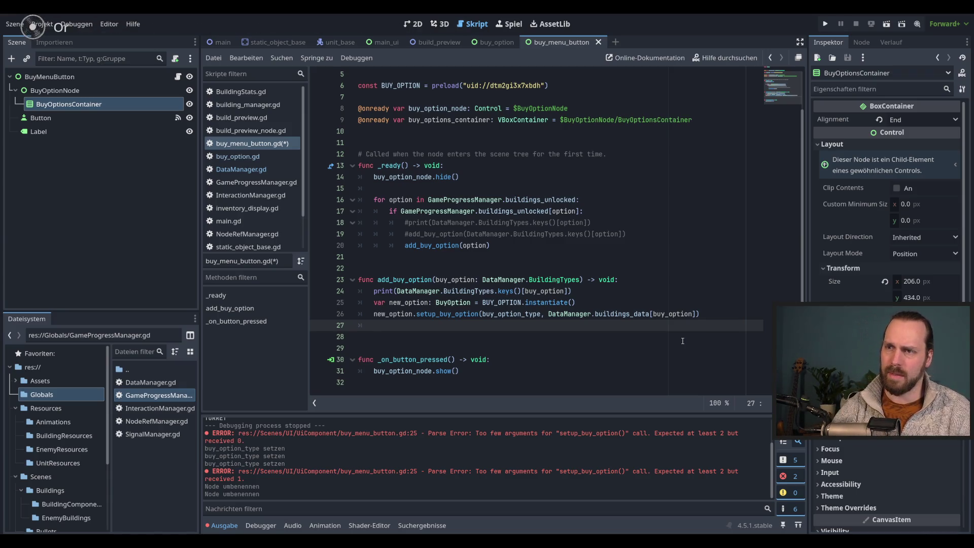
{"action": "type", "text": "buy_o"}
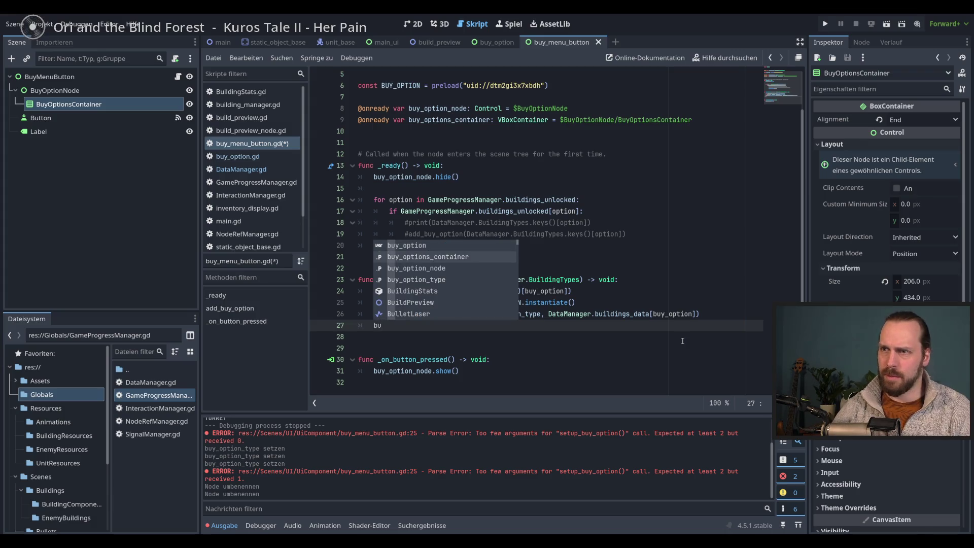
{"action": "key", "text": "Return"}
{"action": "type", "text": ".ad"}
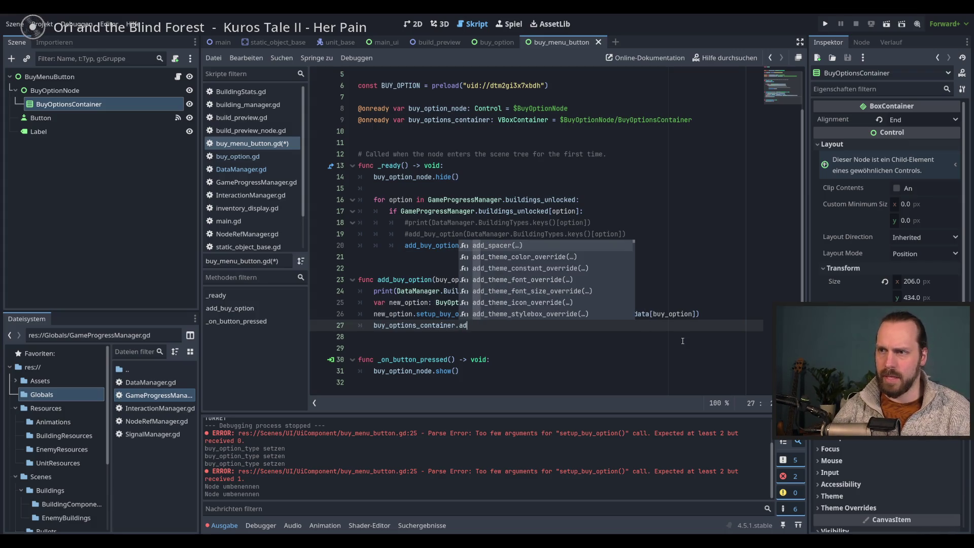
{"action": "type", "text": "d_c"}
{"action": "key", "text": "Return"}
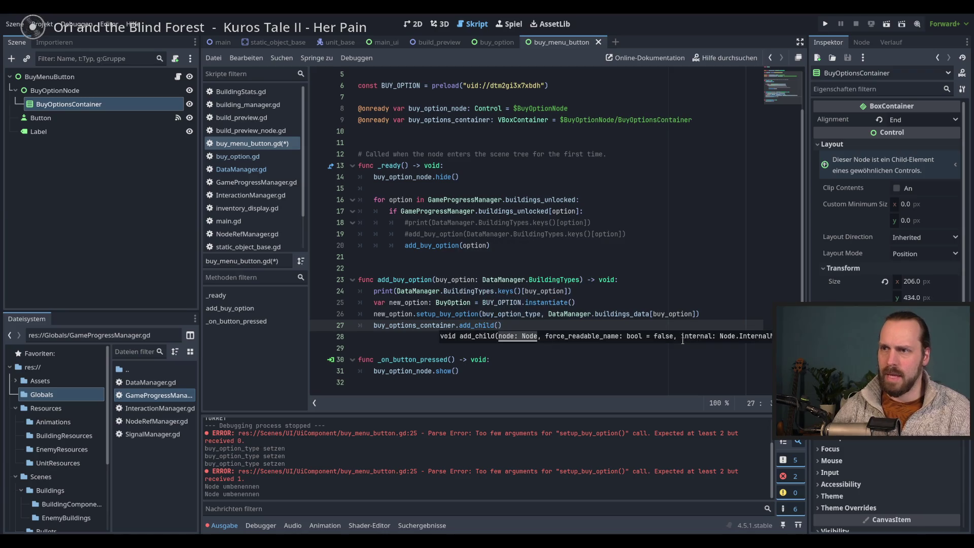
{"action": "type", "text": "new"}
{"action": "key", "text": "Return"}
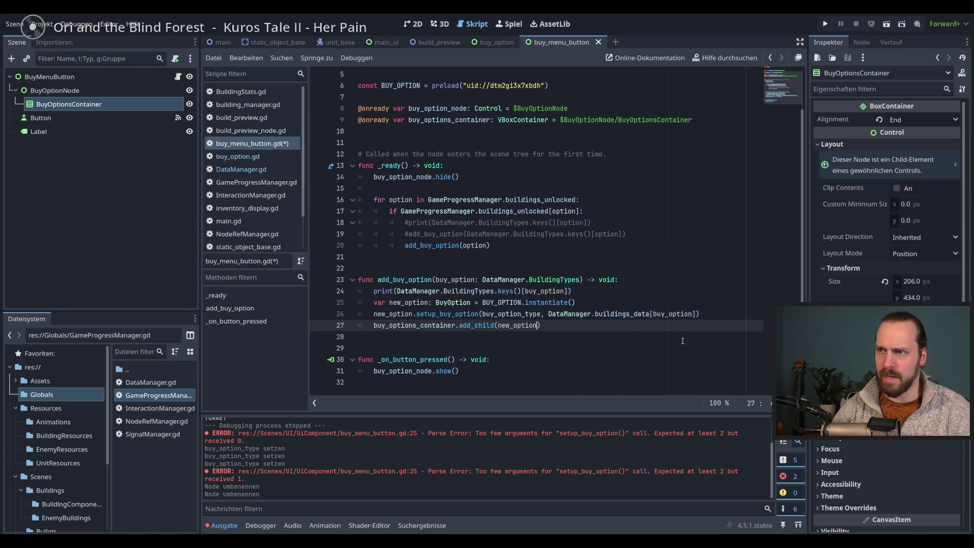
{"action": "key", "text": "F5"}
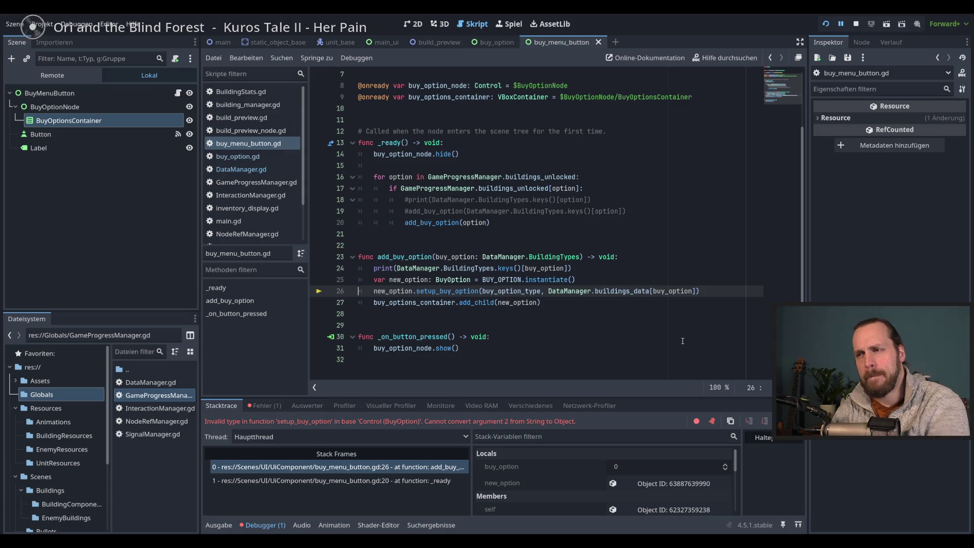
Step: Stop the game, append .keys() to buildings_data in line 26's lookup, and rerun
{"action": "key", "text": "F8"}
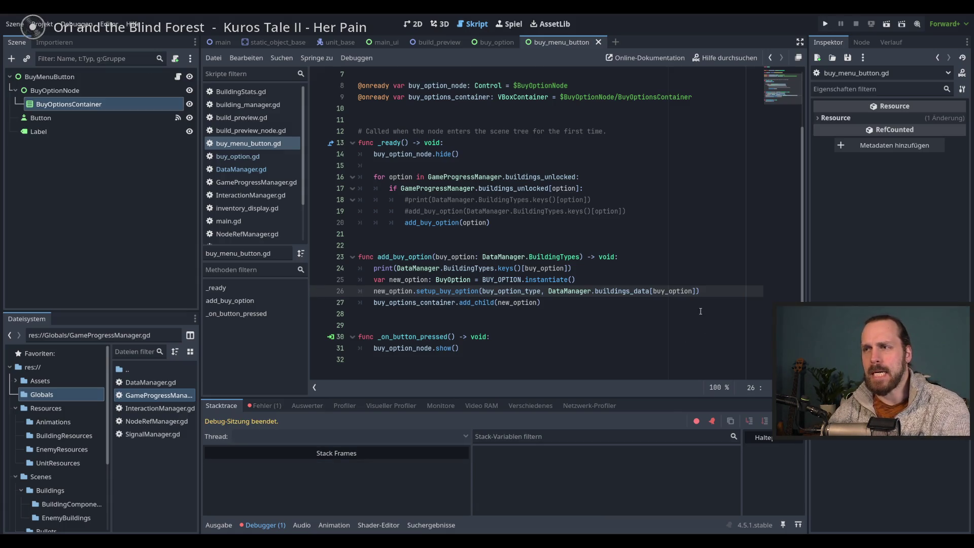
{"action": "double_click", "coordinate": [679, 290]}
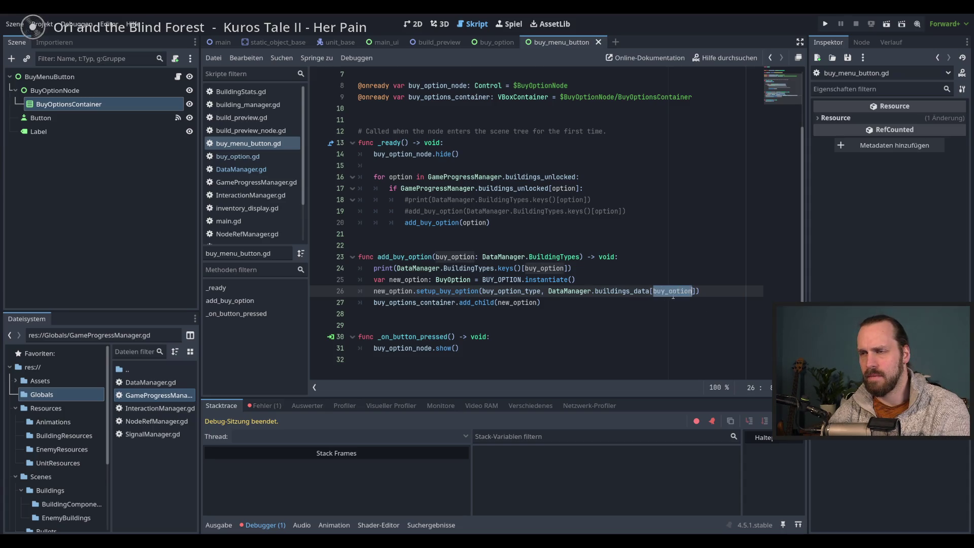
{"action": "left_click", "coordinate": [650, 291]}
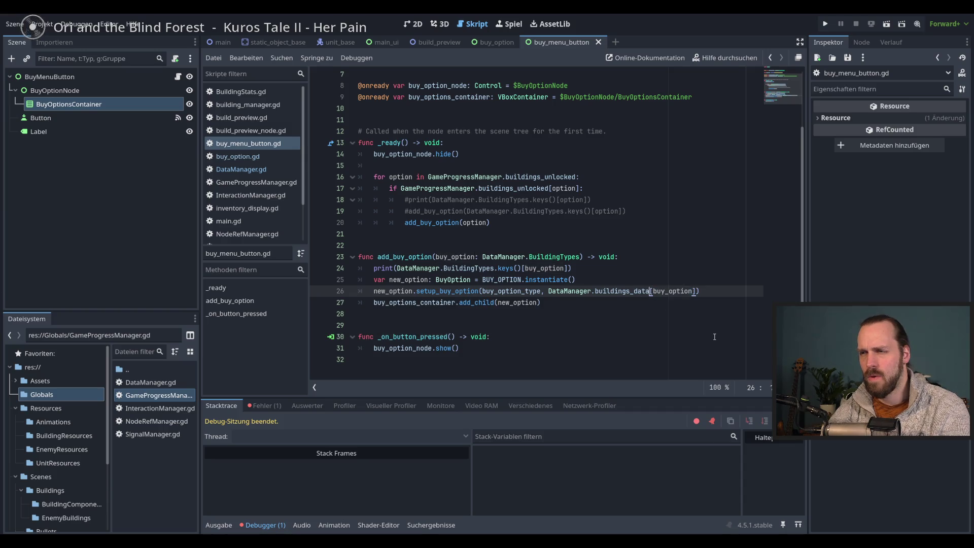
{"action": "type", "text": ".keys()"}
{"action": "key", "text": "End"}
{"action": "key", "text": "F5"}
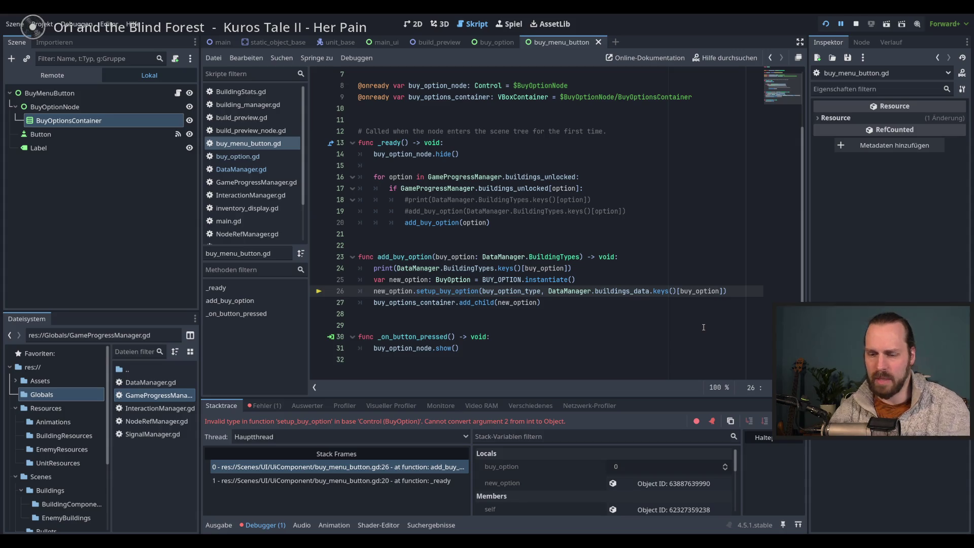
Step: Stop the game, trim keys() back to key, and view the setup_buy_option definition
{"action": "key", "text": "F8"}
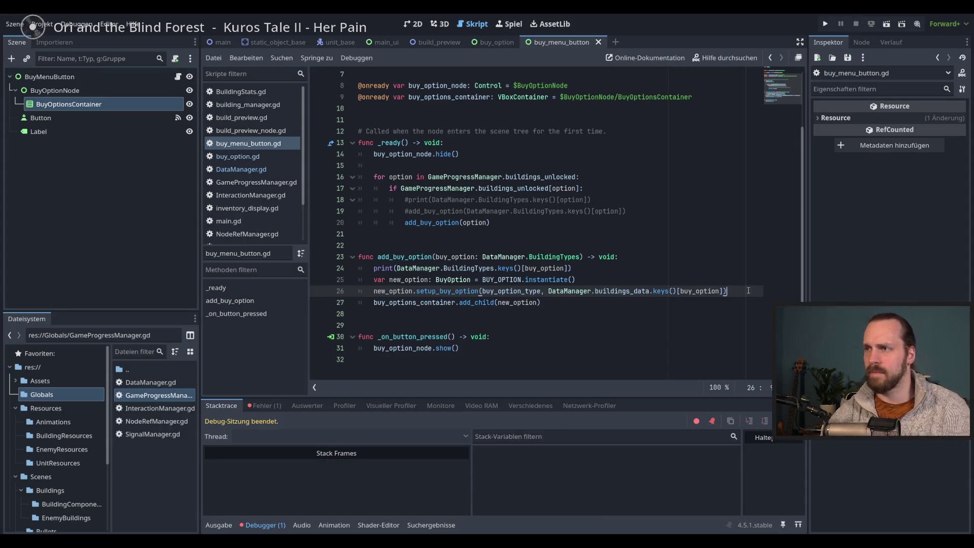
{"action": "key", "text": "ctrl+Left"}
{"action": "key", "text": "ctrl+Left"}
{"action": "key", "text": "ctrl+Left"}
{"action": "key", "text": "BackSpace"}
{"action": "key", "text": "BackSpace"}
{"action": "key", "text": "BackSpace"}
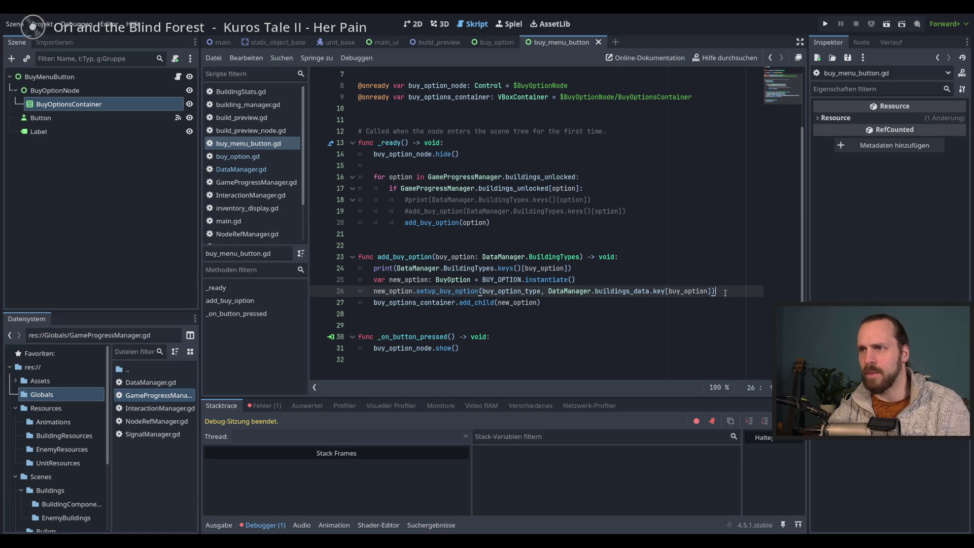
{"action": "left_click", "coordinate": [456, 291], "text": "ctrl"}
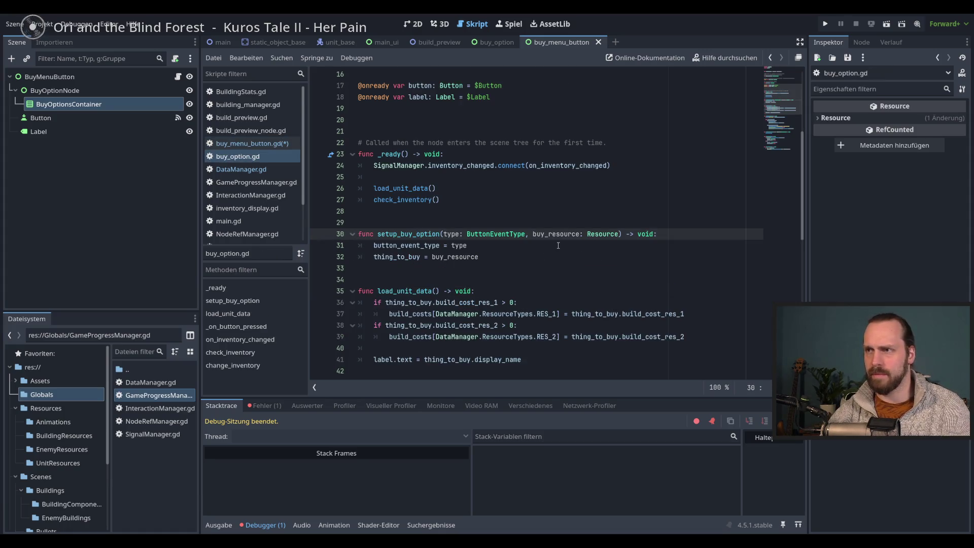
Step: Back in buy_menu_button.gd, delete .key from the buildings_data lookup on line 26
{"action": "mouse_move", "coordinate": [605, 235]}
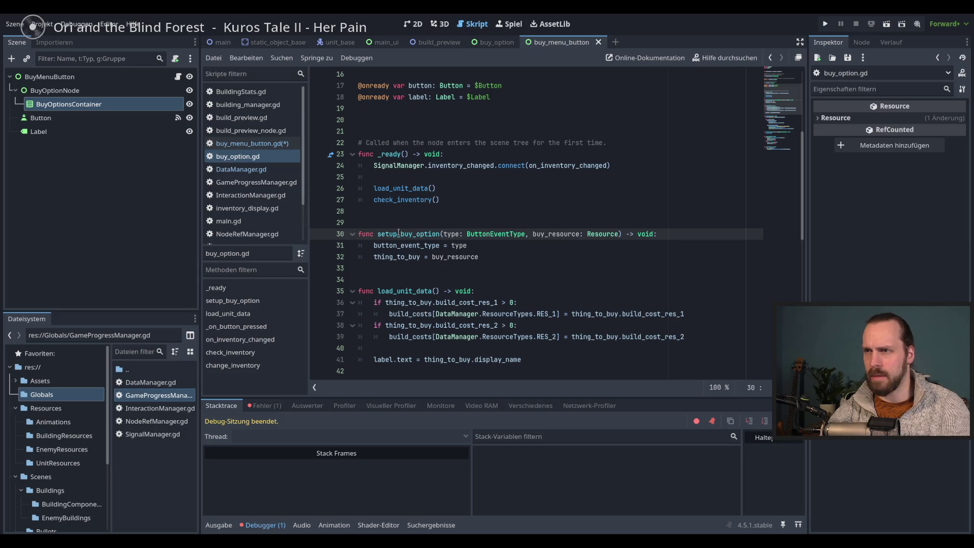
{"action": "left_click", "coordinate": [248, 143]}
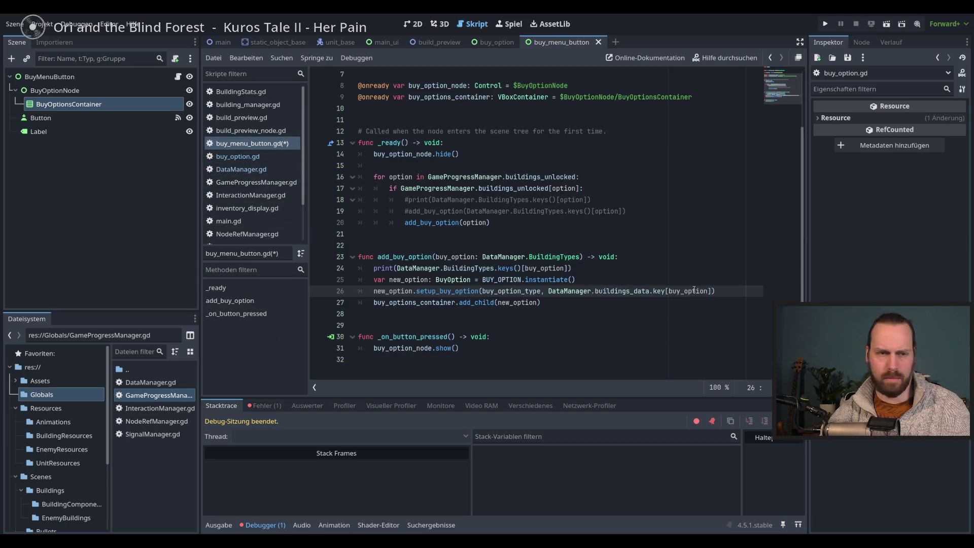
{"action": "mouse_move", "coordinate": [694, 289]}
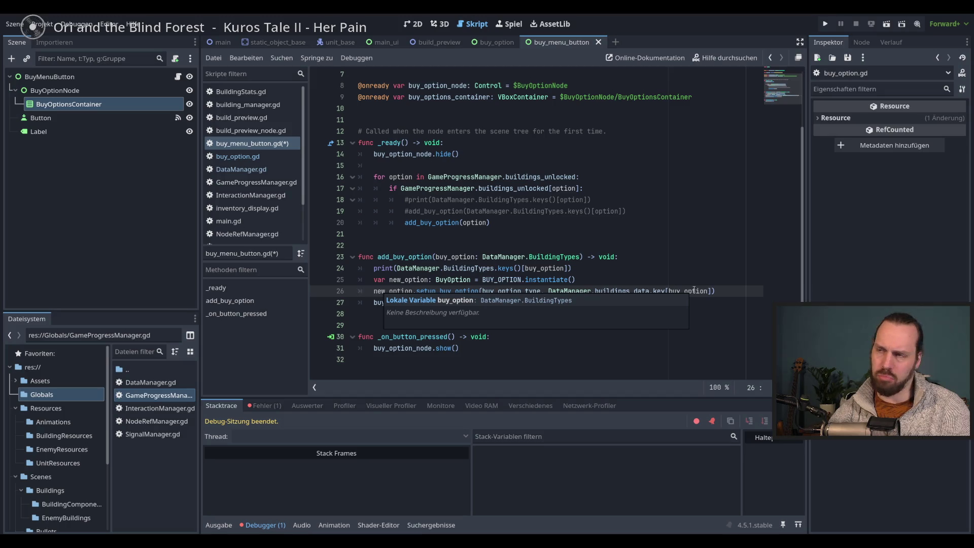
{"action": "double_click", "coordinate": [694, 291]}
{"action": "scroll", "coordinate": [720, 326], "scroll_direction": "up", "scroll_amount": 2}
{"action": "scroll", "coordinate": [719, 324], "scroll_direction": "down", "scroll_amount": 2}
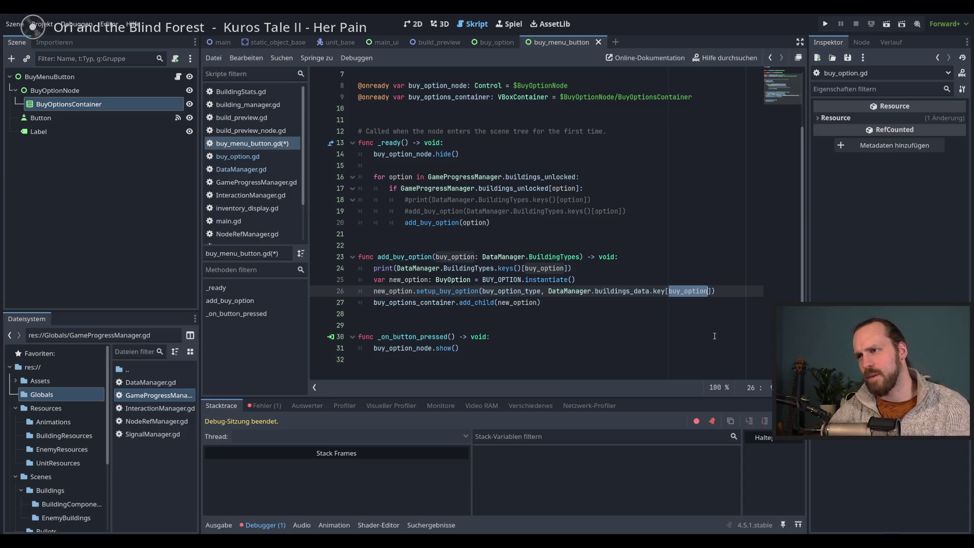
{"action": "key", "text": "Left"}
{"action": "key", "text": "Left"}
{"action": "key", "text": "BackSpace"}
{"action": "key", "text": "BackSpace"}
{"action": "key", "text": "BackSpace"}
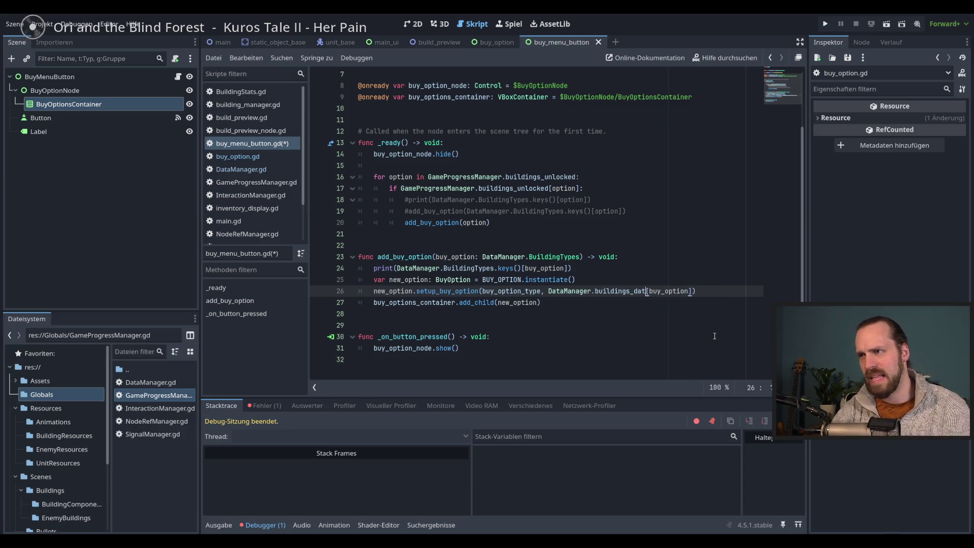
{"action": "type", "text": "a"}
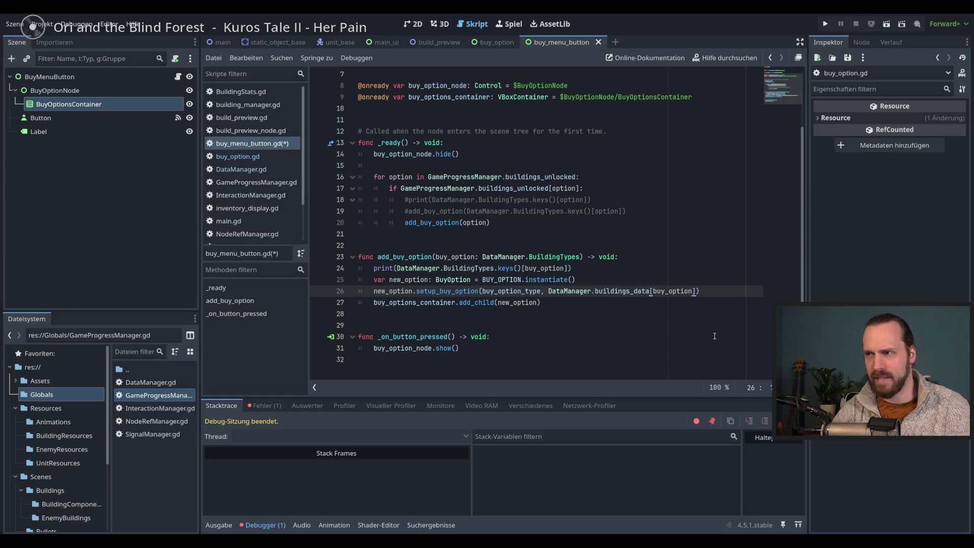
{"action": "key", "text": "Down"}
{"action": "key", "text": "Down"}
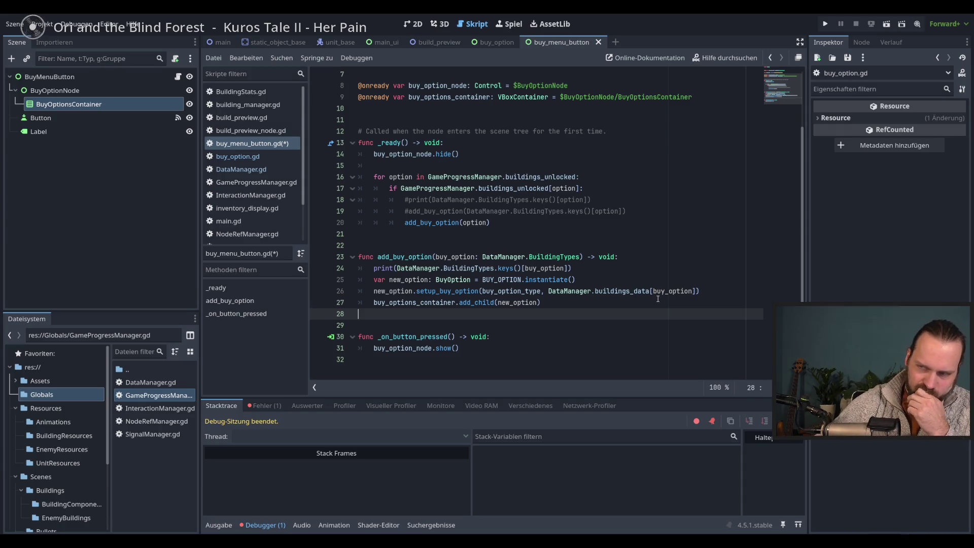
Step: Check the buy_option parameter on line 23, then jump to buildings_data's definition in DataManager.gd
{"action": "double_click", "coordinate": [455, 257]}
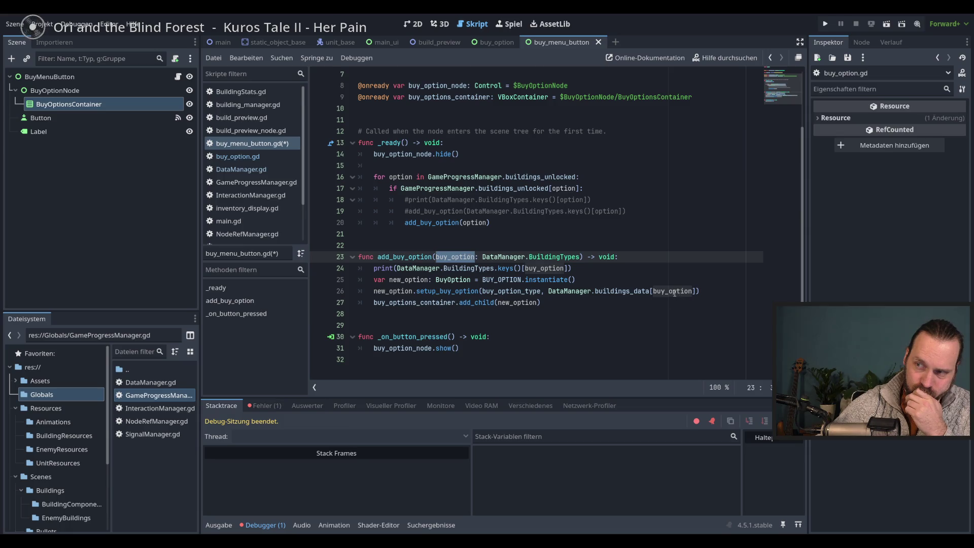
{"action": "mouse_move", "coordinate": [674, 293]}
{"action": "left_click", "coordinate": [679, 321]}
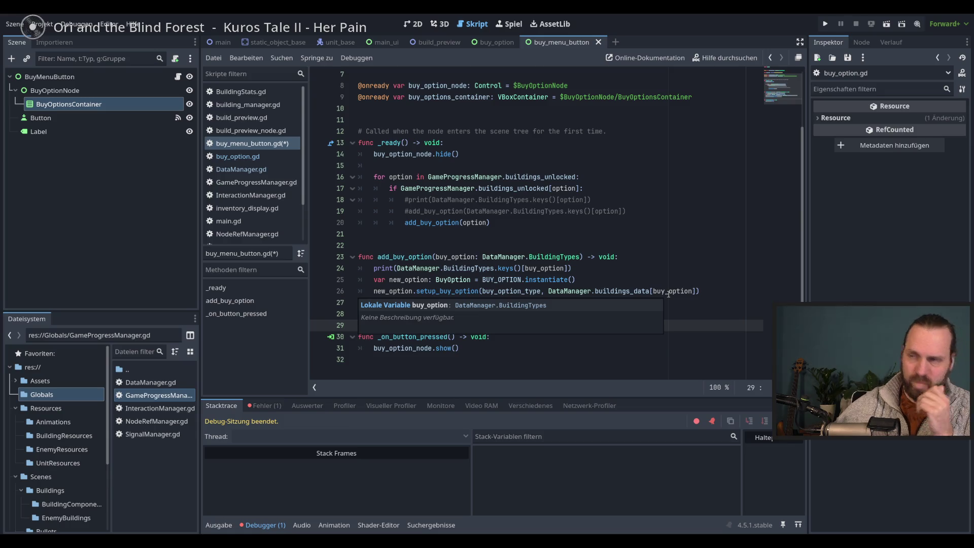
{"action": "left_click", "coordinate": [615, 293]}
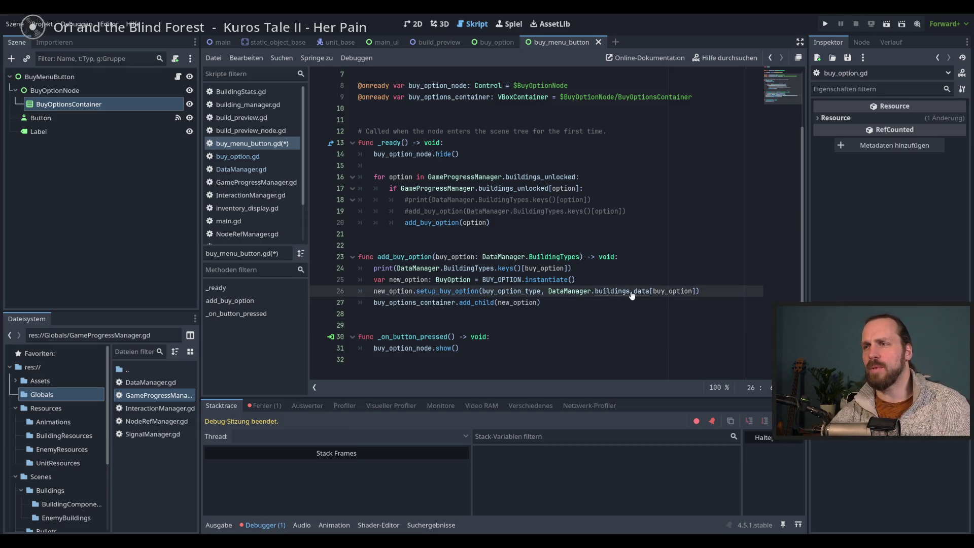
{"action": "left_click", "coordinate": [622, 291], "text": "ctrl"}
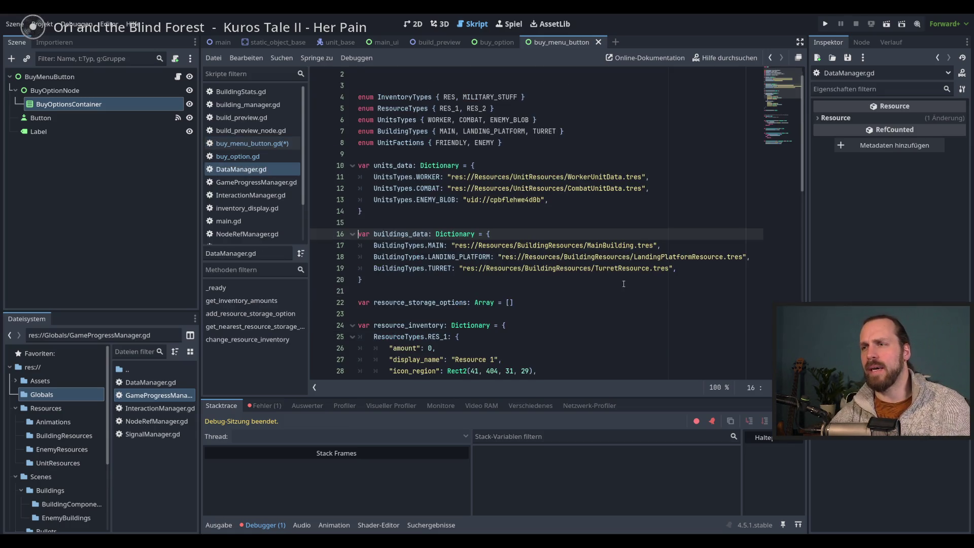
Step: Check the MAIN entry in DataManager, then return to buy_menu_button.gd and compare buy_option on lines 23 and 26
{"action": "left_click", "coordinate": [421, 247]}
{"action": "left_click", "coordinate": [439, 245]}
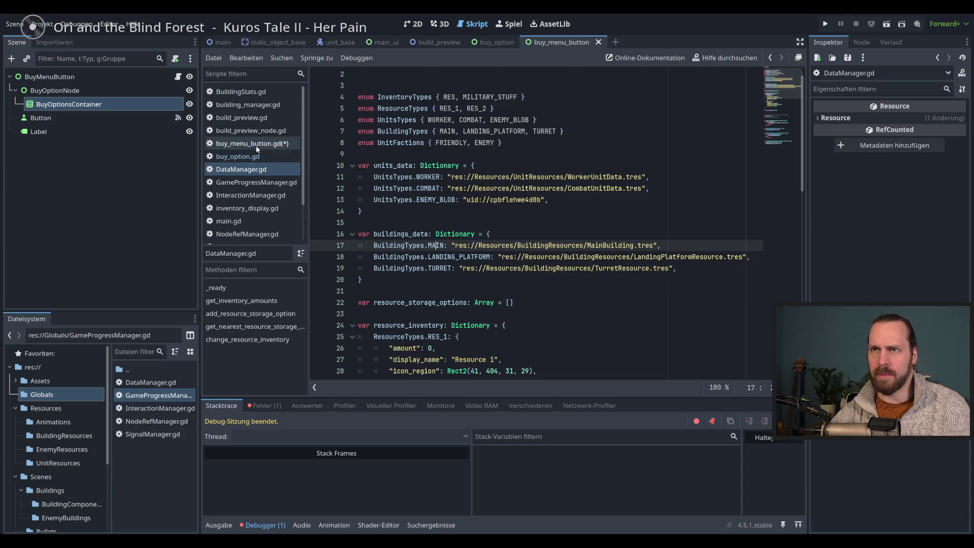
{"action": "key", "text": "alt+Left"}
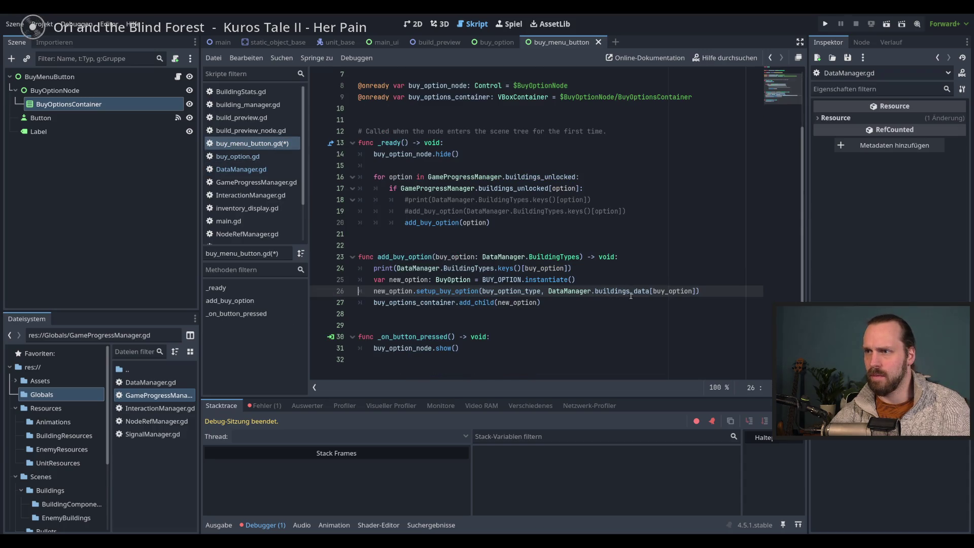
{"action": "mouse_move", "coordinate": [628, 294]}
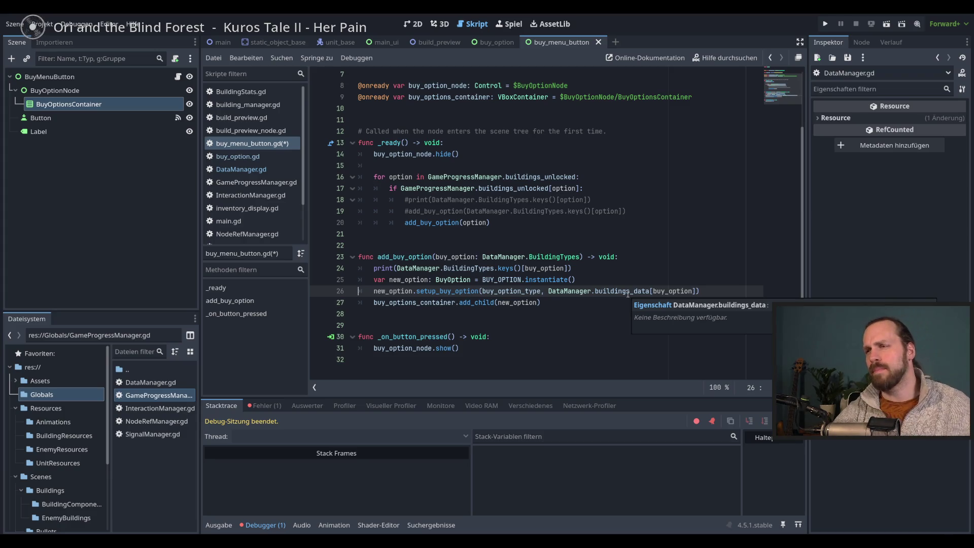
{"action": "double_click", "coordinate": [678, 290]}
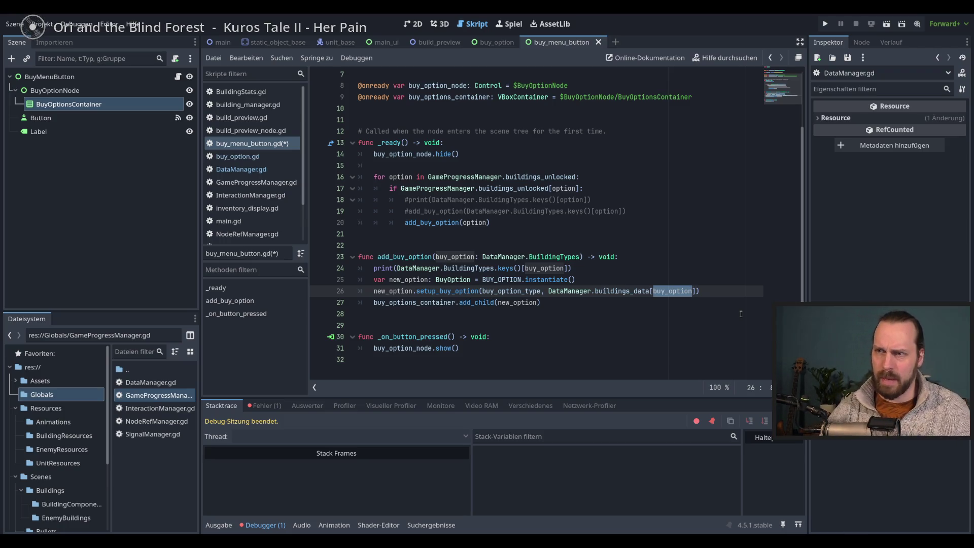
{"action": "double_click", "coordinate": [458, 257]}
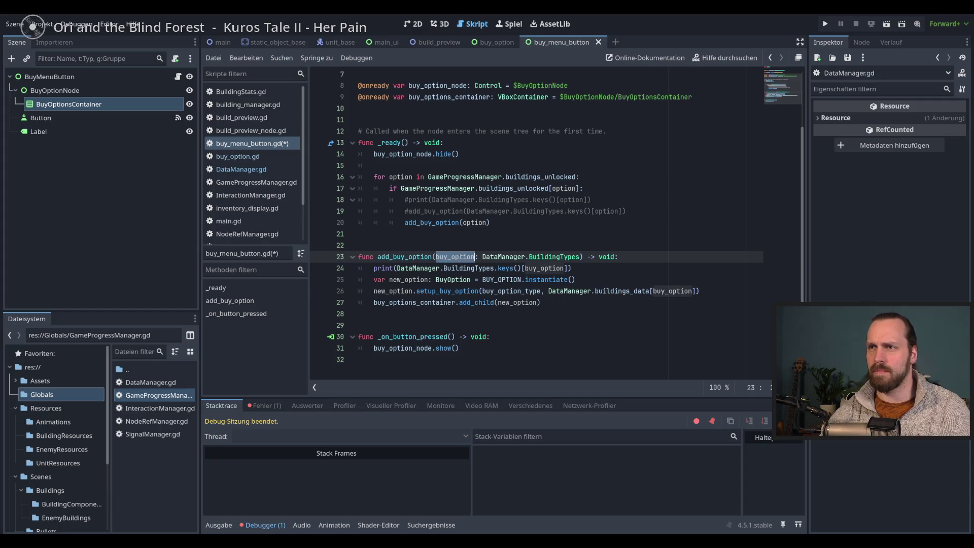
{"action": "double_click", "coordinate": [667, 292]}
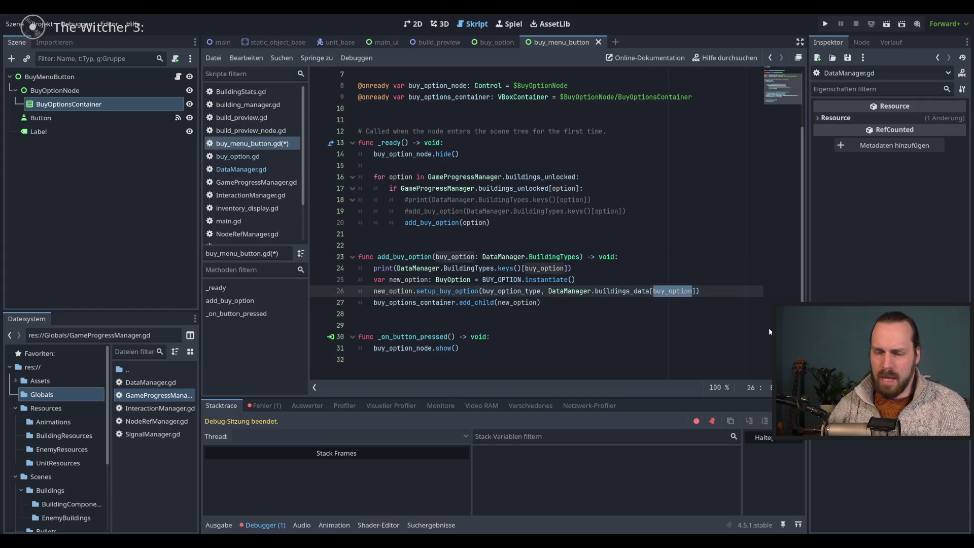
Step: Try DataManager.BuildingTypes[buy_option] as line 26's argument, then undo the bracket edit
{"action": "type", "text": "Data"}
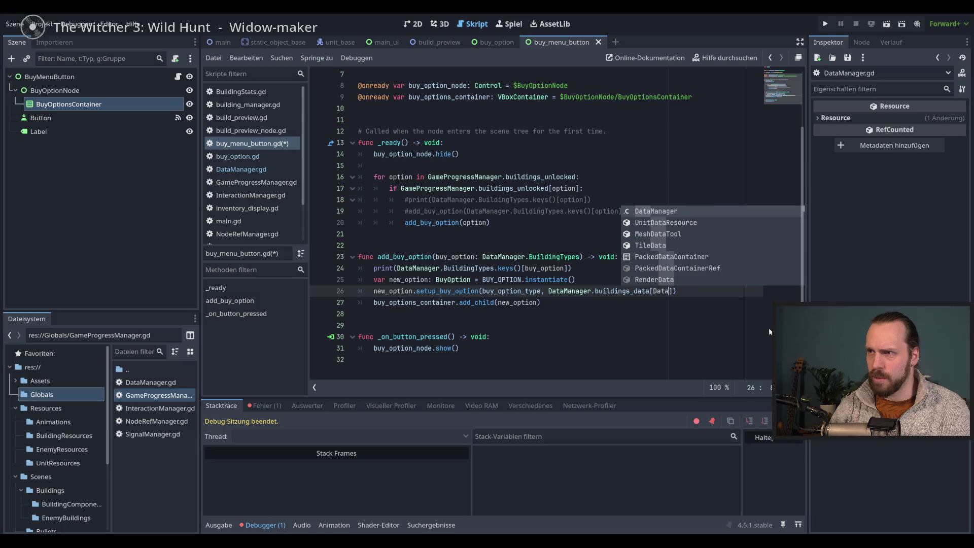
{"action": "key", "text": "Return"}
{"action": "type", "text": ".Build"}
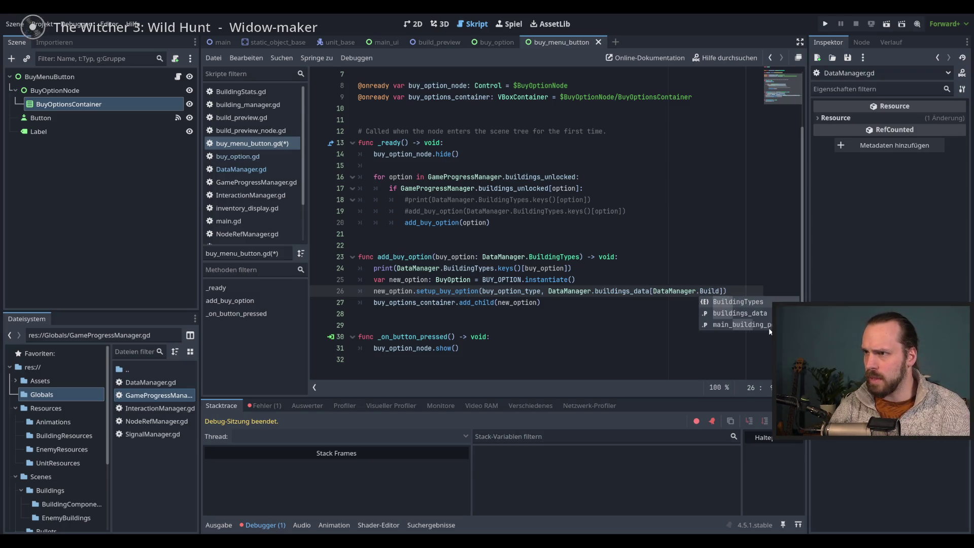
{"action": "key", "text": "Return"}
{"action": "type", "text": "["}
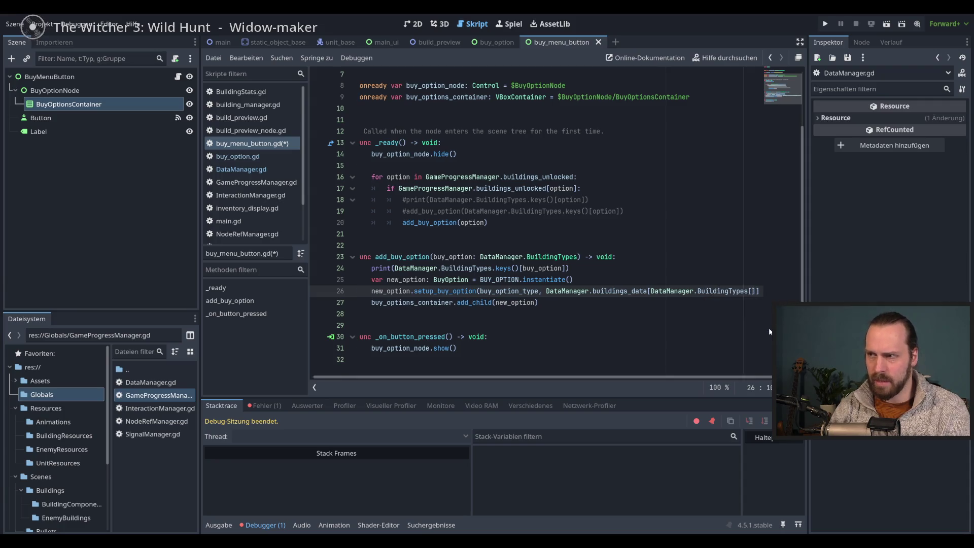
{"action": "type", "text": "option"}
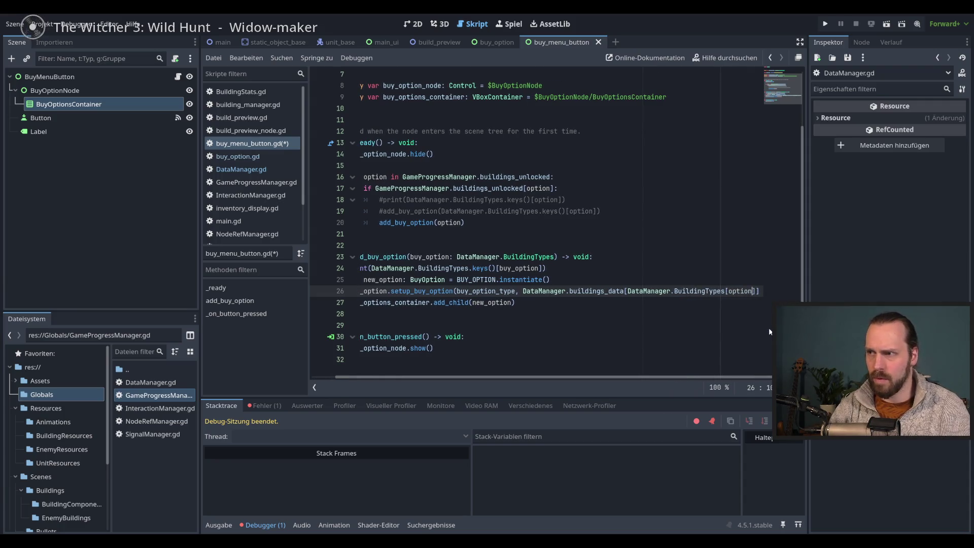
{"action": "key", "text": "Down"}
{"action": "key", "text": "Return"}
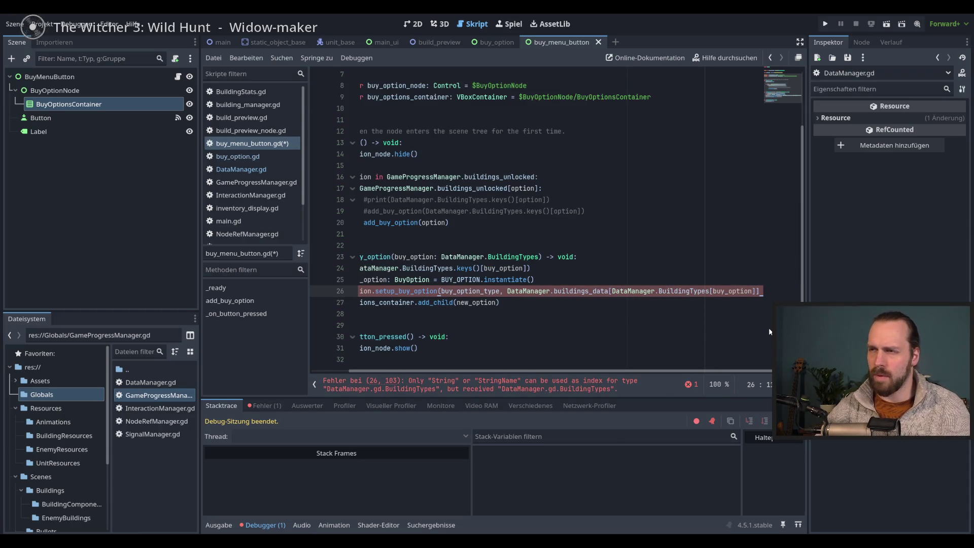
{"action": "left_click", "coordinate": [711, 292]}
{"action": "key", "text": "BackSpace"}
{"action": "type", "text": "."}
{"action": "key", "text": "Right"}
{"action": "key", "text": "Right"}
{"action": "key", "text": "Right"}
{"action": "key", "text": "Right"}
{"action": "key", "text": "Delete"}
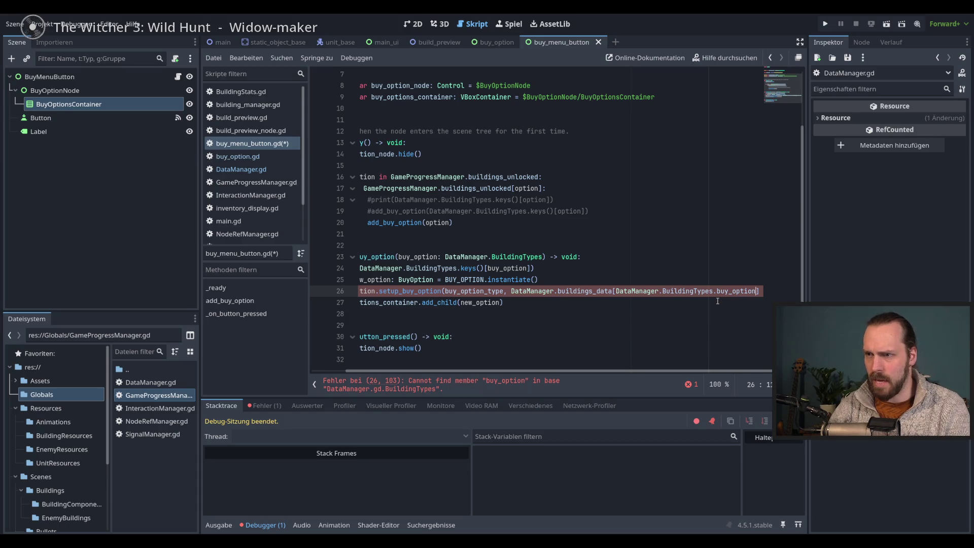
{"action": "key", "text": "ctrl+z"}
{"action": "key", "text": "ctrl+z"}
{"action": "key", "text": "ctrl+z"}
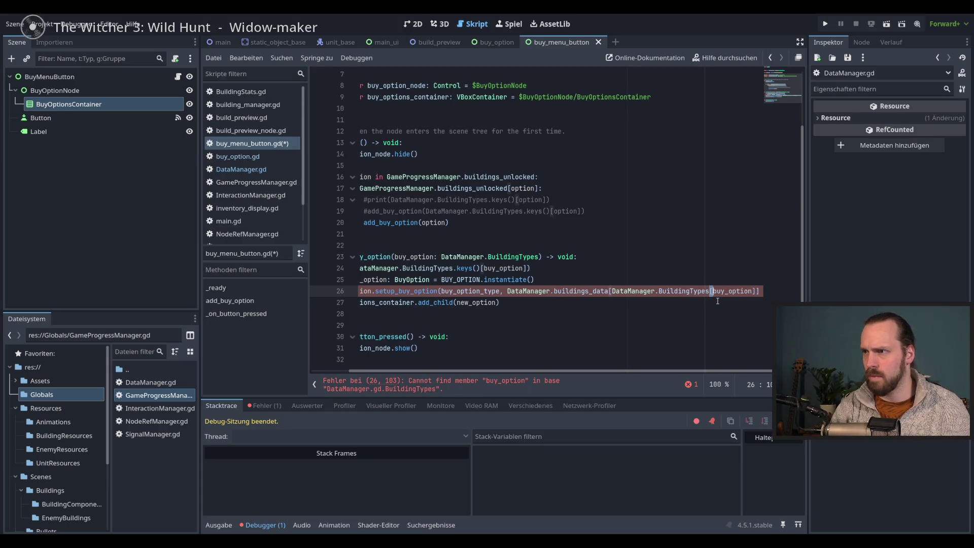
Step: Replace the buildings_data index with .MAIN on line 26 and run the project
{"action": "left_click", "coordinate": [718, 301]}
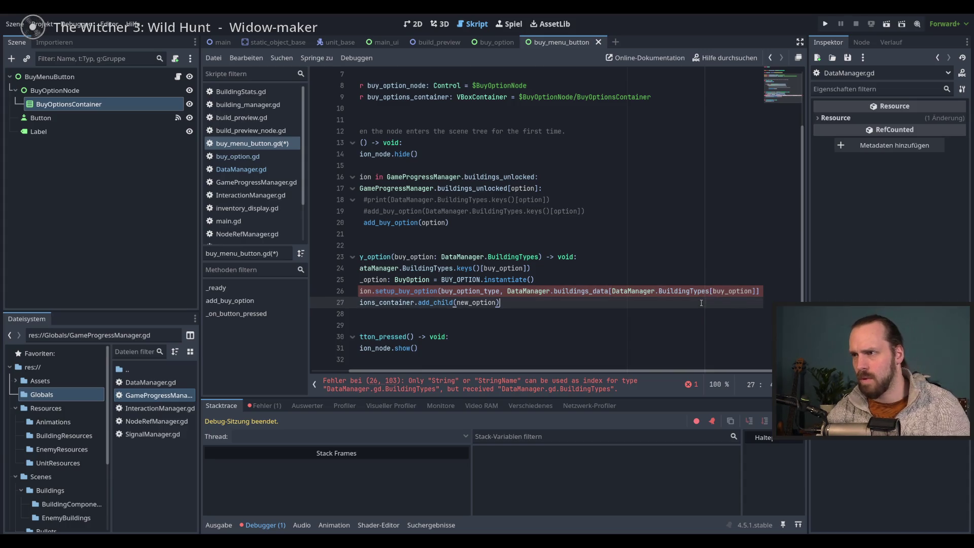
{"action": "mouse_move", "coordinate": [713, 294]}
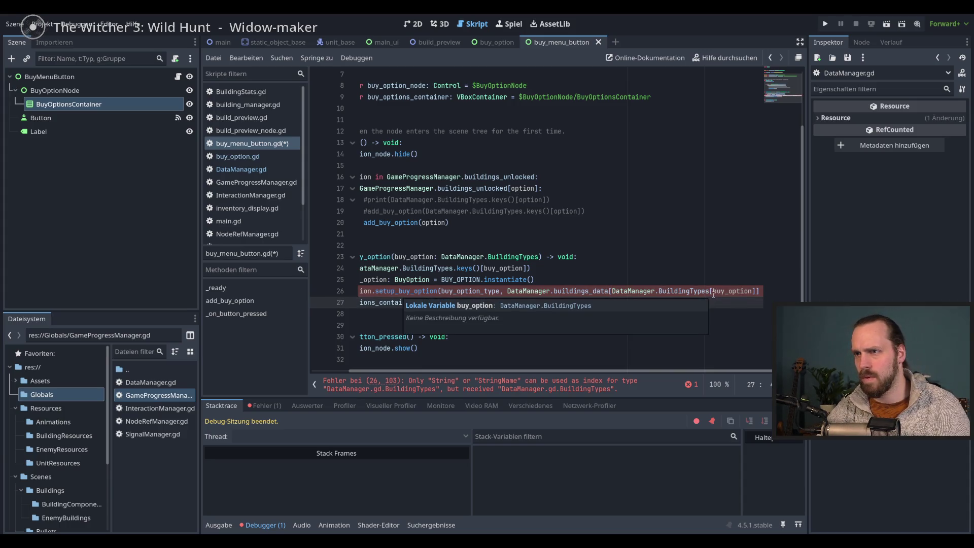
{"action": "left_click", "coordinate": [525, 279]}
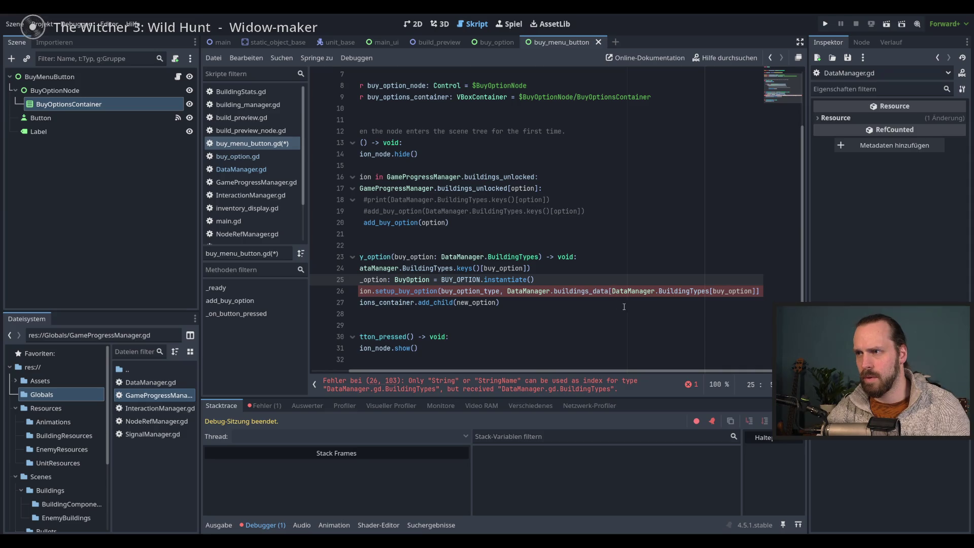
{"action": "left_click", "coordinate": [532, 385]}
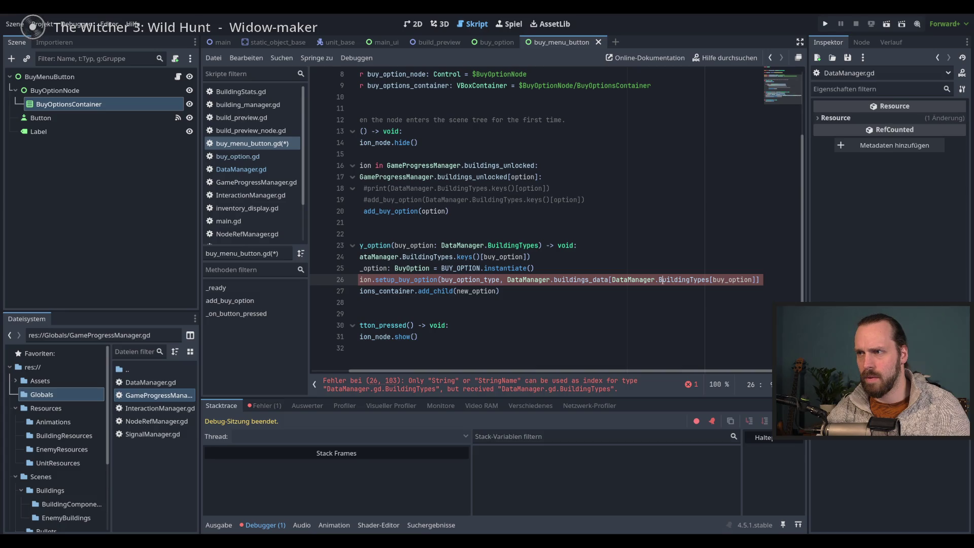
{"action": "left_click_drag", "start_coordinate": [612, 279], "coordinate": [758, 279]}
{"action": "key", "text": "Delete"}
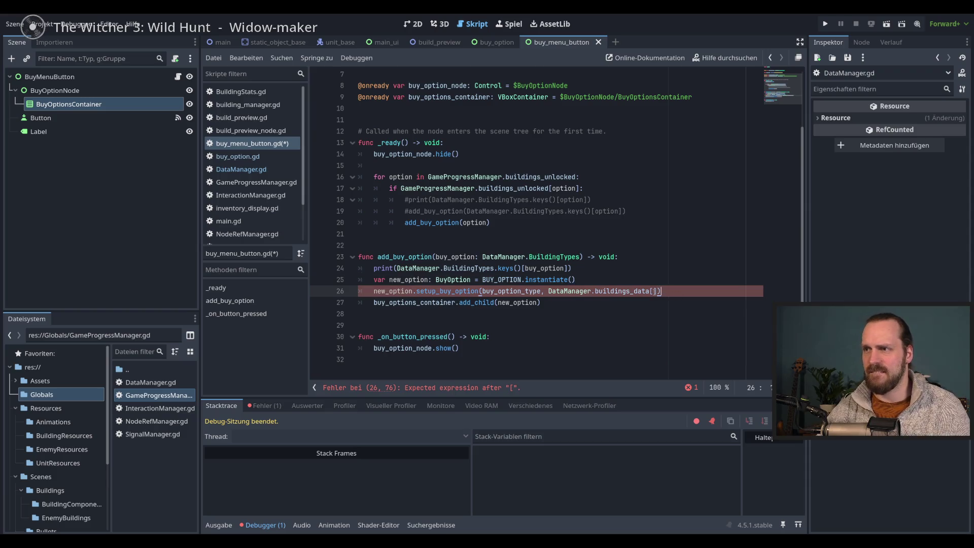
{"action": "key", "text": "BackSpace"}
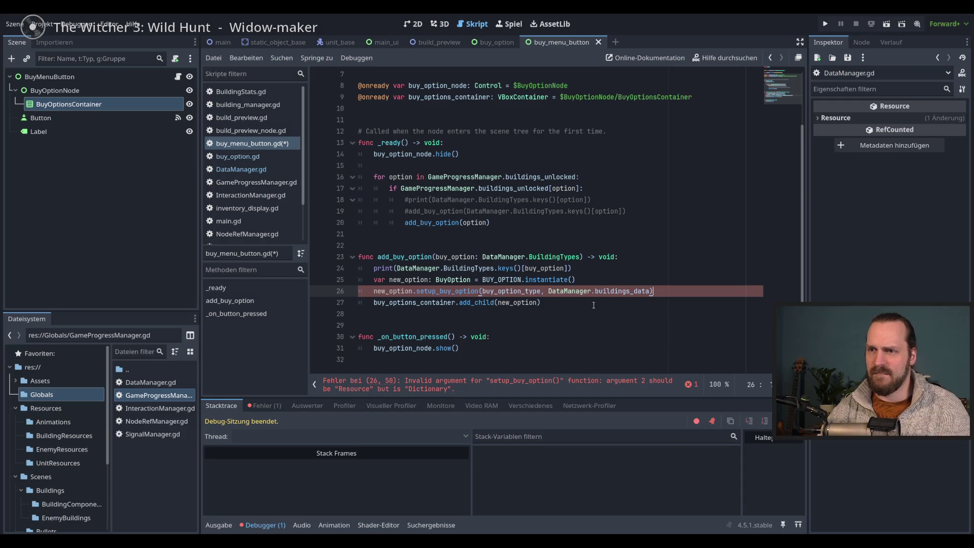
{"action": "key", "text": "Left"}
{"action": "type", "text": "."}
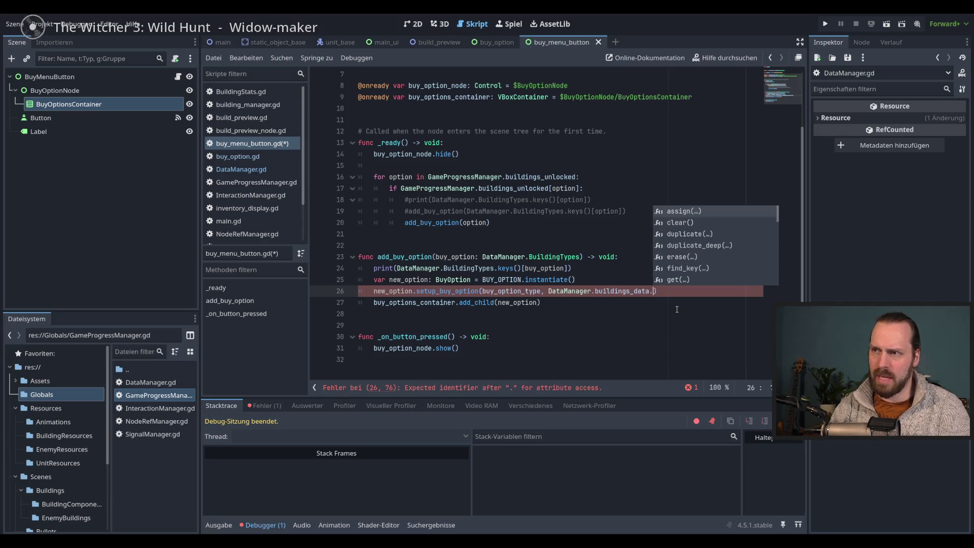
{"action": "type", "text": "MAIN"}
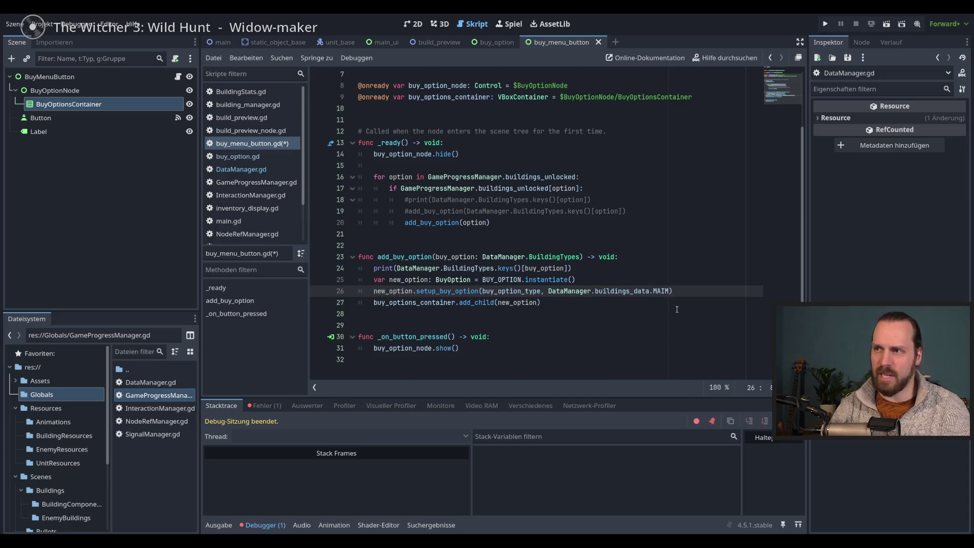
{"action": "key", "text": "F5"}
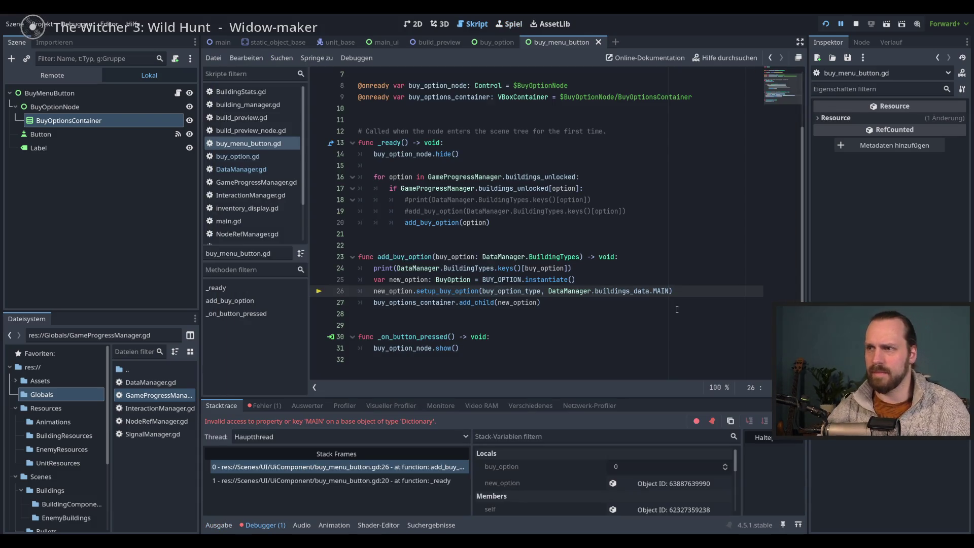
{"action": "key", "text": "ctrl+shift+Left"}
{"action": "key", "text": "ctrl+shift+Left"}
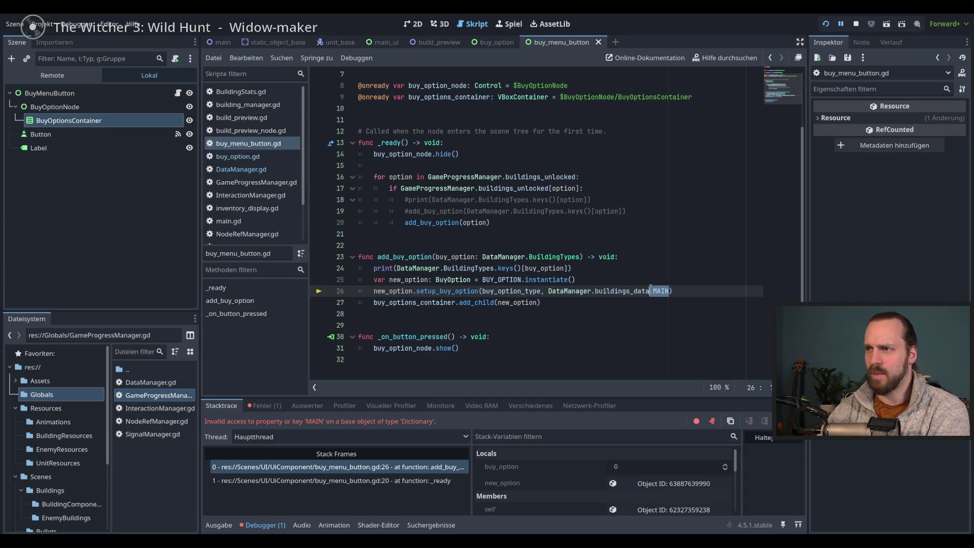
Step: Remove .MAIN and check that setup_buy_option expects a Resource parameter
{"action": "key", "text": "BackSpace"}
{"action": "key", "text": "Down"}
{"action": "key", "text": "Down"}
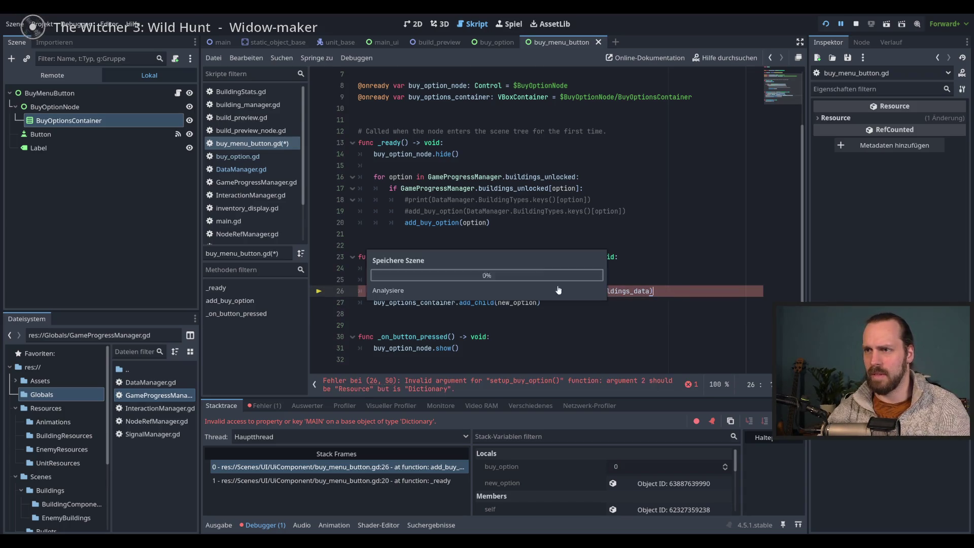
{"action": "left_click", "coordinate": [476, 292], "text": "ctrl"}
{"action": "double_click", "coordinate": [589, 224]}
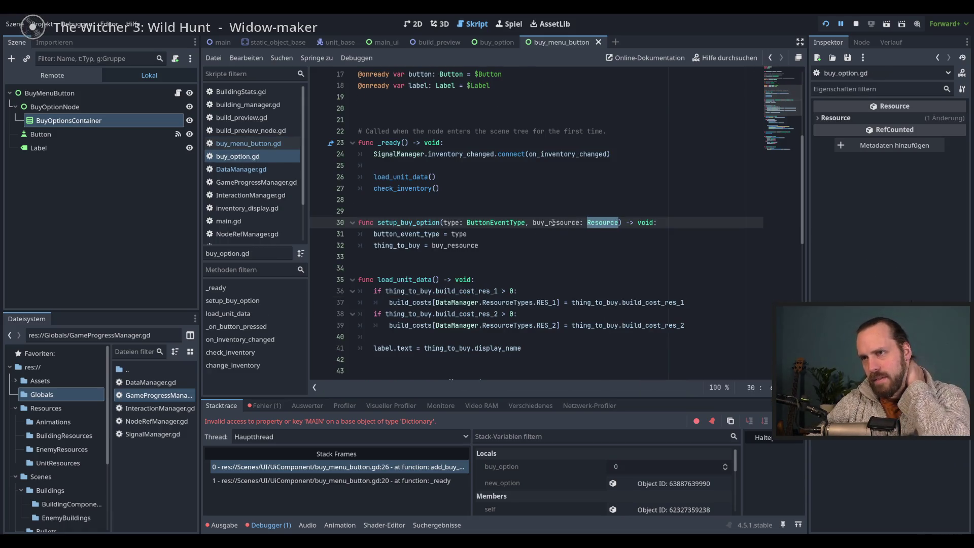
Step: Search the whole project for buildings_data and open its use in static_object_base.gd
{"action": "left_click", "coordinate": [240, 169]}
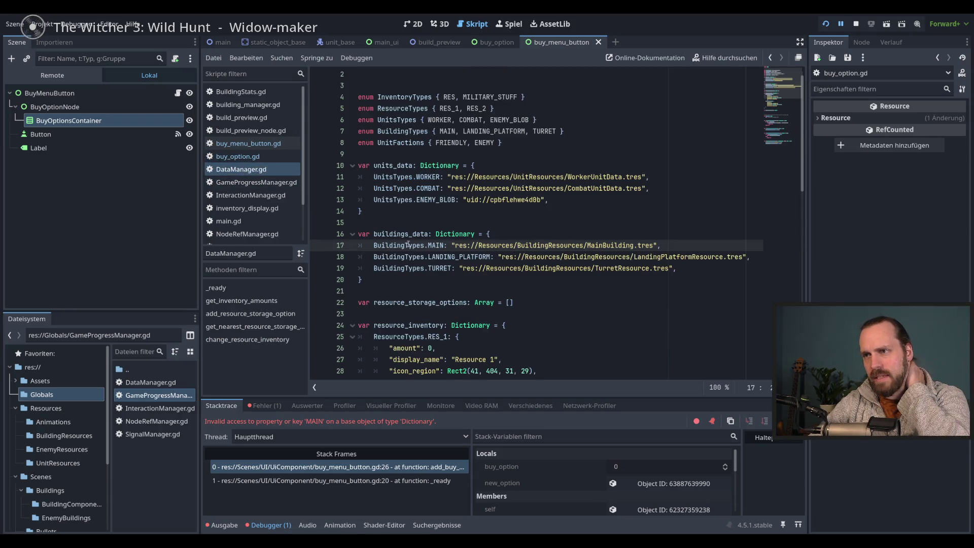
{"action": "double_click", "coordinate": [401, 234]}
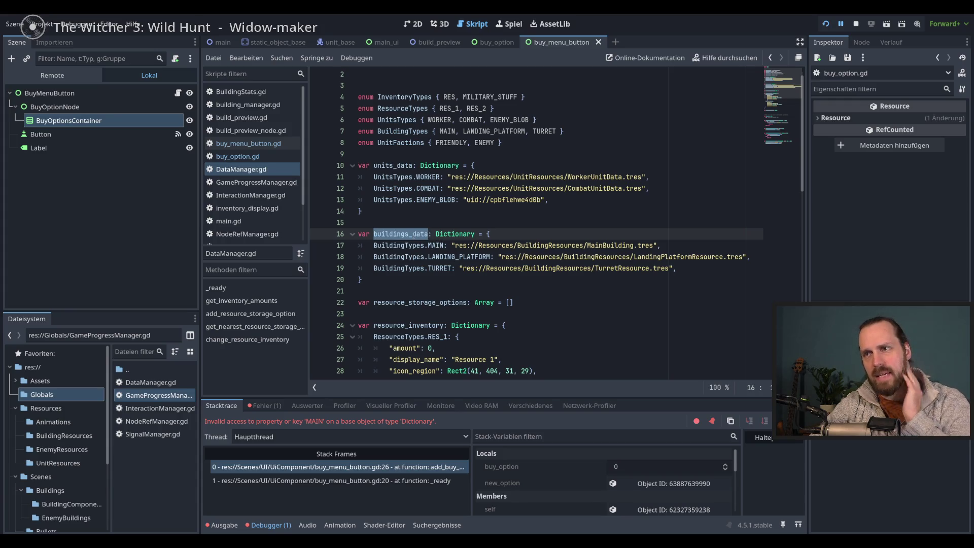
{"action": "key", "text": "ctrl+shift+f"}
{"action": "left_click", "coordinate": [491, 324]}
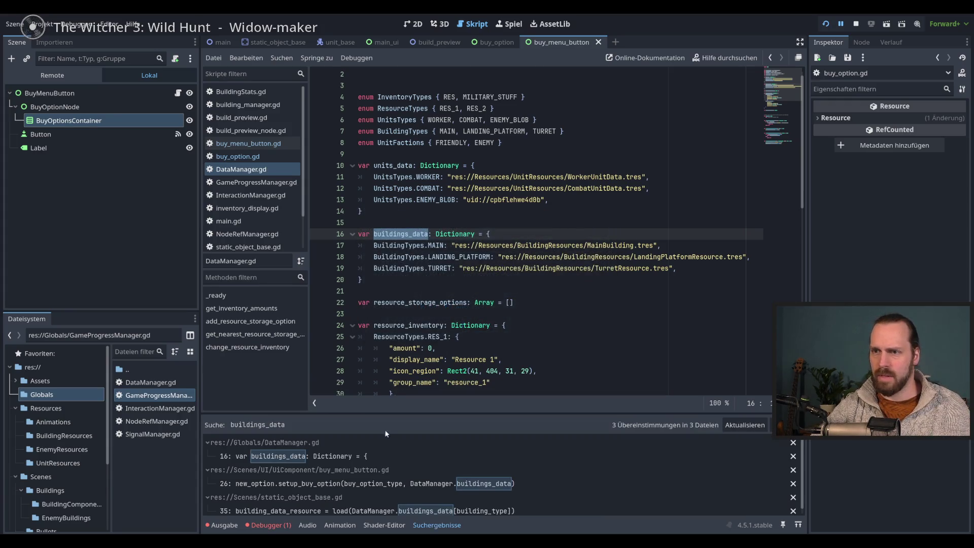
{"action": "left_click", "coordinate": [388, 484]}
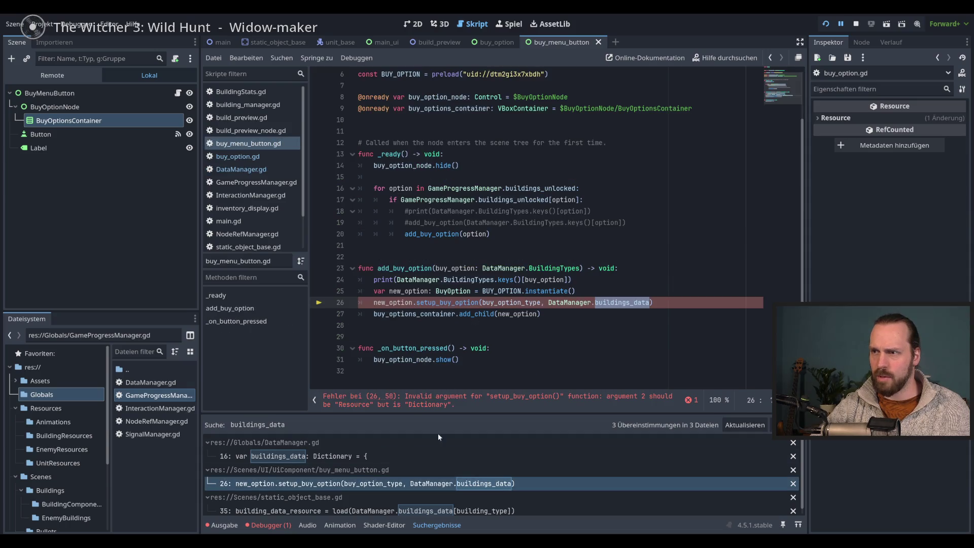
{"action": "left_click", "coordinate": [451, 512]}
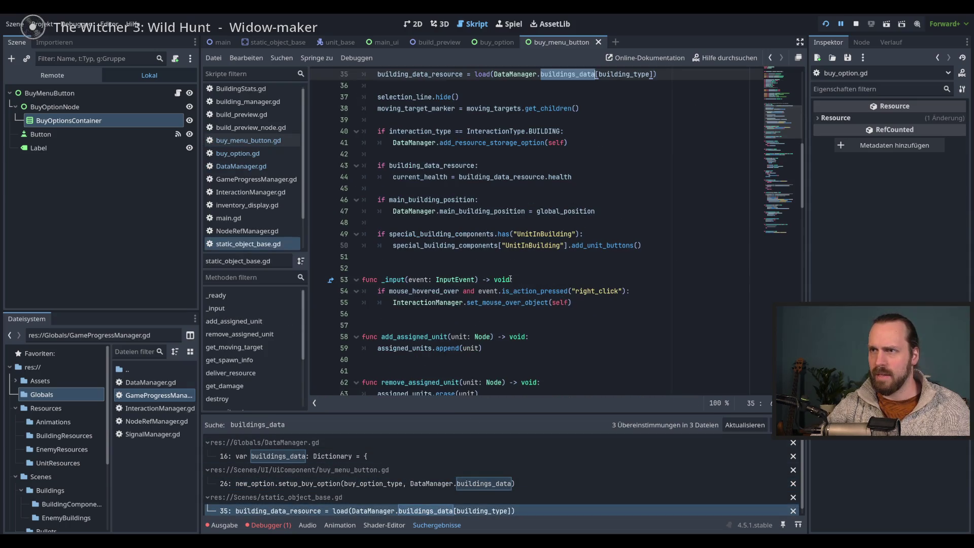
Step: Inspect how static_object_base.gd loads building_data_resource with load() on line 35
{"action": "scroll", "coordinate": [542, 220], "scroll_direction": "up", "scroll_amount": 3}
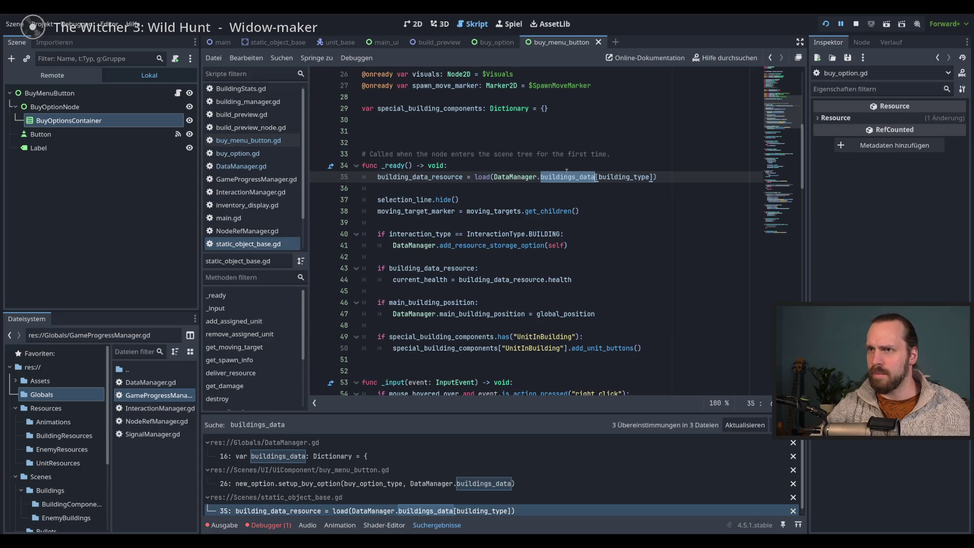
{"action": "scroll", "coordinate": [577, 174], "scroll_direction": "up", "scroll_amount": 3}
{"action": "double_click", "coordinate": [629, 280]}
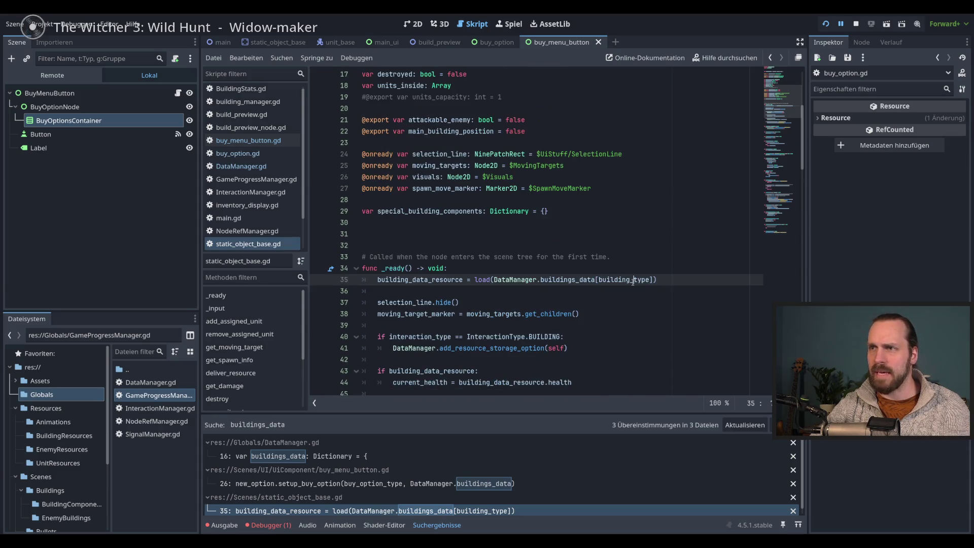
{"action": "scroll", "coordinate": [633, 282], "scroll_direction": "up", "scroll_amount": 3}
{"action": "scroll", "coordinate": [632, 282], "scroll_direction": "up", "scroll_amount": 2}
{"action": "scroll", "coordinate": [637, 247], "scroll_direction": "down", "scroll_amount": 6}
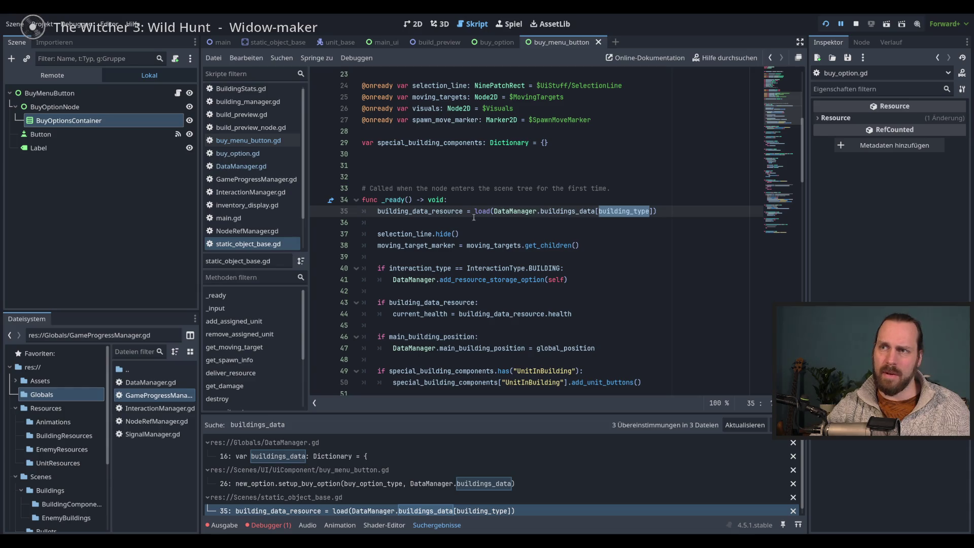
{"action": "double_click", "coordinate": [440, 212]}
{"action": "double_click", "coordinate": [487, 212]}
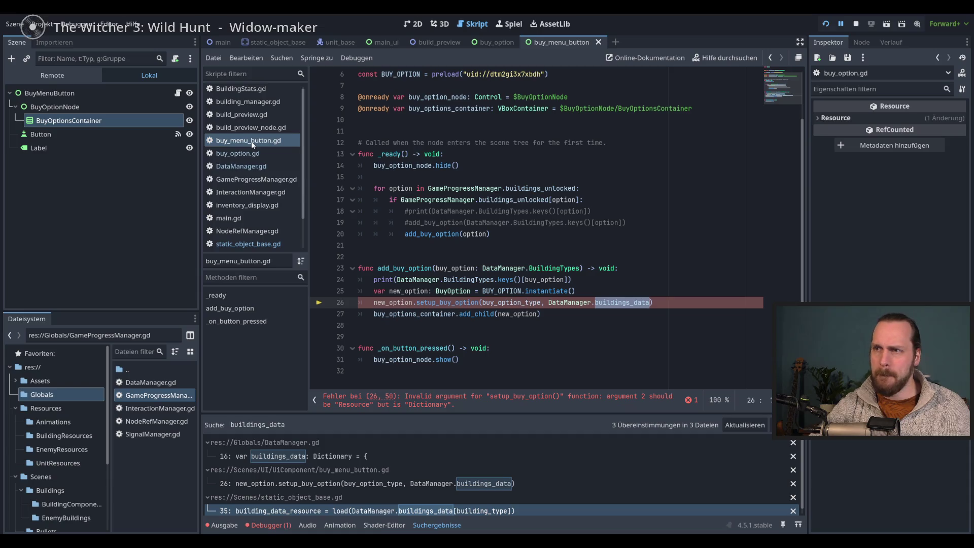
Step: Return to buy_menu_button.gd and place the caret after buildings_data on line 26
{"action": "left_click", "coordinate": [223, 153]}
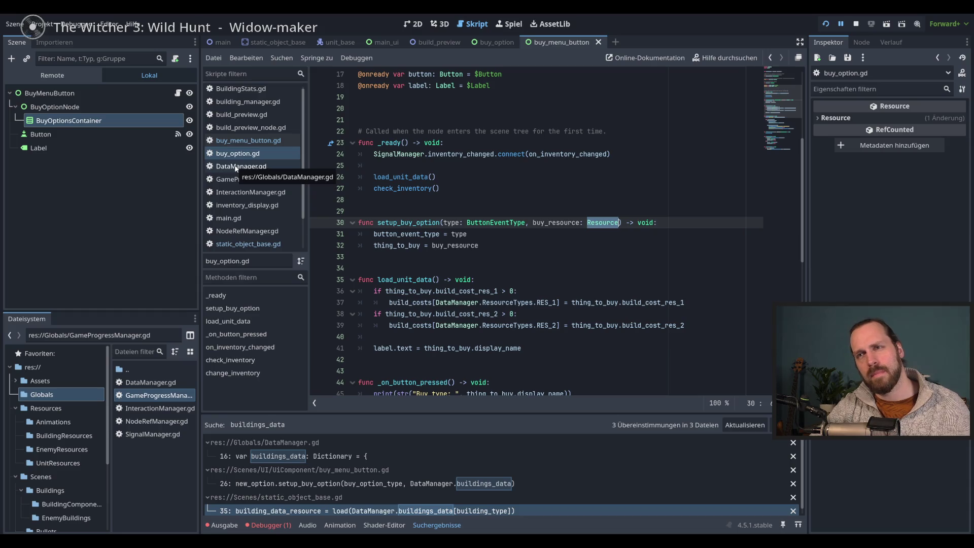
{"action": "left_click", "coordinate": [246, 142]}
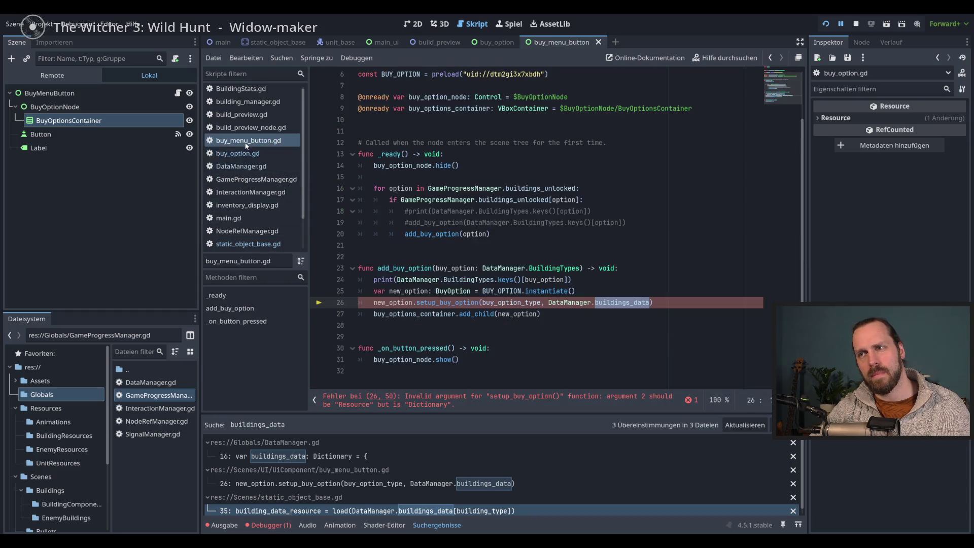
{"action": "left_click", "coordinate": [630, 304]}
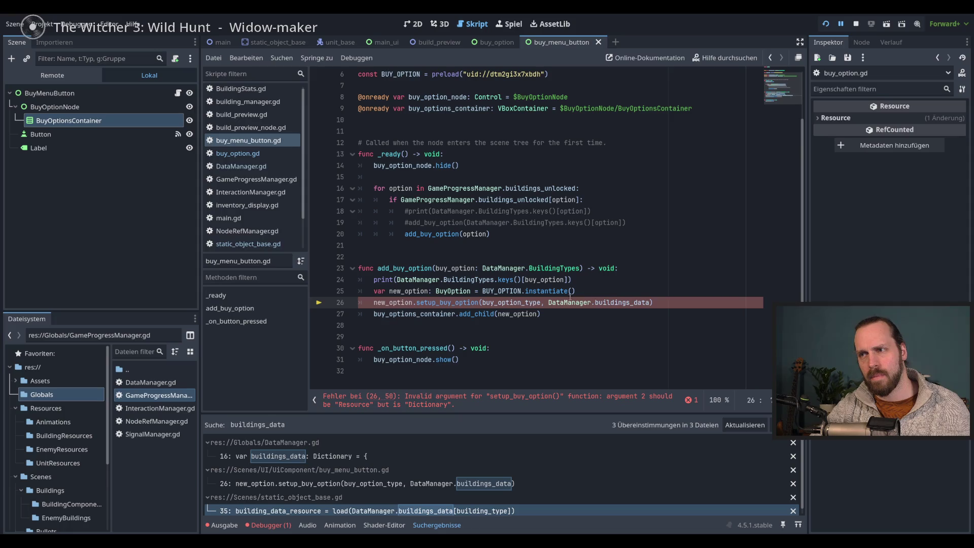
{"action": "left_click", "coordinate": [548, 303]}
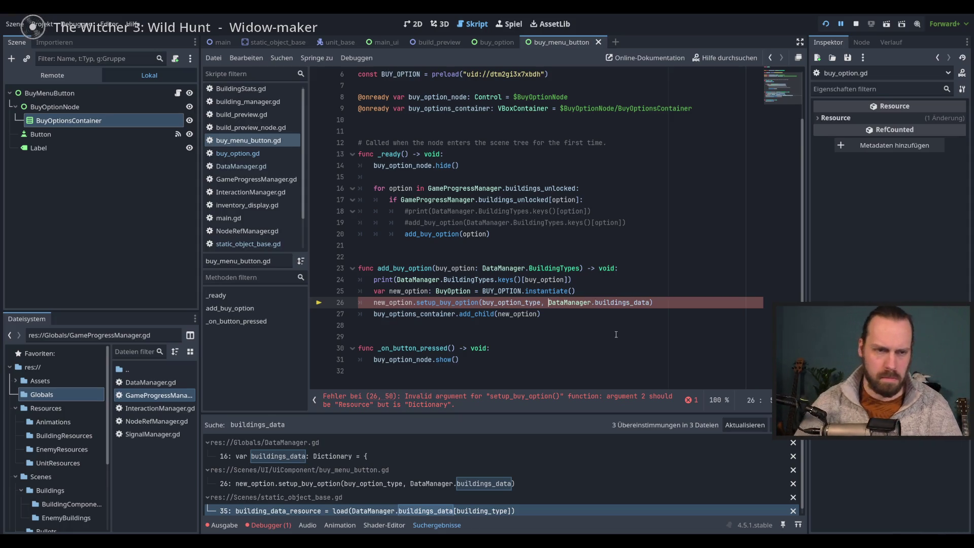
{"action": "left_click", "coordinate": [650, 303]}
Step: Index buildings_data with [buy_option] on line 26, save, run, and stop the game
{"action": "type", "text": "[buy"}
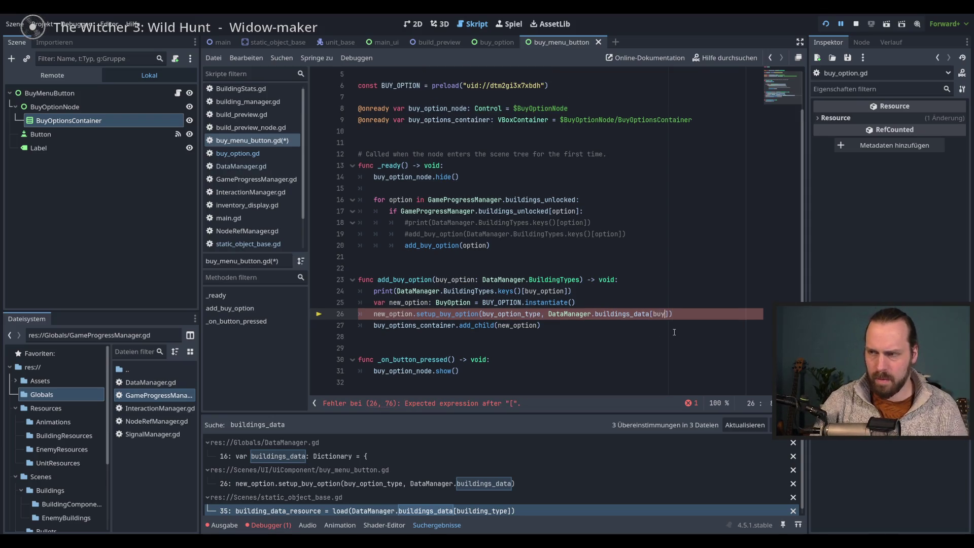
{"action": "key", "text": "Return"}
{"action": "key", "text": "ctrl+s"}
{"action": "key", "text": "F5"}
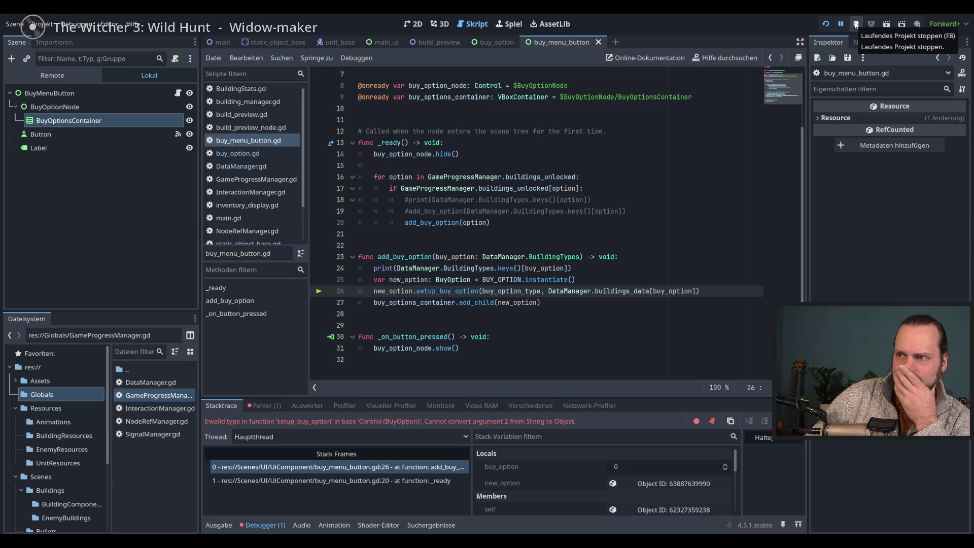
{"action": "left_click", "coordinate": [856, 24]}
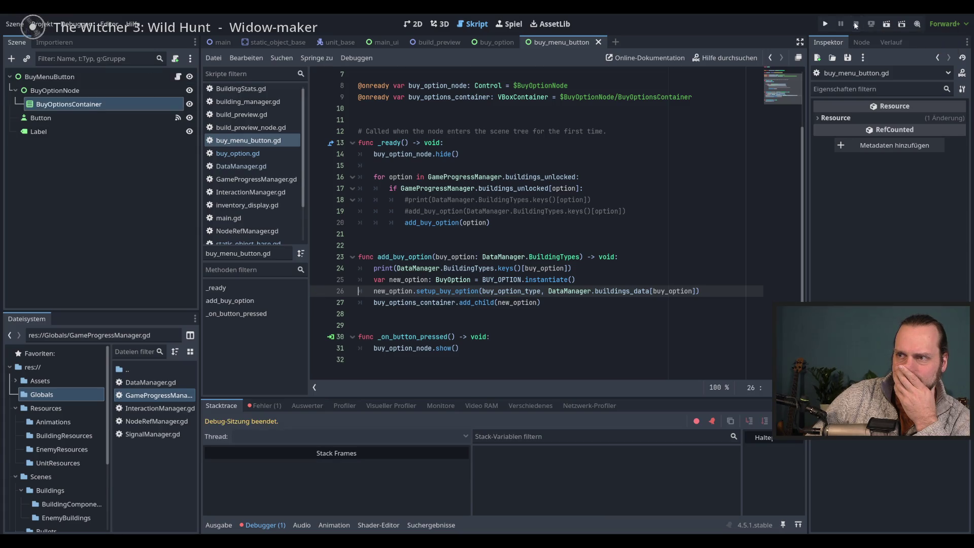
{"action": "left_click", "coordinate": [589, 279]}
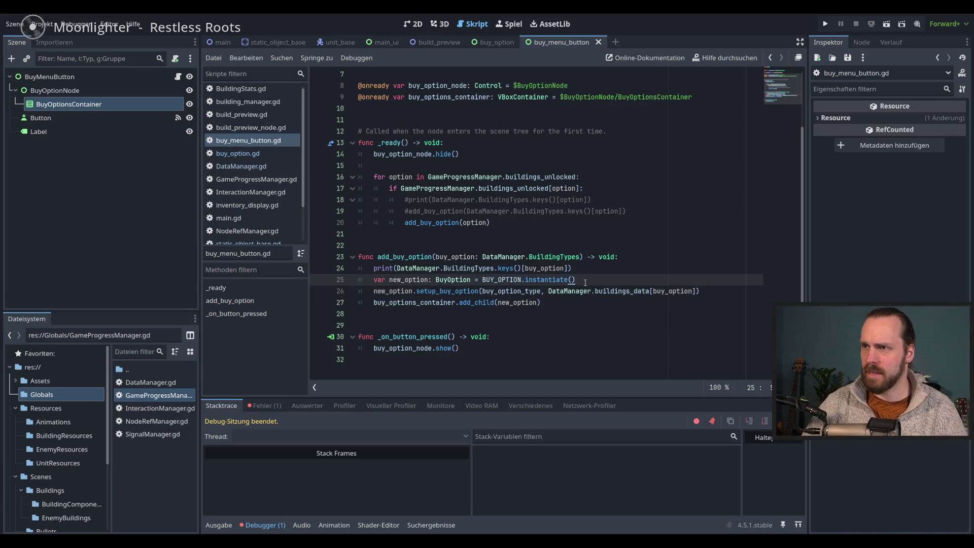
Step: Insert print(DataManager.buildings_data[buy_option]) above the setup call and run the game
{"action": "double_click", "coordinate": [677, 290]}
{"action": "left_click", "coordinate": [668, 290]}
{"action": "key", "text": "ctrl+Right"}
{"action": "key", "text": "Right"}
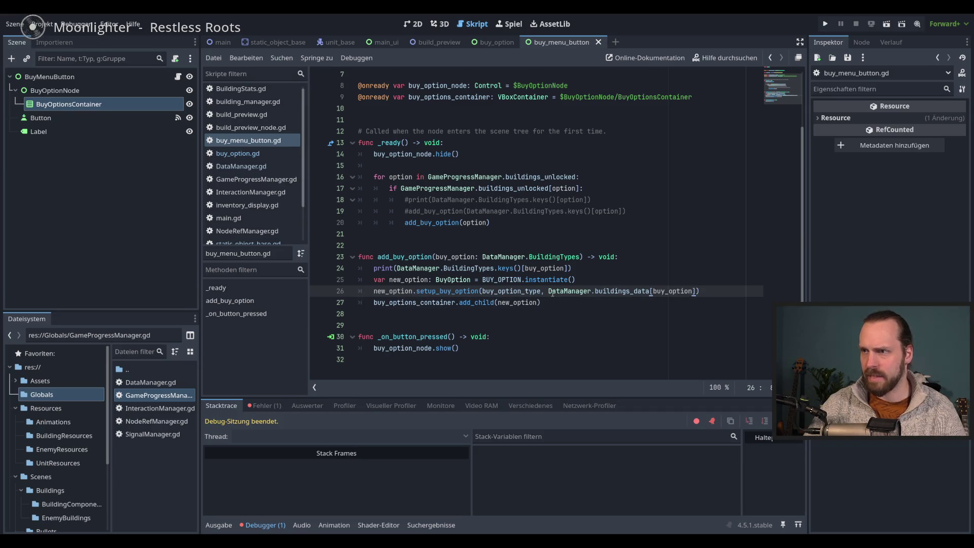
{"action": "left_click", "coordinate": [589, 281]}
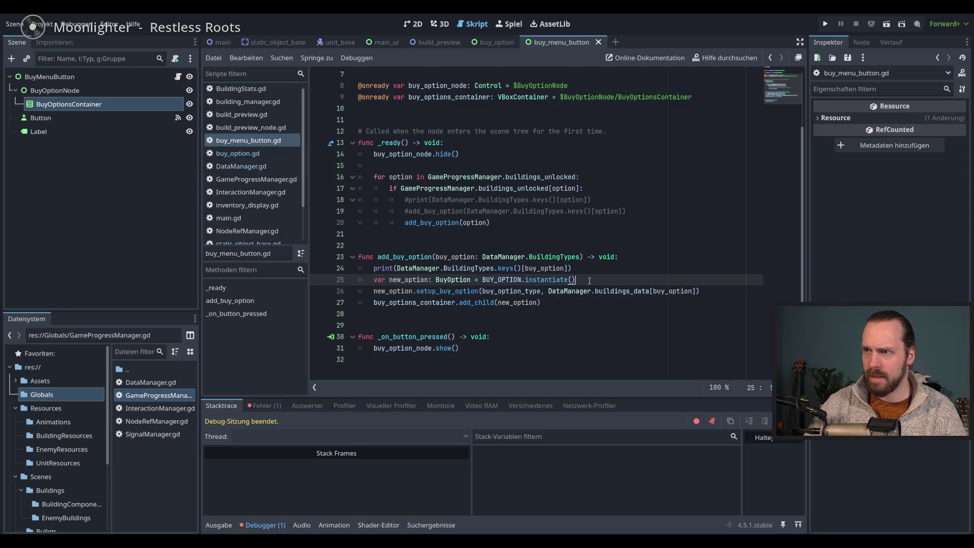
{"action": "key", "text": "Return"}
{"action": "type", "text": "print(DataManager.buildings_data[buy_option])"}
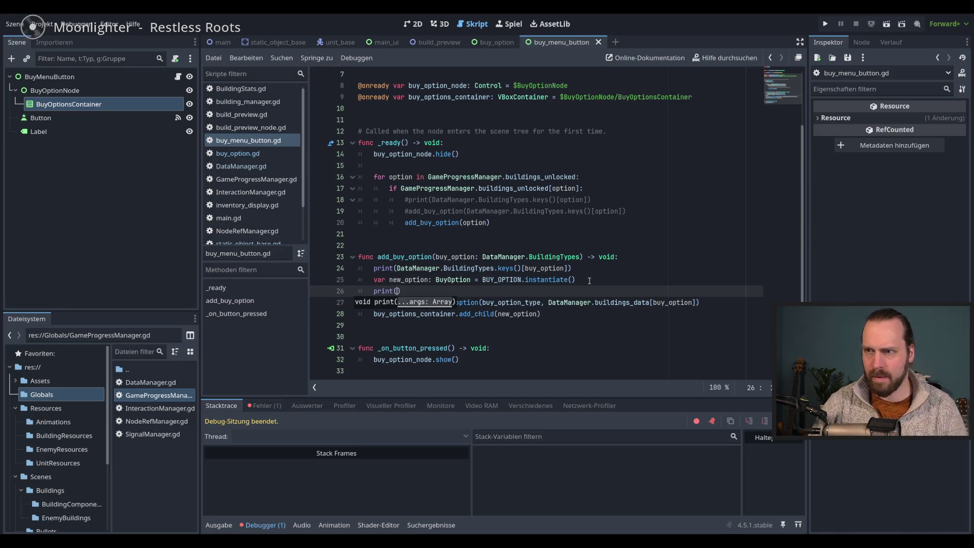
{"action": "type", "text": ")"}
{"action": "key", "text": "F5"}
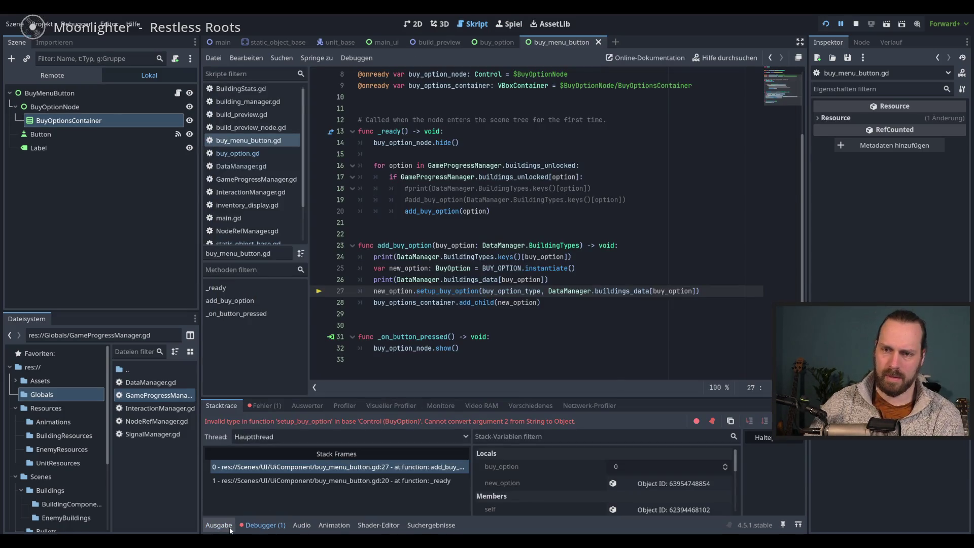
Step: Read the printed MainBuilding.tres path in the output log, then stop, rerun and stop the game
{"action": "left_click", "coordinate": [218, 525]}
{"action": "left_click_drag", "start_coordinate": [400, 454], "coordinate": [205, 453]}
{"action": "key", "text": "F8"}
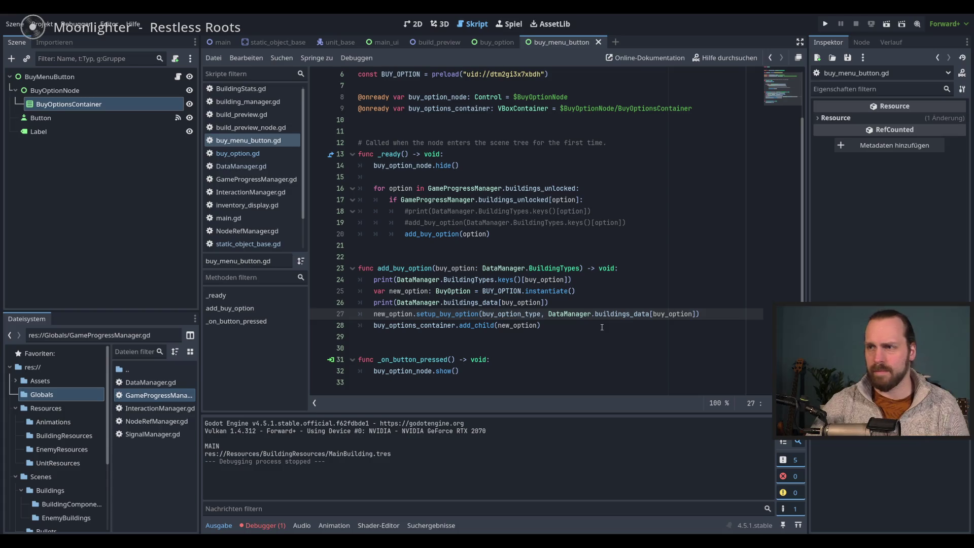
{"action": "key", "text": "F5"}
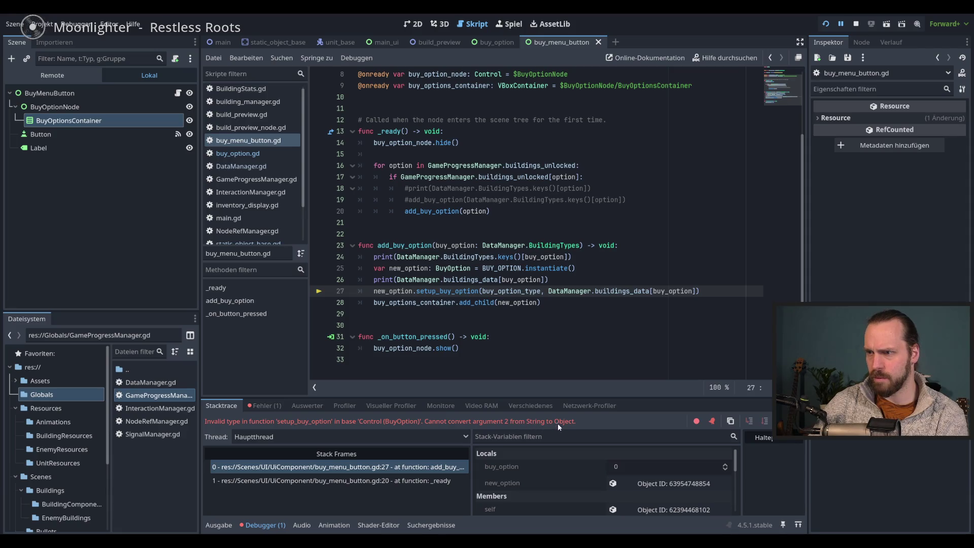
{"action": "key", "text": "F8"}
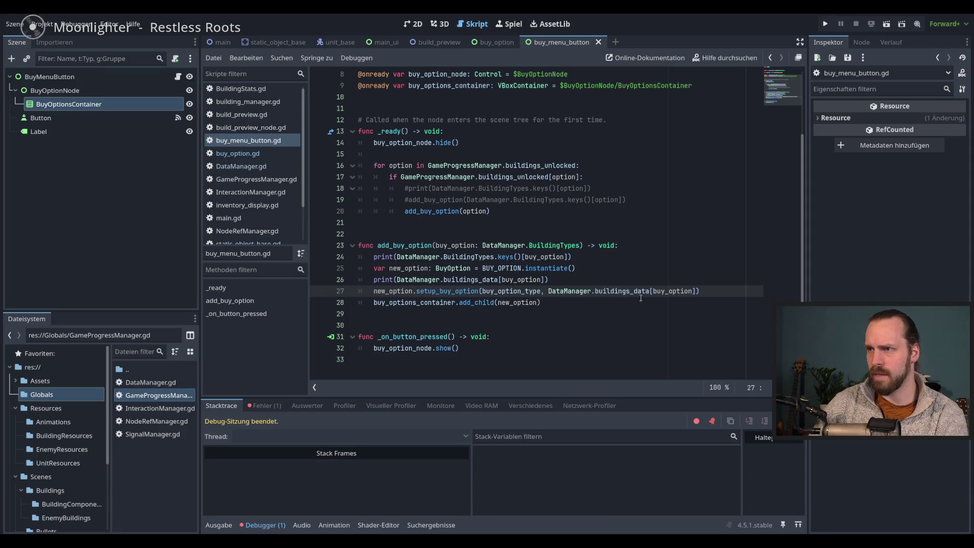
Step: Wrap line 27's lookup as load(DataManager.buildings_data[buy_option]) and run the game
{"action": "left_click", "coordinate": [569, 290]}
{"action": "left_click", "coordinate": [610, 291]}
{"action": "left_click", "coordinate": [549, 290]}
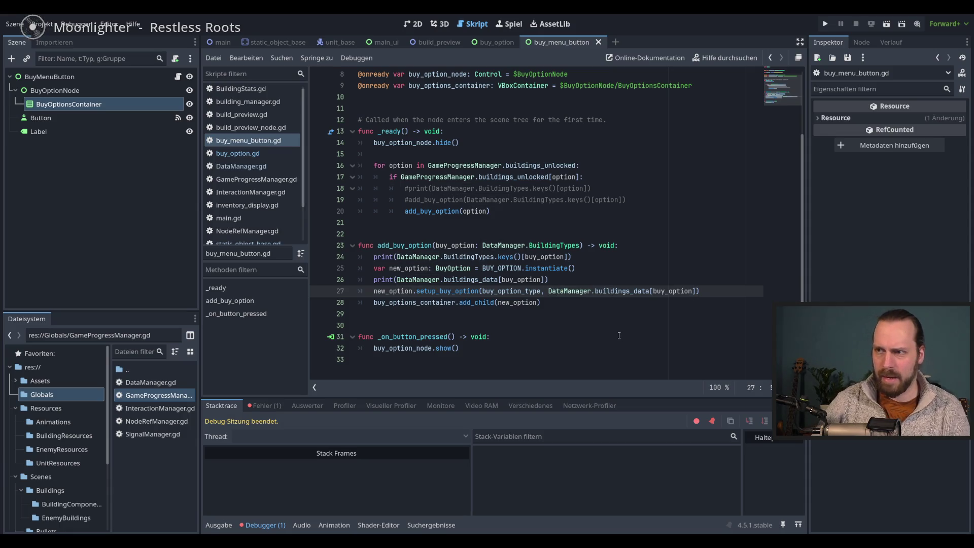
{"action": "type", "text": "load"}
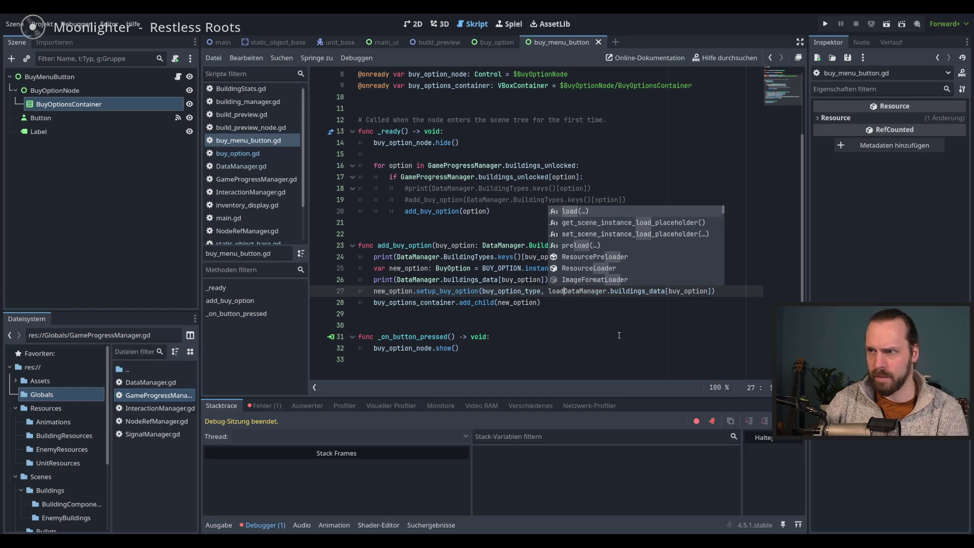
{"action": "type", "text": "("}
{"action": "left_click", "coordinate": [721, 294]}
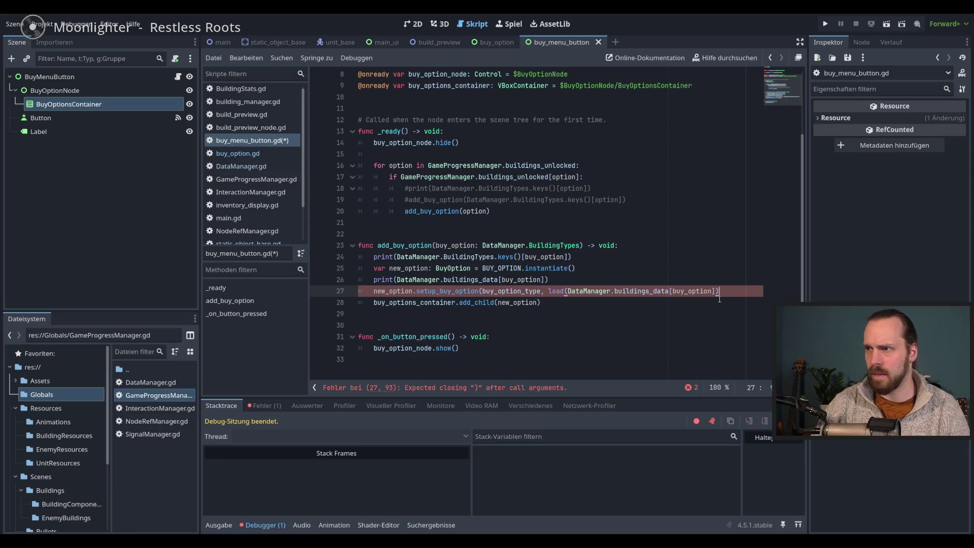
{"action": "type", "text": ")"}
{"action": "key", "text": "F5"}
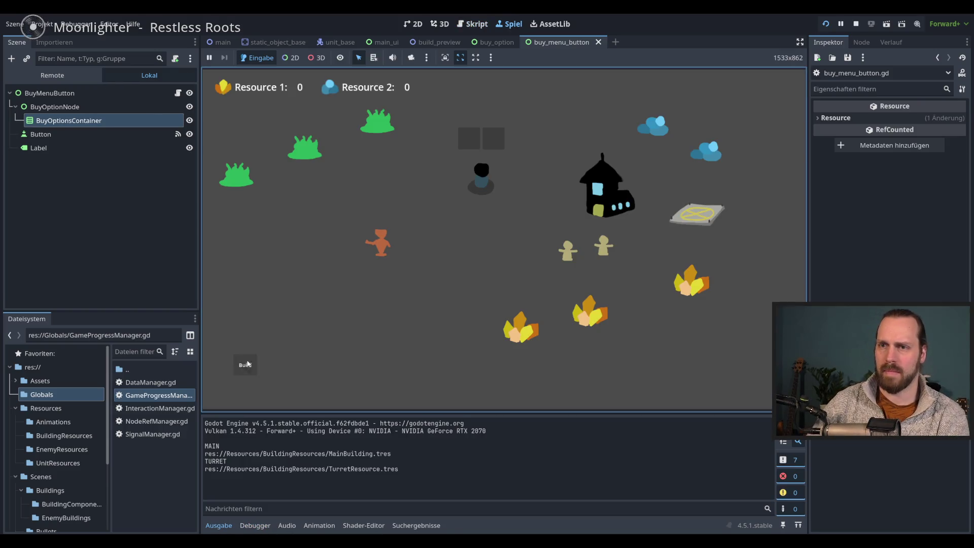
Step: Open the in-game Build menu, try placing a Main Building, and restart after the error
{"action": "left_click", "coordinate": [246, 369]}
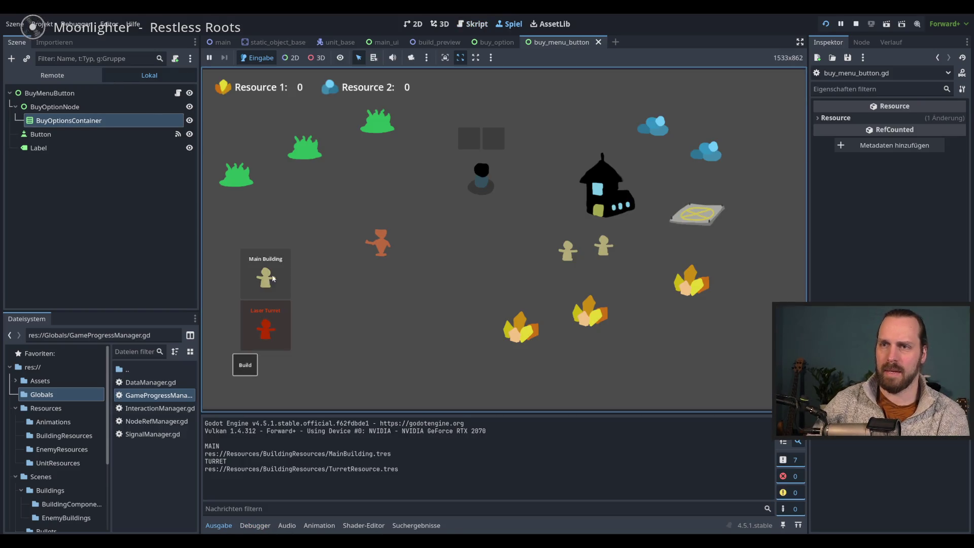
{"action": "left_click", "coordinate": [264, 310]}
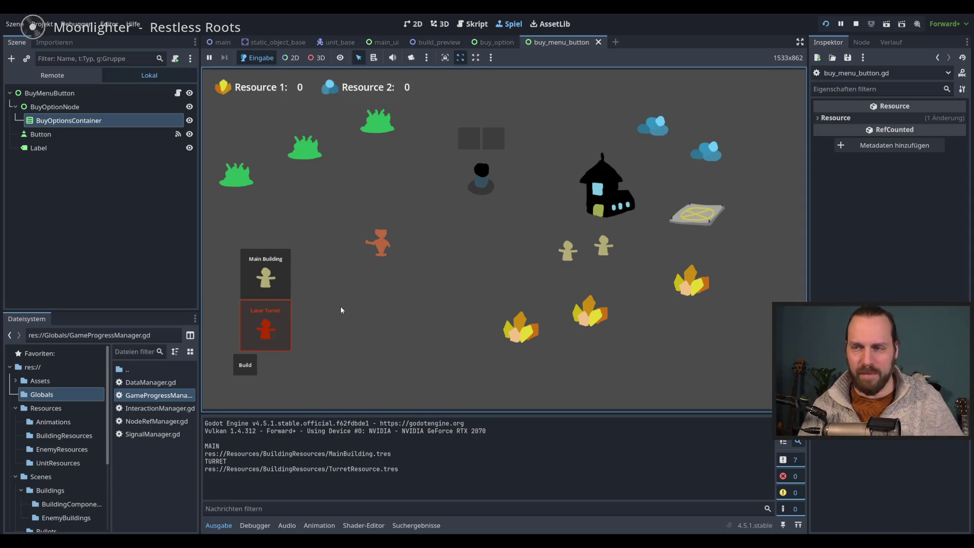
{"action": "left_click", "coordinate": [274, 286]}
{"action": "left_click", "coordinate": [415, 305]}
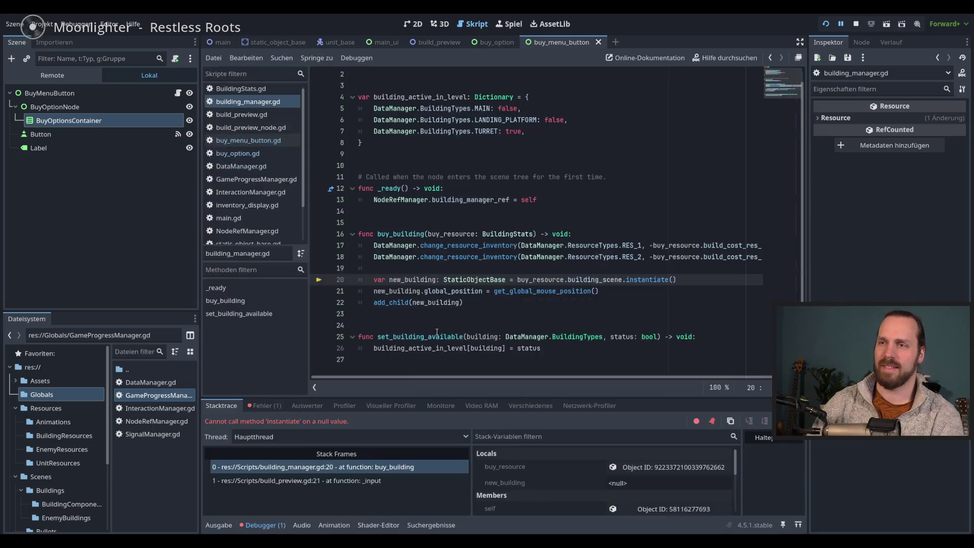
{"action": "key", "text": "F5"}
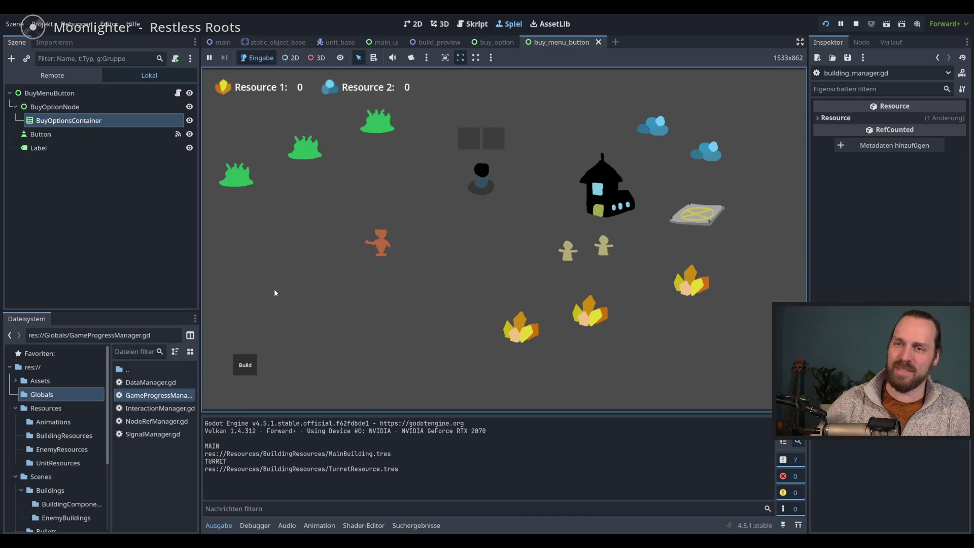
Step: Buy and place three Laser Turrets on the map, then restart the game
{"action": "left_click", "coordinate": [245, 365]}
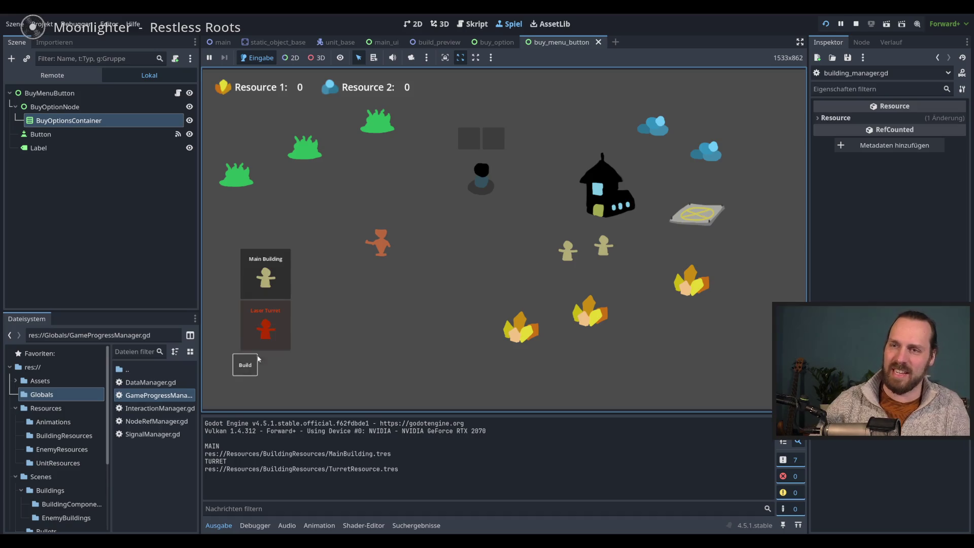
{"action": "left_click", "coordinate": [279, 319]}
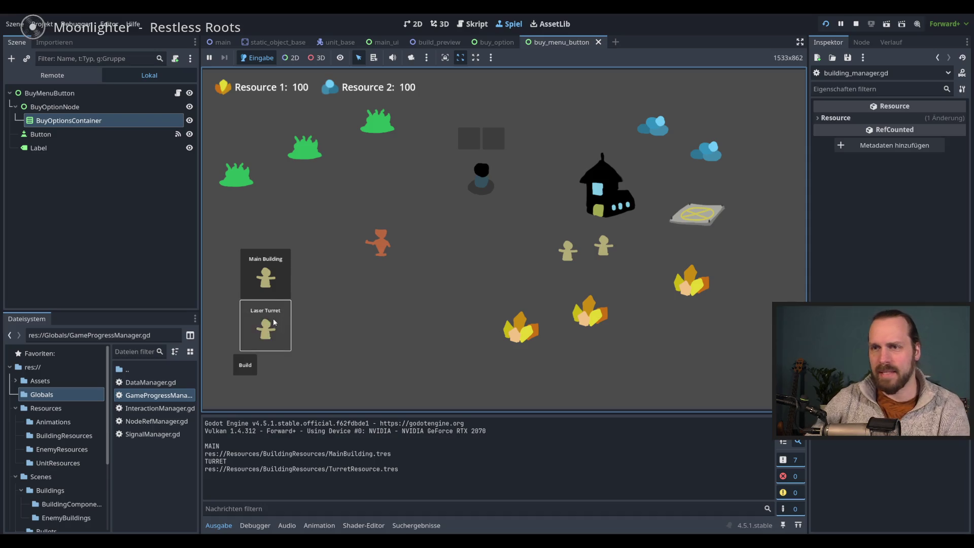
{"action": "left_click", "coordinate": [273, 318]}
{"action": "left_click", "coordinate": [413, 311]}
{"action": "left_click", "coordinate": [265, 324]}
{"action": "left_click", "coordinate": [328, 223]}
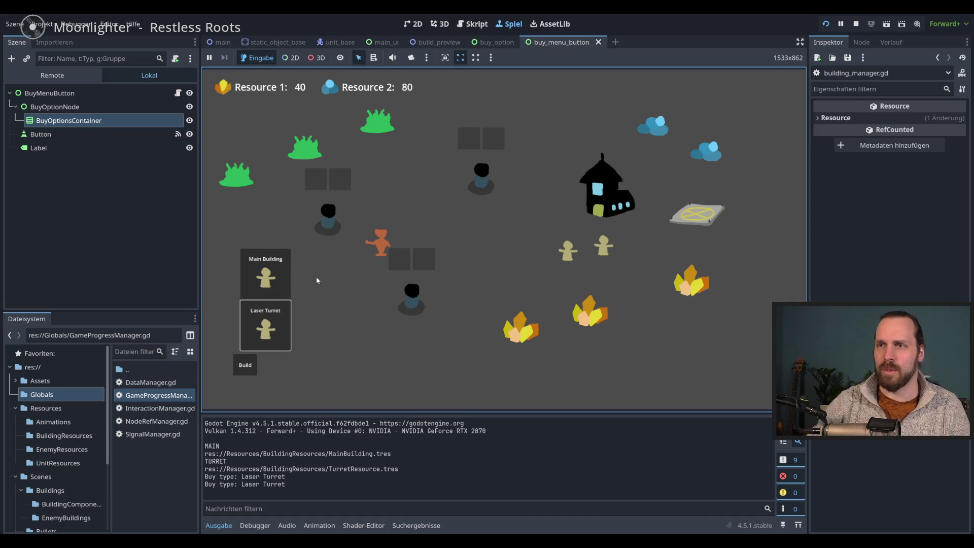
{"action": "left_click", "coordinate": [265, 324]}
{"action": "left_click", "coordinate": [478, 275]}
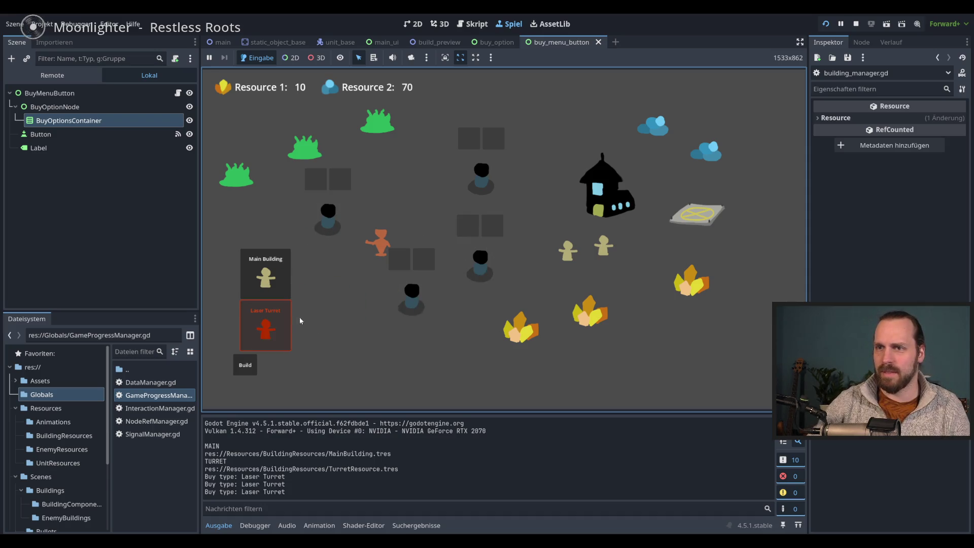
{"action": "left_click", "coordinate": [248, 364]}
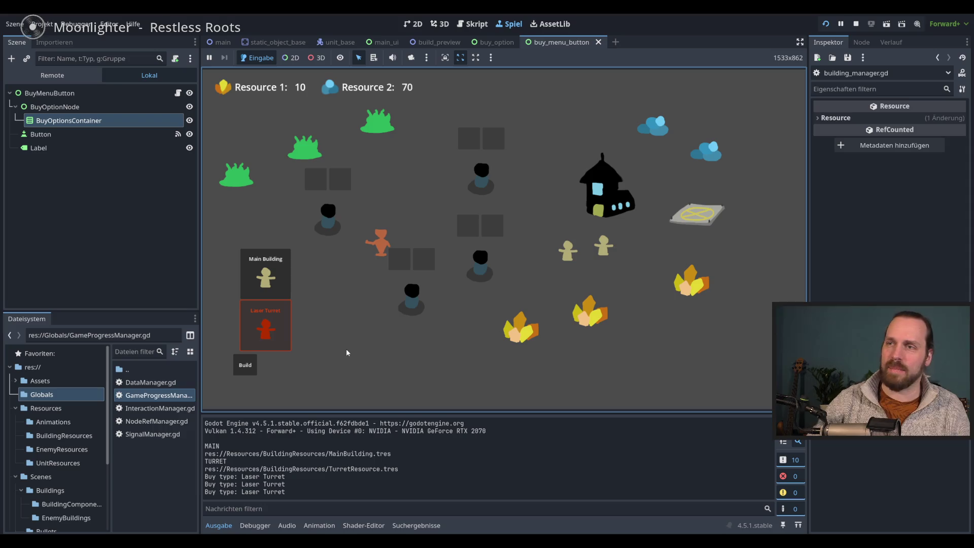
{"action": "key", "text": "F5"}
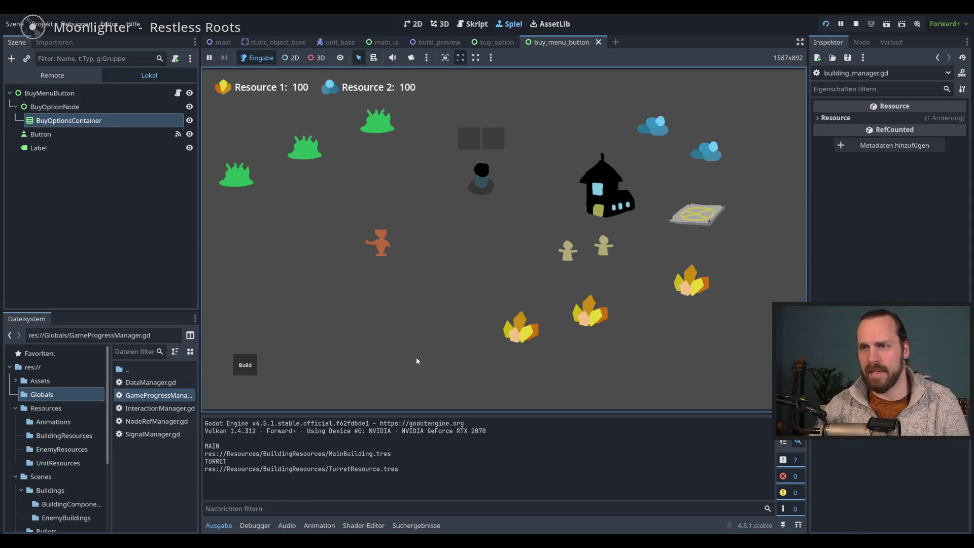
Step: Place a Laser Turret near the map centre, then place a Main Building, hitting the null instantiate error
{"action": "left_click", "coordinate": [246, 365]}
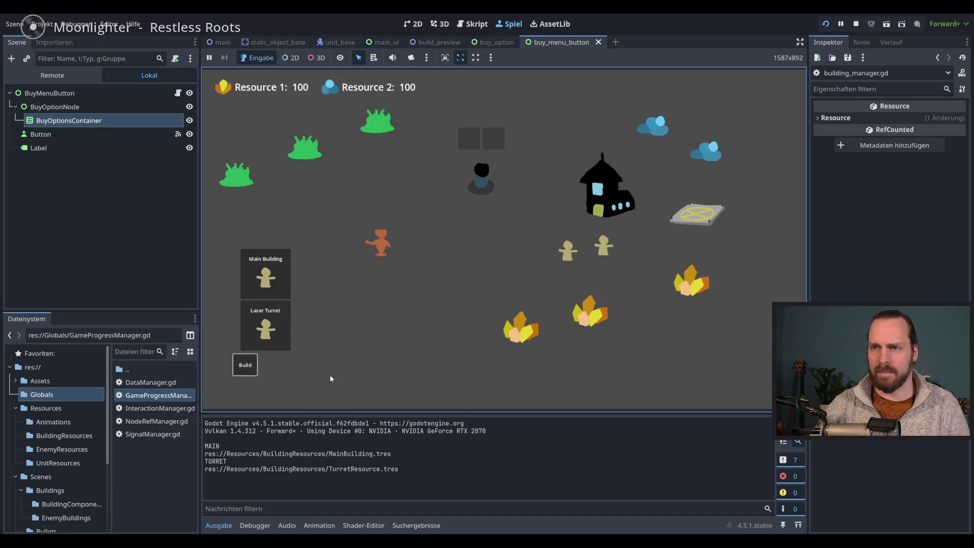
{"action": "left_click", "coordinate": [275, 332]}
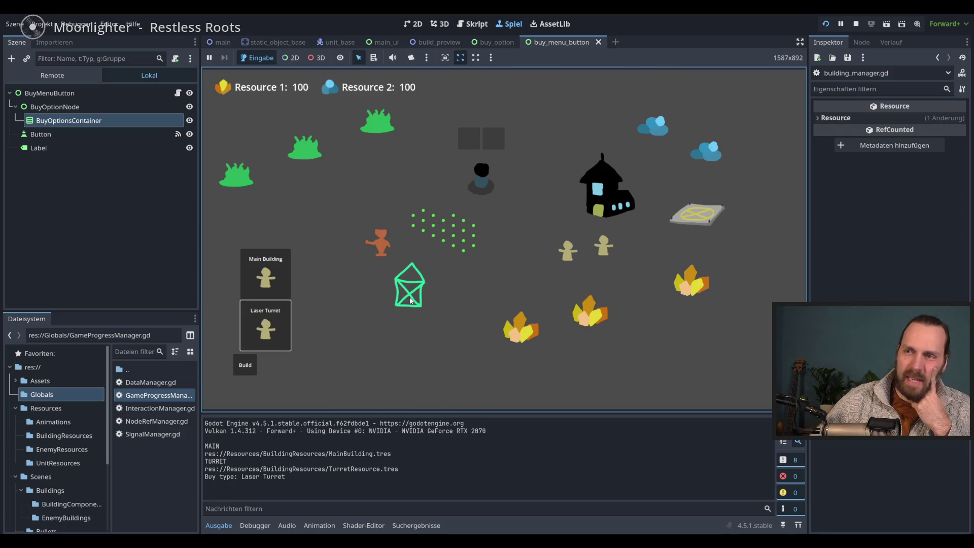
{"action": "left_click", "coordinate": [411, 299]}
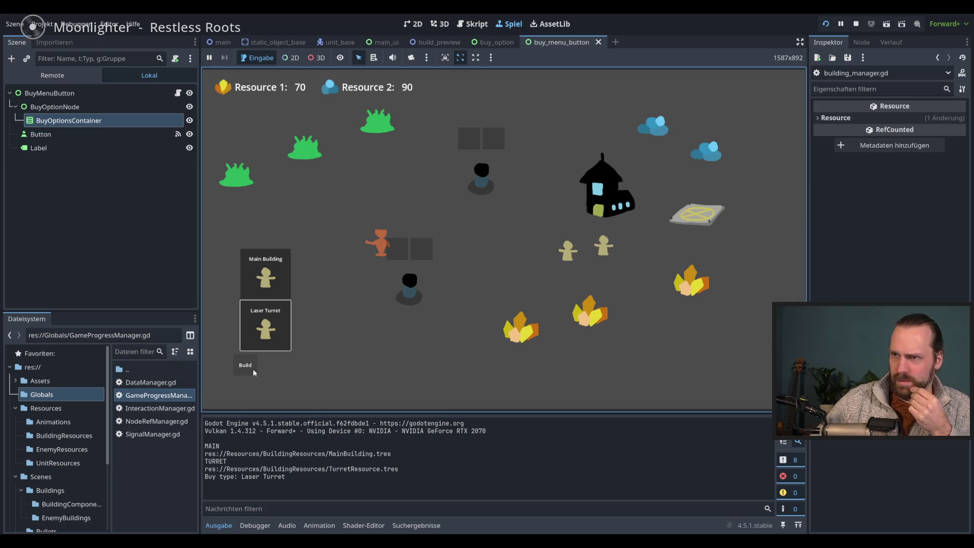
{"action": "left_click", "coordinate": [272, 274]}
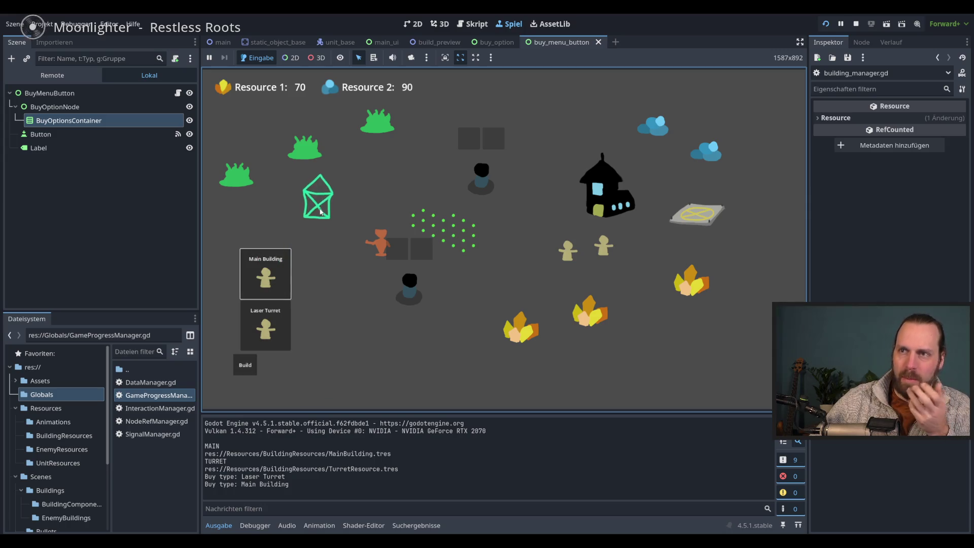
{"action": "left_click", "coordinate": [333, 238]}
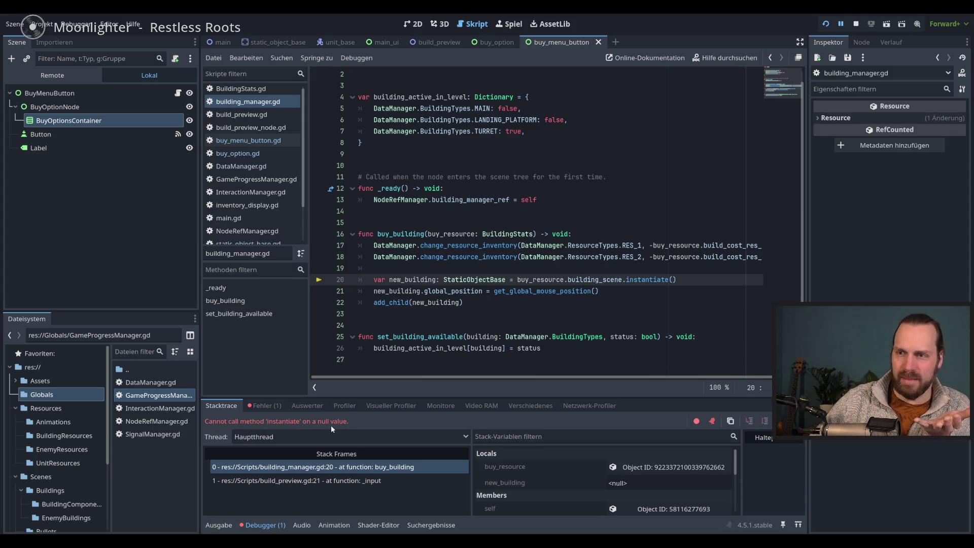
{"action": "key", "text": "F8"}
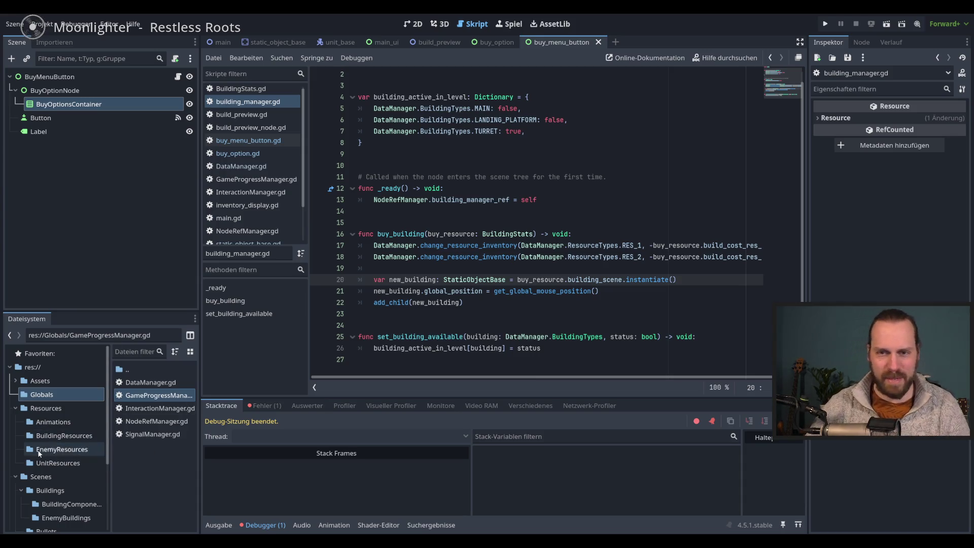
{"action": "mouse_move", "coordinate": [108, 449]}
{"action": "left_mouse_down"}
{"action": "mouse_move", "coordinate": [107, 500]}
{"action": "mouse_move", "coordinate": [107, 457]}
{"action": "left_mouse_up"}
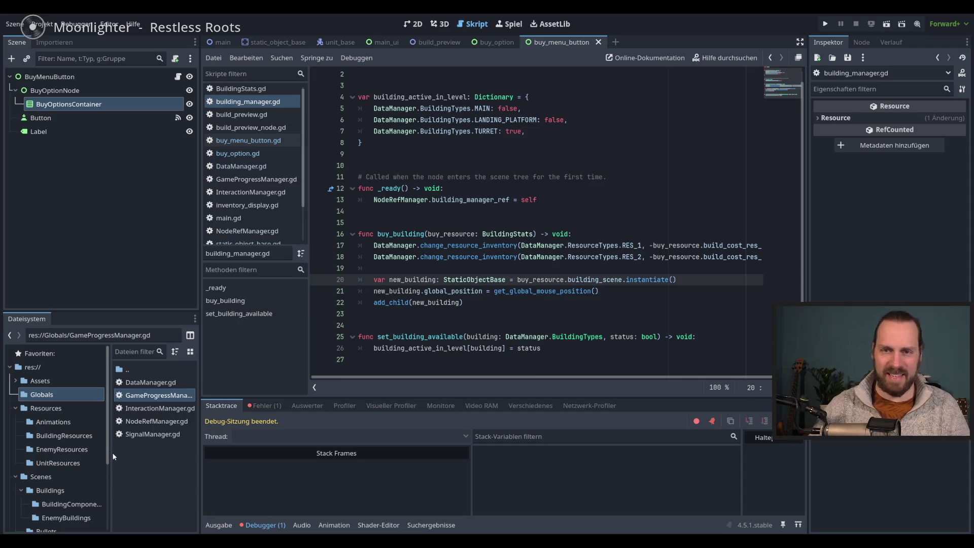
Step: Open MainBuilding.tres from Resources/BuildingResources and view its empty Building Scene property options
{"action": "mouse_move", "coordinate": [108, 452]}
{"action": "left_mouse_down"}
{"action": "mouse_move", "coordinate": [108, 471]}
{"action": "mouse_move", "coordinate": [108, 450]}
{"action": "left_mouse_up"}
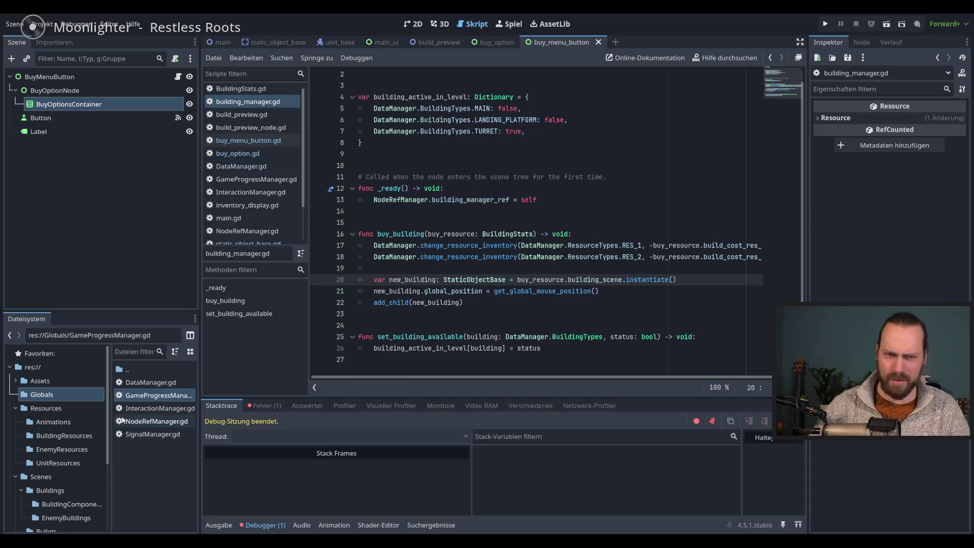
{"action": "left_click", "coordinate": [77, 437]}
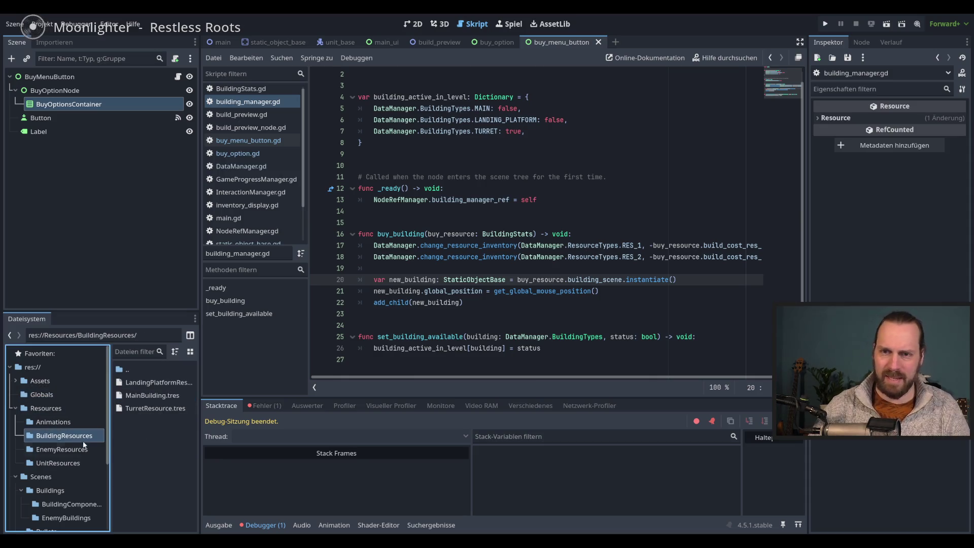
{"action": "left_click", "coordinate": [163, 397]}
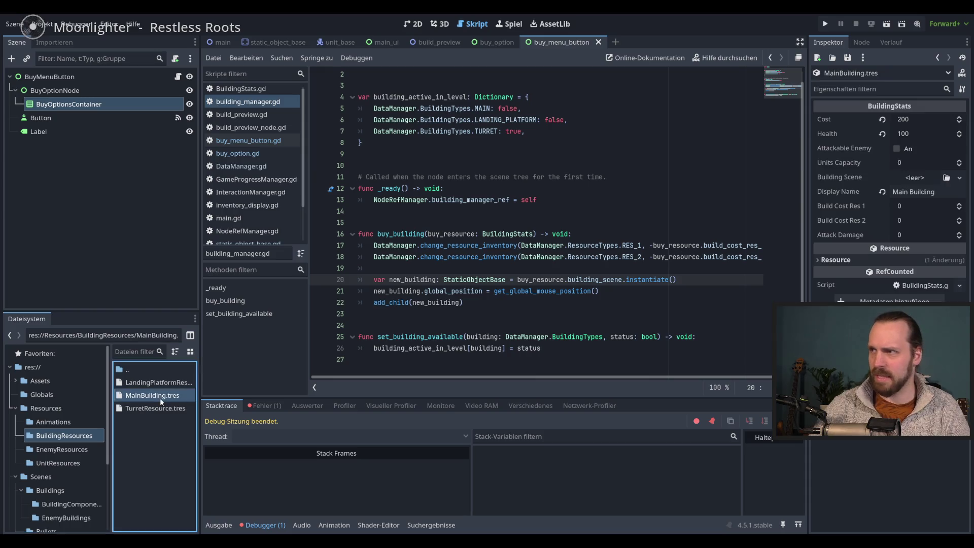
{"action": "left_click", "coordinate": [959, 177]}
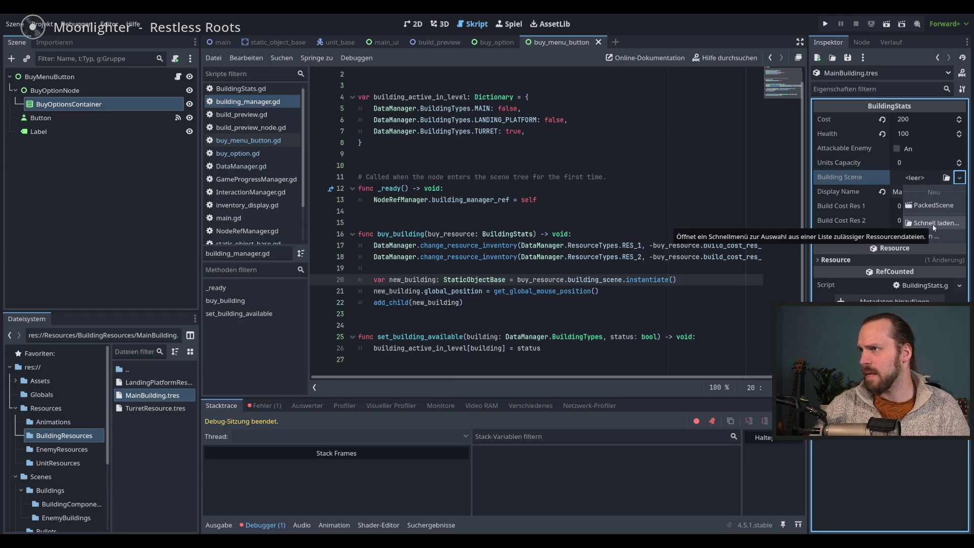
Step: Quick-load MainBuilding.tscn into Building Scene; the recursion warning rejects it and is dismissed
{"action": "left_click", "coordinate": [933, 224]}
{"action": "type", "text": "main"}
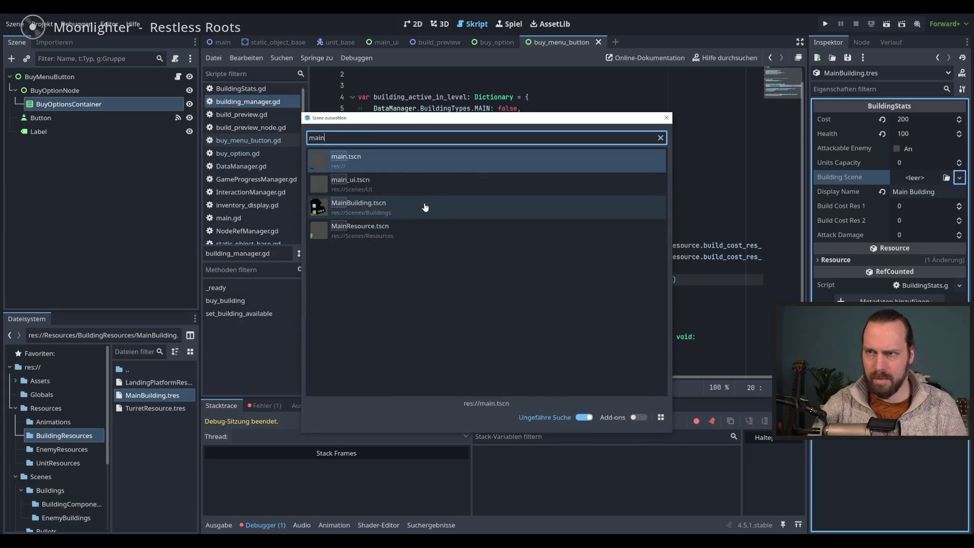
{"action": "left_click", "coordinate": [425, 207]}
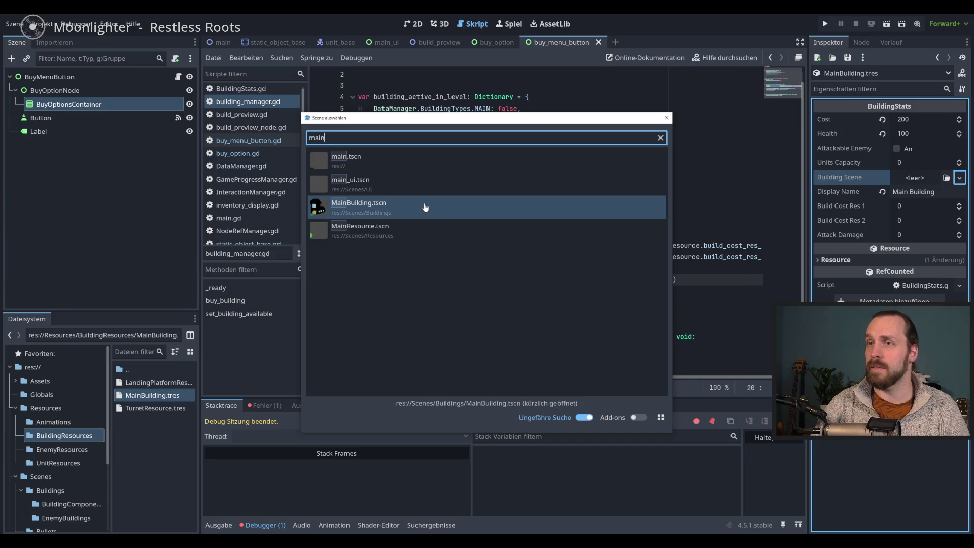
{"action": "double_click", "coordinate": [425, 207]}
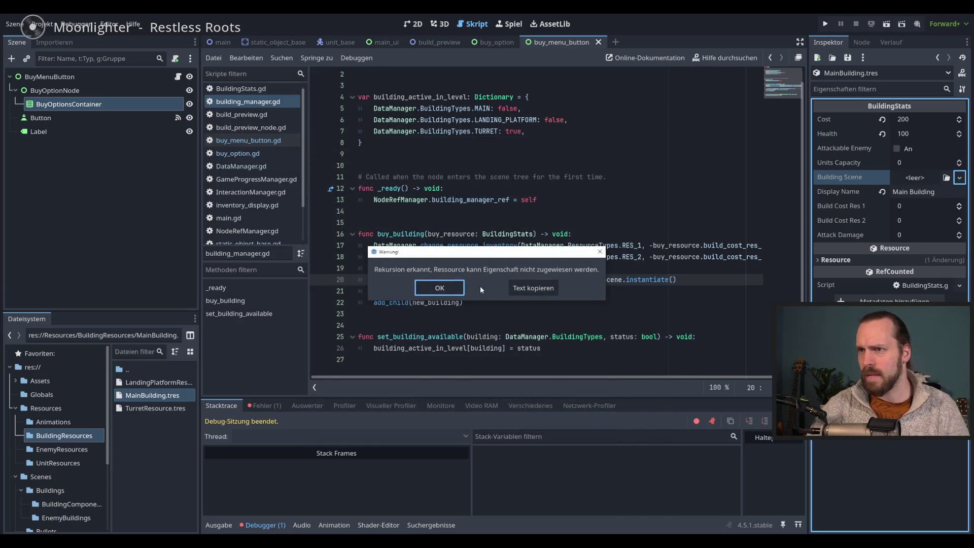
{"action": "left_click", "coordinate": [439, 288]}
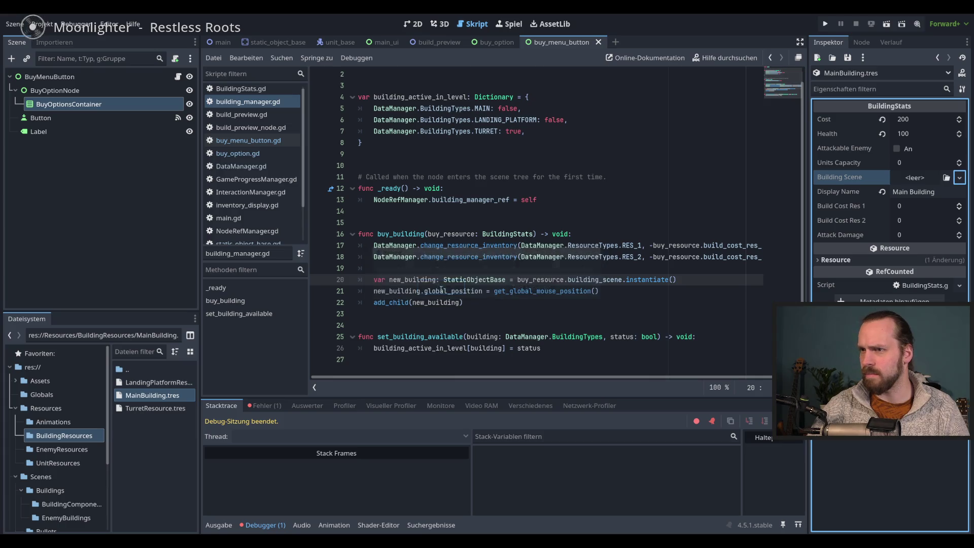
{"action": "key", "text": "Down"}
{"action": "key", "text": "Down"}
{"action": "key", "text": "Up"}
{"action": "key", "text": "Up"}
{"action": "key", "text": "Down"}
{"action": "key", "text": "Down"}
{"action": "key", "text": "Up"}
{"action": "key", "text": "Up"}
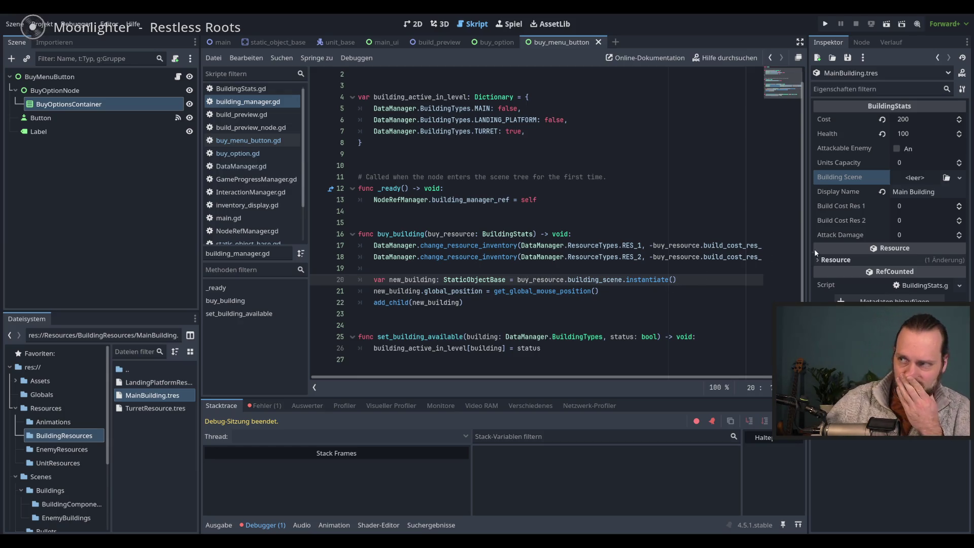
Step: Retry assigning MainBuilding.tscn as the Building Scene, then run the game with F5
{"action": "left_click", "coordinate": [959, 177]}
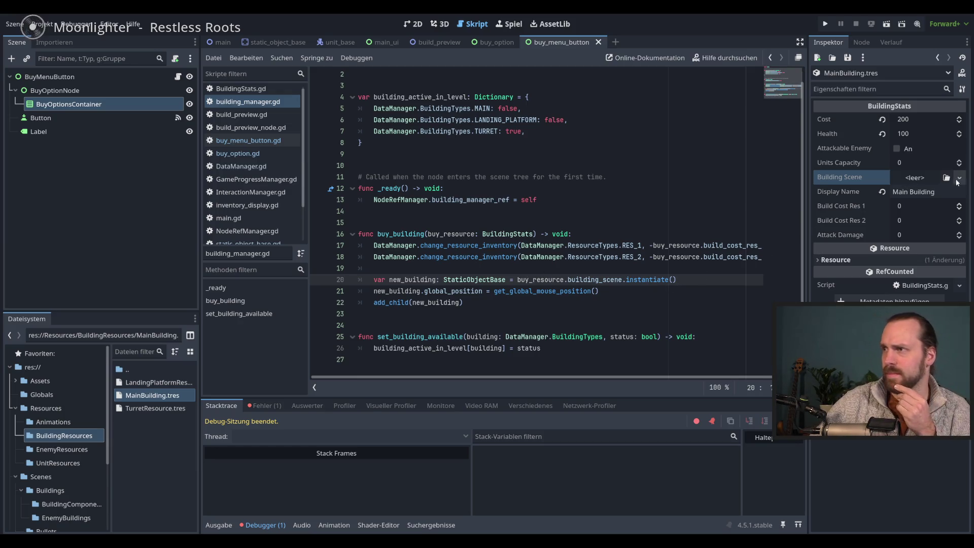
{"action": "left_click", "coordinate": [931, 222]}
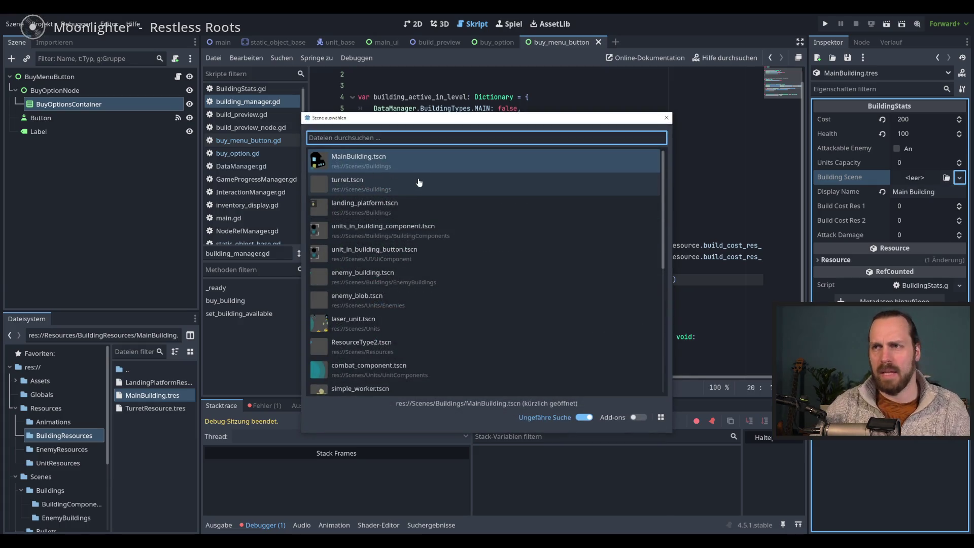
{"action": "type", "text": "ma"}
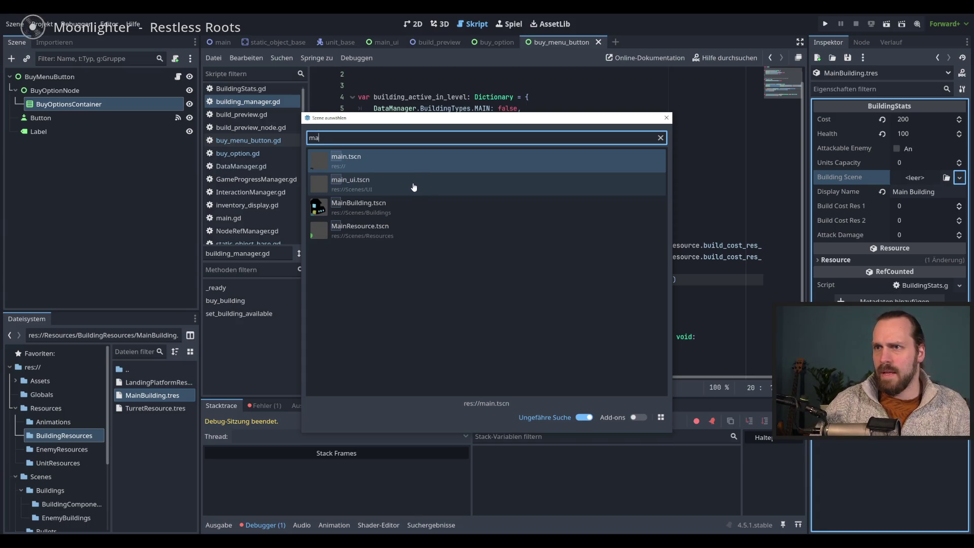
{"action": "left_click", "coordinate": [413, 206]}
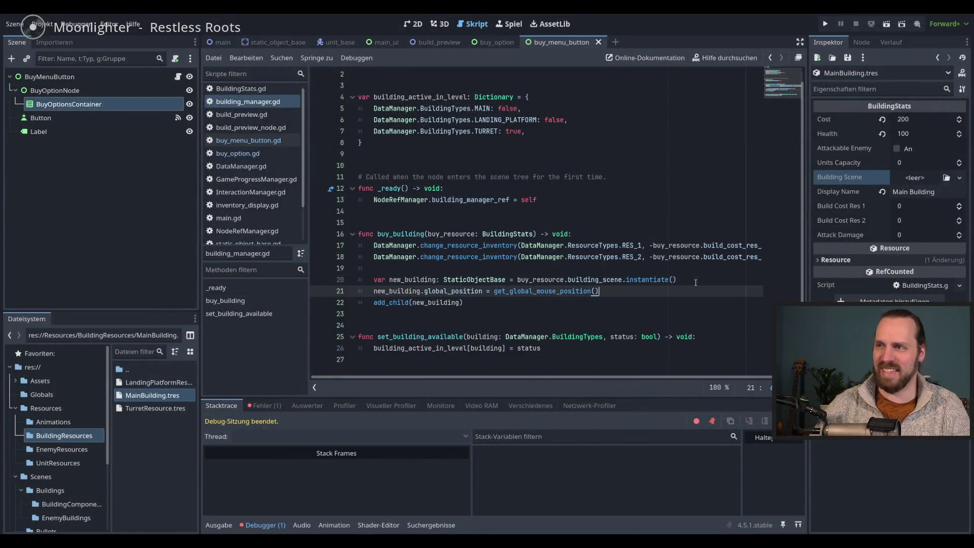
{"action": "left_click", "coordinate": [696, 283]}
{"action": "key", "text": "F5"}
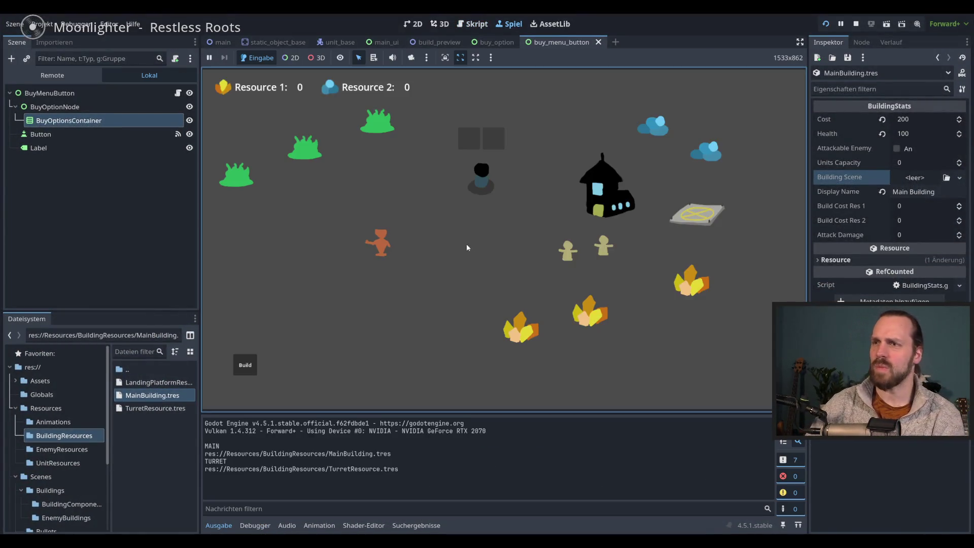
Step: Try placing a Main Building, stop the run after the error, and restart the game
{"action": "left_click", "coordinate": [245, 365]}
{"action": "left_click", "coordinate": [265, 274]}
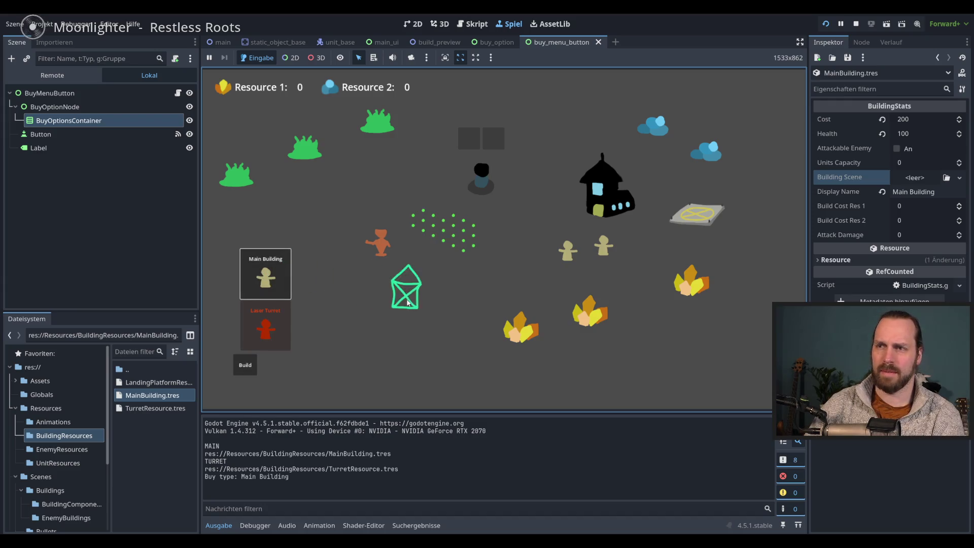
{"action": "left_click", "coordinate": [406, 286]}
{"action": "key", "text": "F8"}
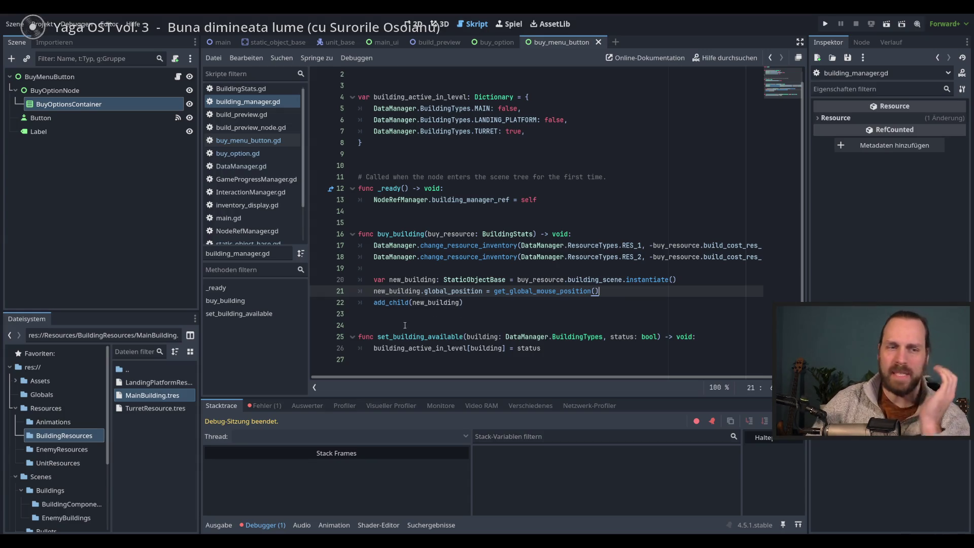
{"action": "key", "text": "F5"}
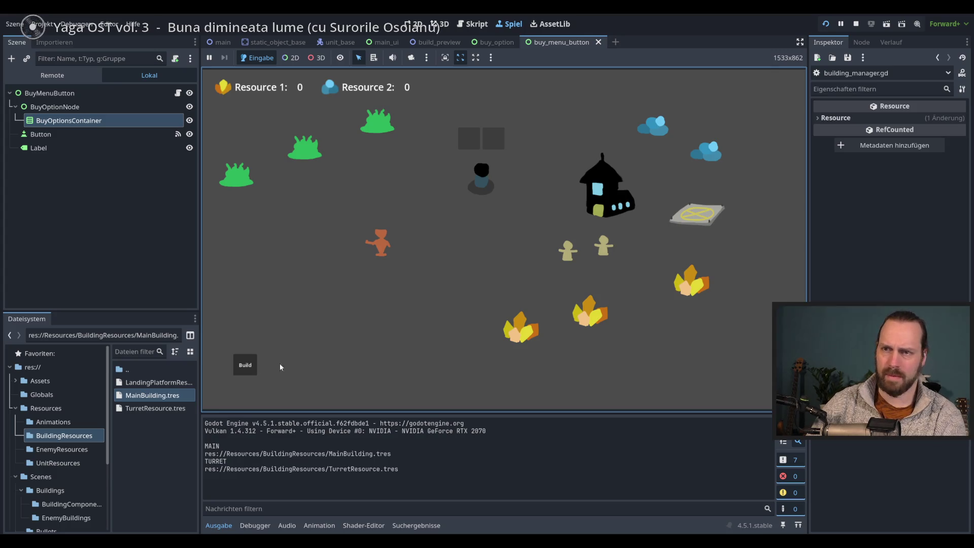
Step: Place three Laser Turrets, stop the game, and show TurretResource.tres in the Inspector
{"action": "left_click", "coordinate": [245, 364]}
{"action": "left_click", "coordinate": [266, 327]}
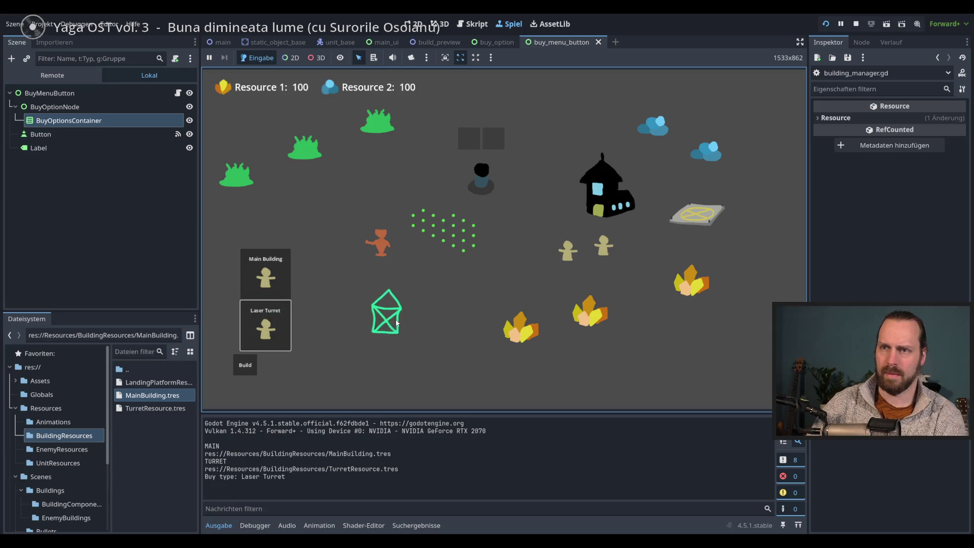
{"action": "left_click", "coordinate": [415, 304]}
{"action": "left_click", "coordinate": [276, 334]}
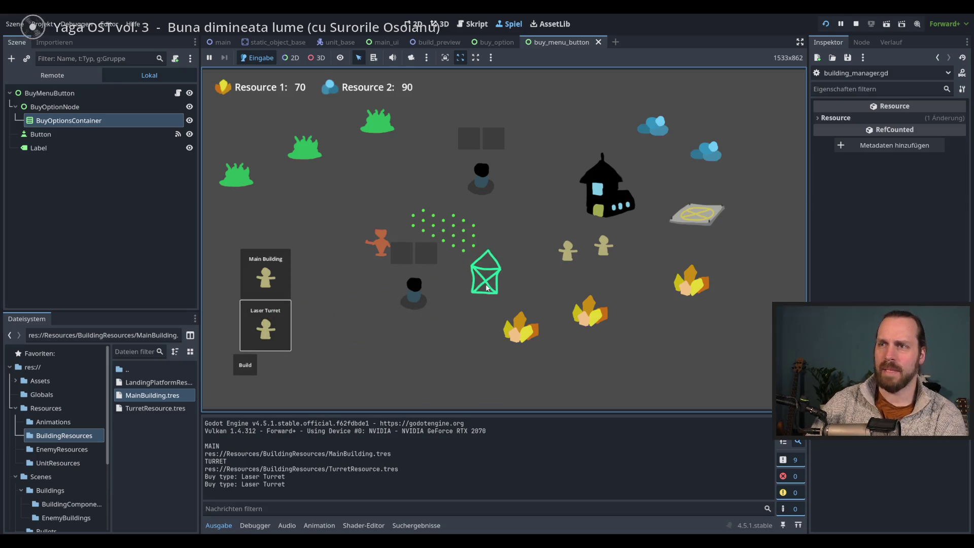
{"action": "left_click", "coordinate": [486, 287]}
{"action": "left_click", "coordinate": [282, 276]}
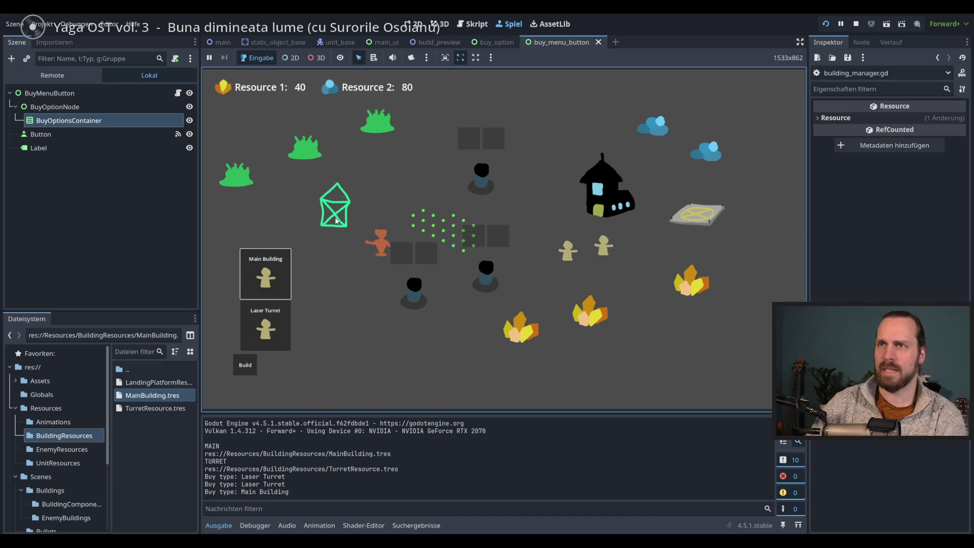
{"action": "left_click", "coordinate": [284, 330]}
{"action": "left_click", "coordinate": [373, 299]}
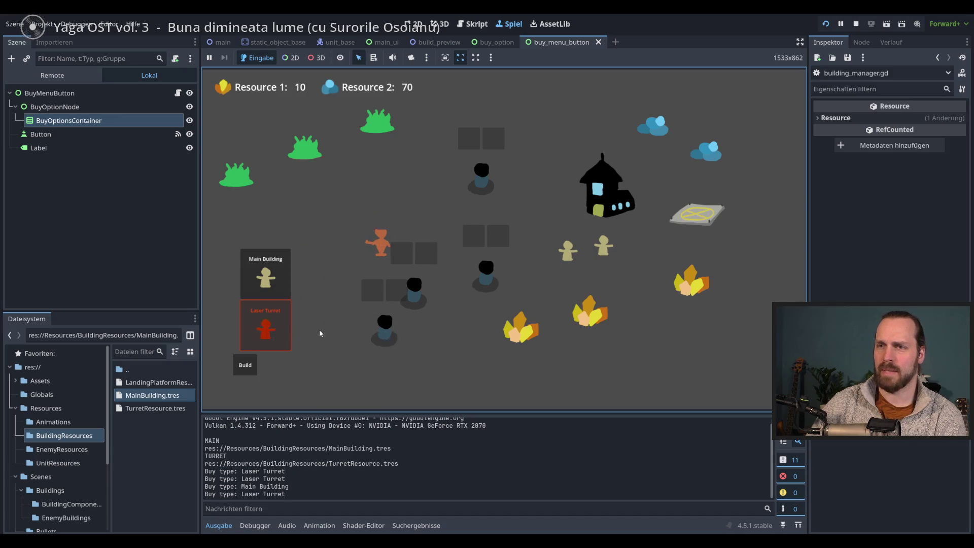
{"action": "key", "text": "F8"}
{"action": "left_click", "coordinate": [154, 408]}
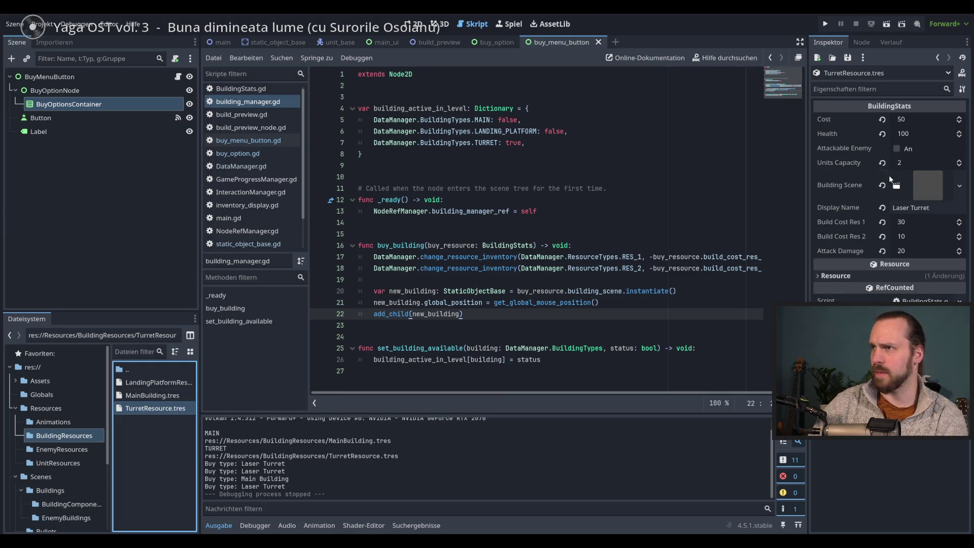
Step: Assign landing_platform.tscn as LandingPlatformResource.tres's Building Scene via Quick Load
{"action": "left_click", "coordinate": [152, 398]}
{"action": "mouse_move", "coordinate": [152, 399]}
{"action": "left_mouse_down"}
{"action": "mouse_move", "coordinate": [135, 409]}
{"action": "mouse_move", "coordinate": [148, 399]}
{"action": "left_mouse_up"}
{"action": "left_click", "coordinate": [153, 382]}
{"action": "left_click", "coordinate": [959, 178]}
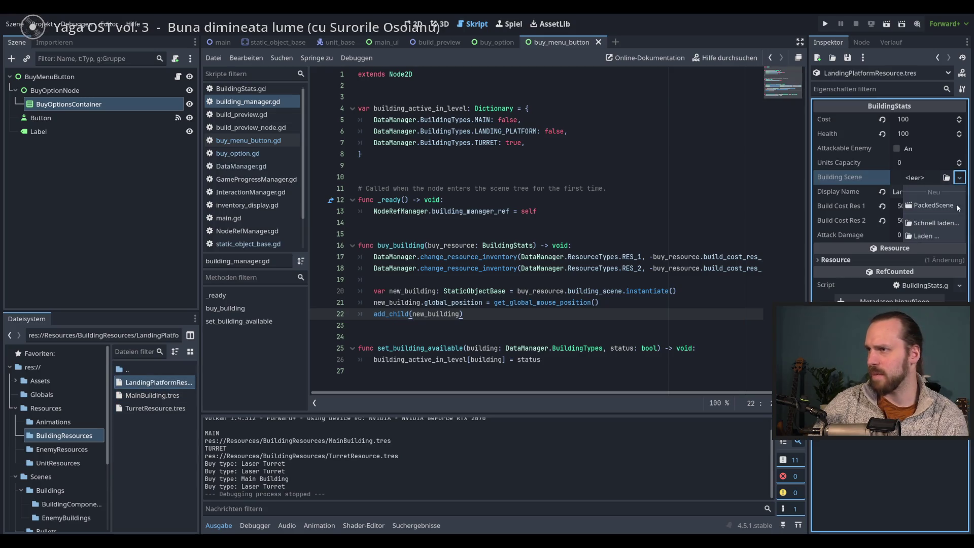
{"action": "left_click", "coordinate": [936, 223]}
{"action": "type", "text": "l"}
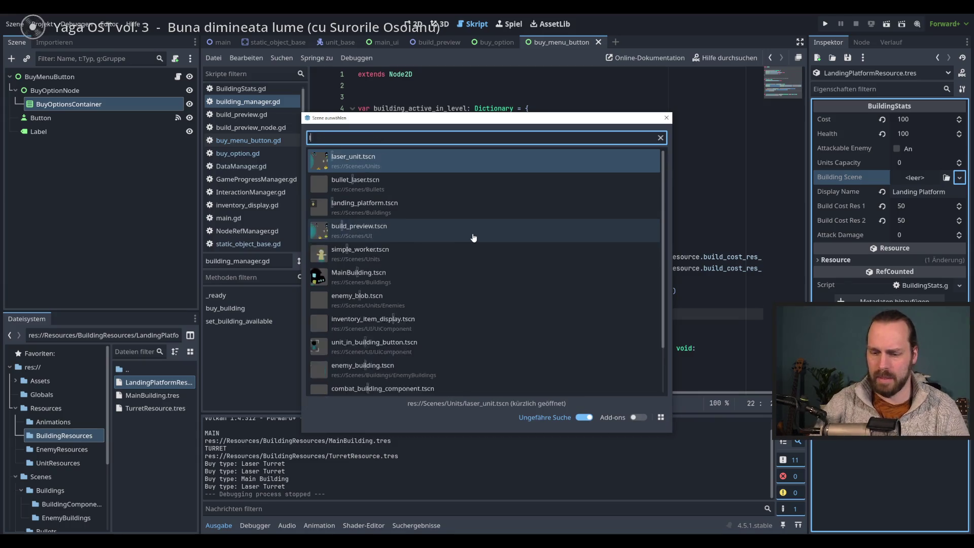
{"action": "type", "text": "and"}
{"action": "key", "text": "Down"}
{"action": "key", "text": "Up"}
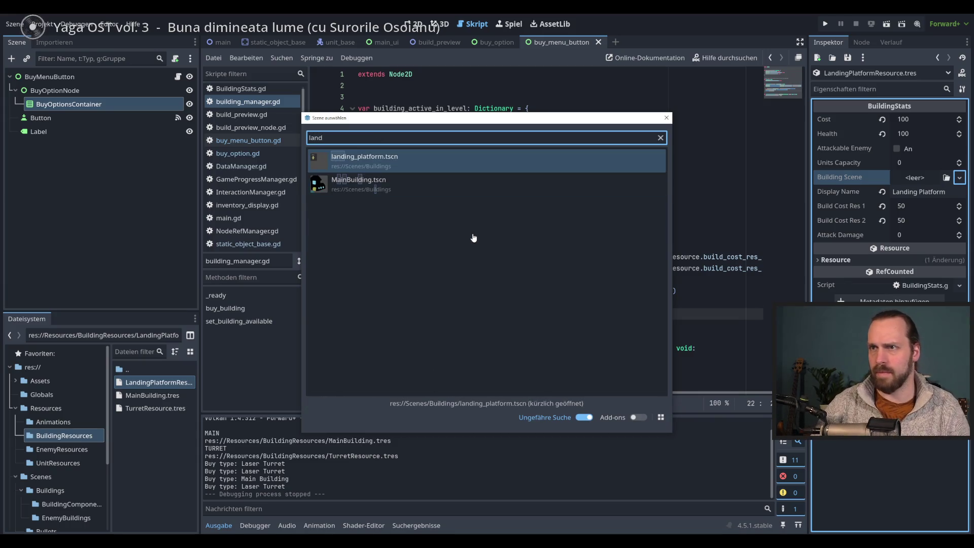
{"action": "key", "text": "Return"}
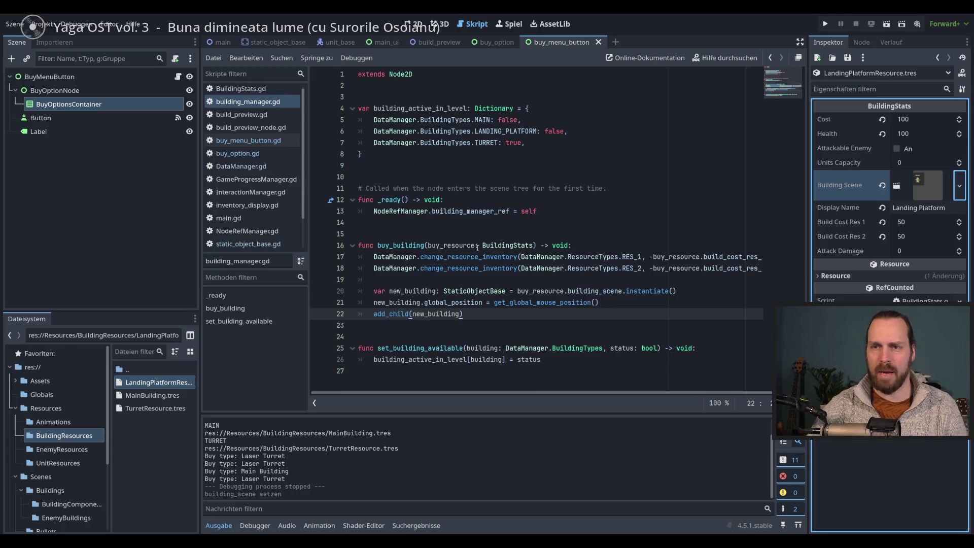
Step: Select MainBuilding.tres and double-click MainBuilding.tscn for its Building Scene
{"action": "left_click", "coordinate": [154, 395]}
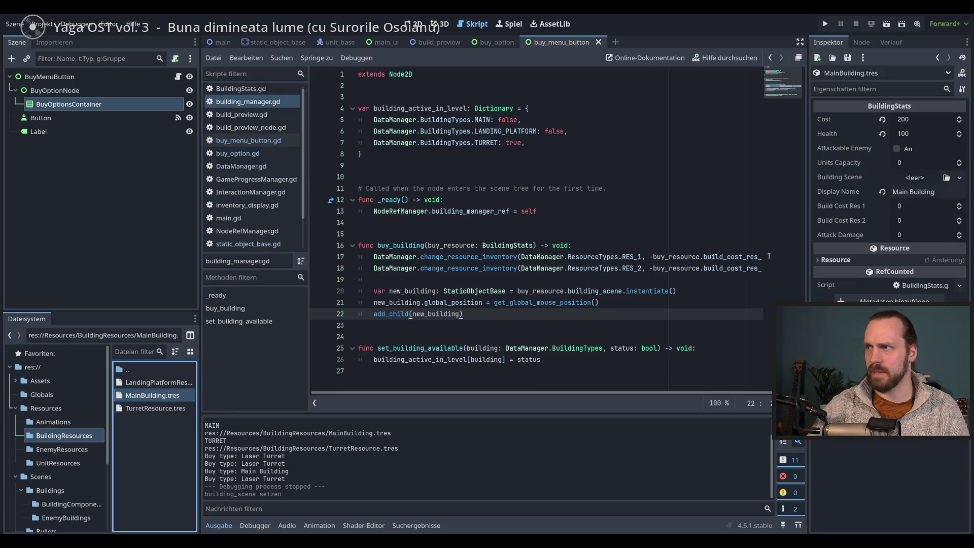
{"action": "left_click", "coordinate": [947, 177]}
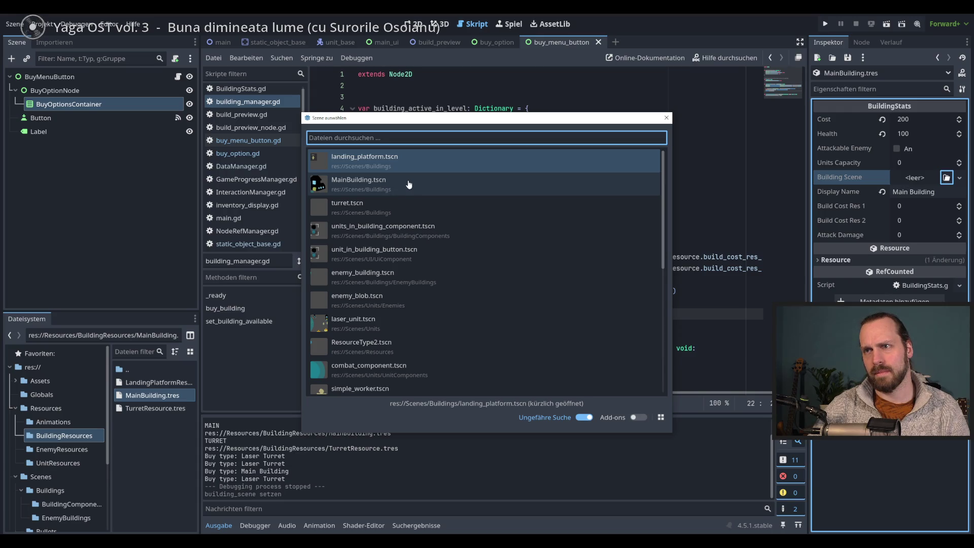
{"action": "scroll", "coordinate": [409, 185], "scroll_direction": "down", "scroll_amount": 5}
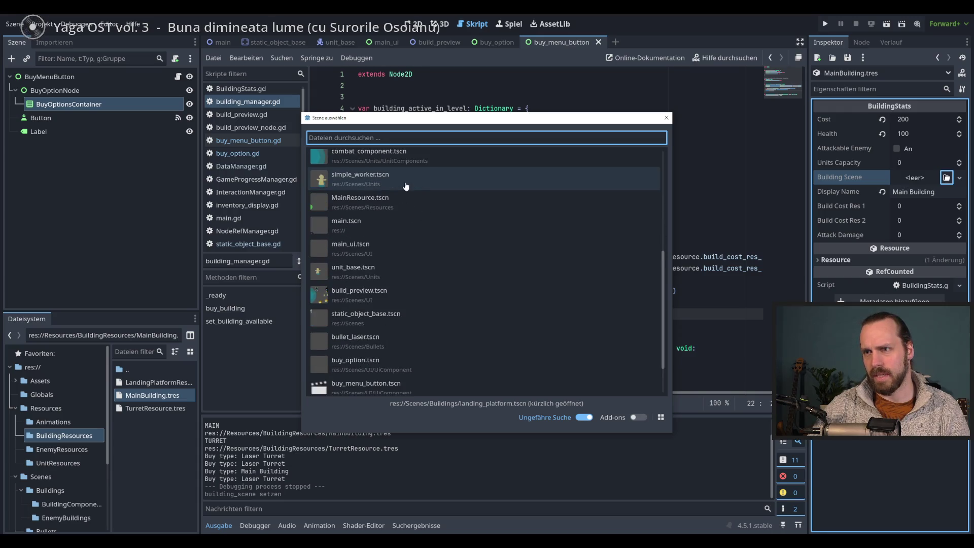
{"action": "scroll", "coordinate": [405, 185], "scroll_direction": "up", "scroll_amount": 5}
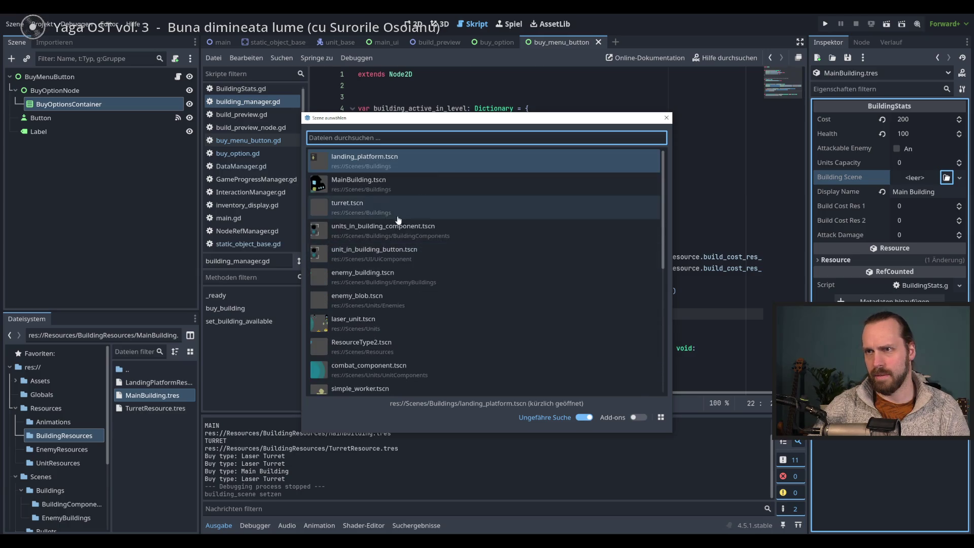
{"action": "double_click", "coordinate": [387, 193]}
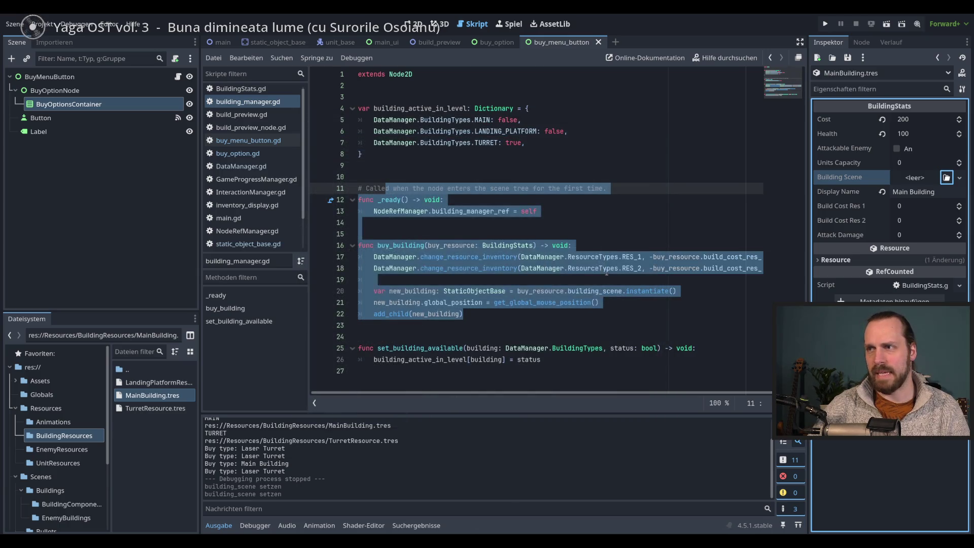
Step: Dismiss the warning, review lines 21–22 of building_manager.gd, and run the project with F5
{"action": "left_click", "coordinate": [663, 280]}
{"action": "left_click", "coordinate": [642, 304]}
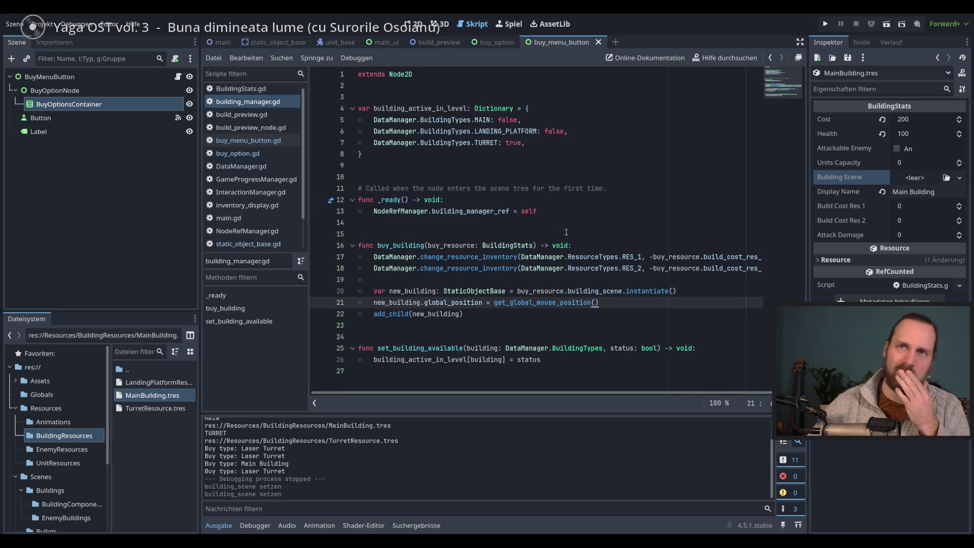
{"action": "left_click", "coordinate": [613, 314]}
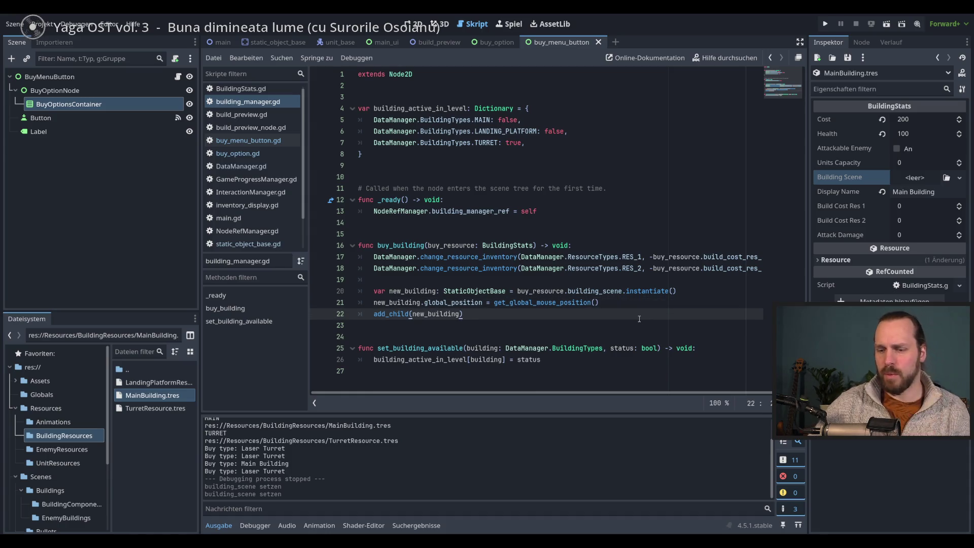
{"action": "key", "text": "F5"}
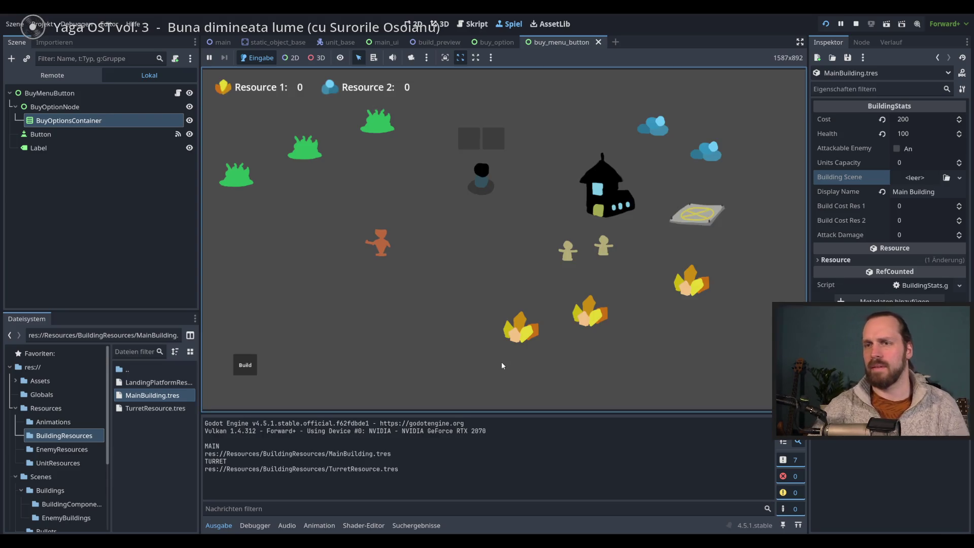
Step: Choose Laser Turret from the Build menu, then cancel the placement with a right-click
{"action": "left_click", "coordinate": [245, 365]}
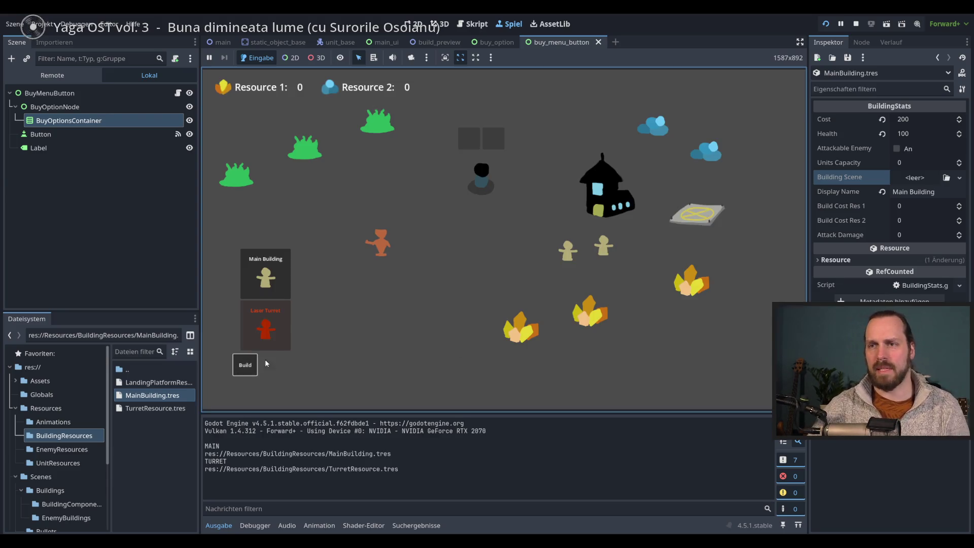
{"action": "left_click", "coordinate": [269, 329]}
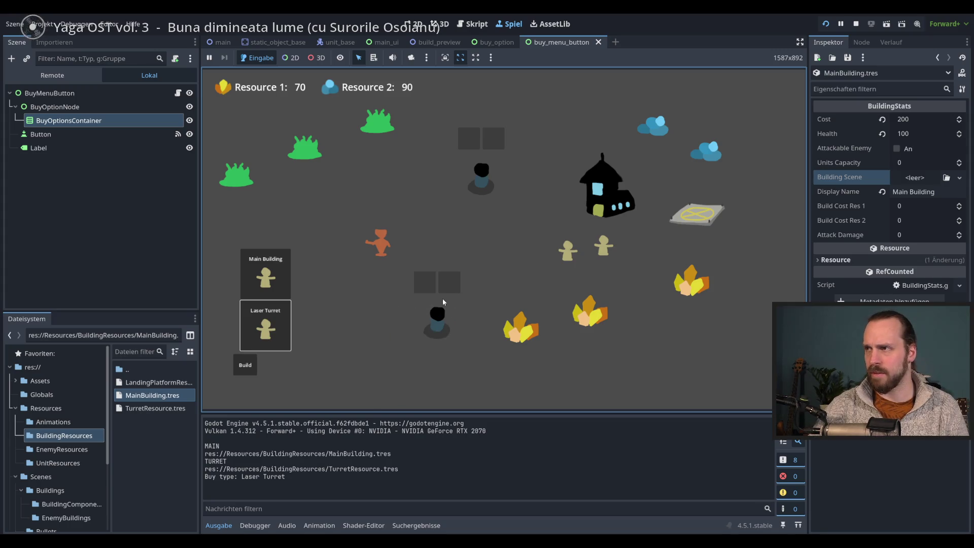
{"action": "left_click", "coordinate": [263, 333]}
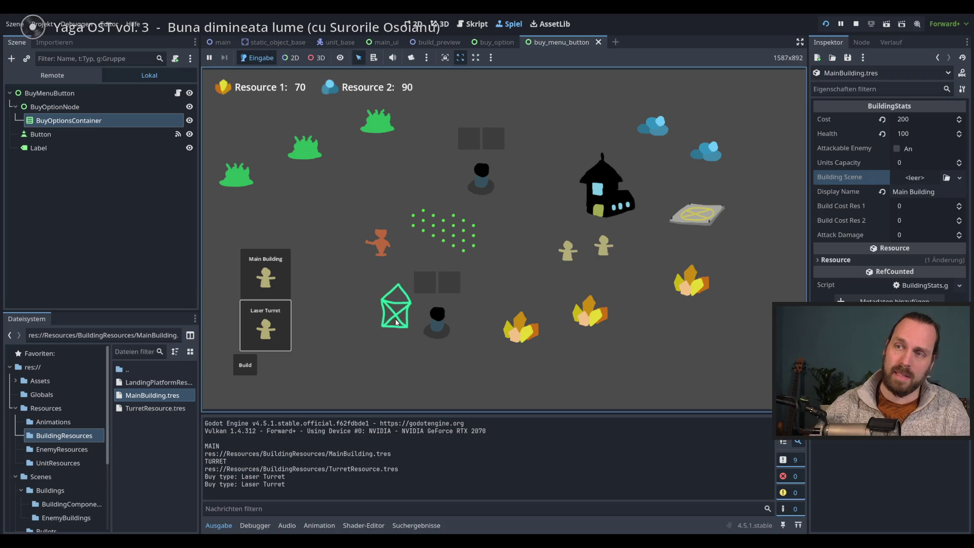
{"action": "right_click", "coordinate": [497, 285]}
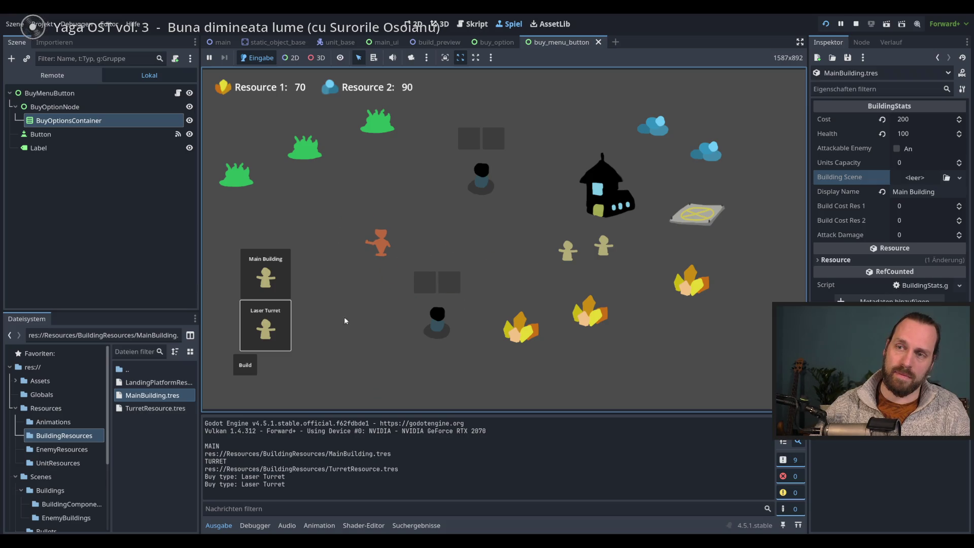
Step: Place two more Laser Turrets, bringing resources to 10 and 70, then restart with F5
{"action": "left_click", "coordinate": [246, 365]}
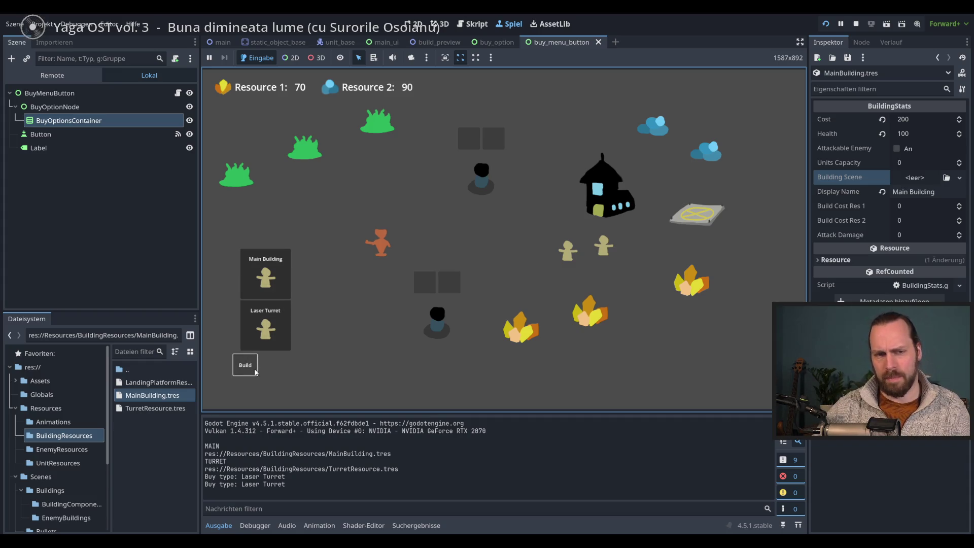
{"action": "left_click", "coordinate": [277, 332]}
{"action": "left_click", "coordinate": [277, 332]}
{"action": "left_click", "coordinate": [511, 271]}
{"action": "left_click", "coordinate": [269, 330]}
{"action": "left_click", "coordinate": [346, 312]}
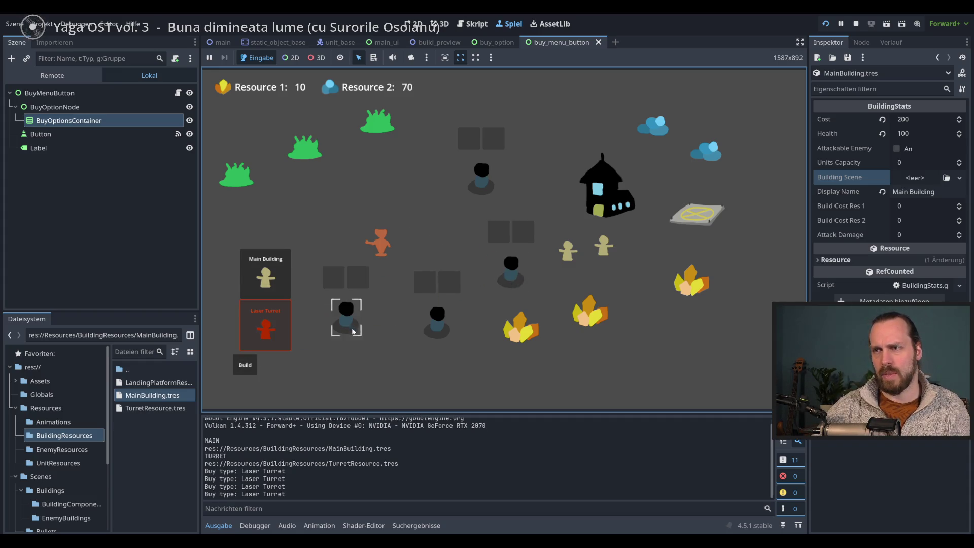
{"action": "left_click", "coordinate": [245, 364]}
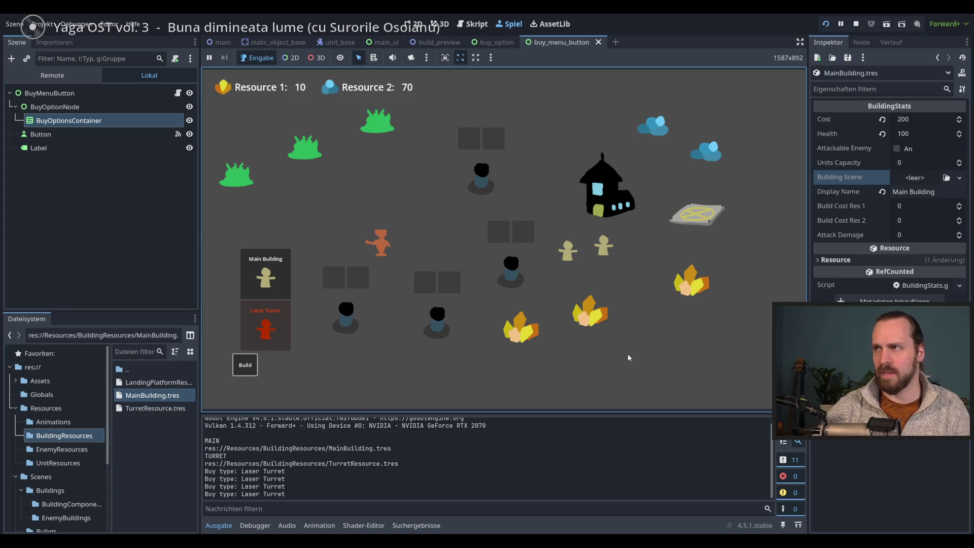
{"action": "key", "text": "F5"}
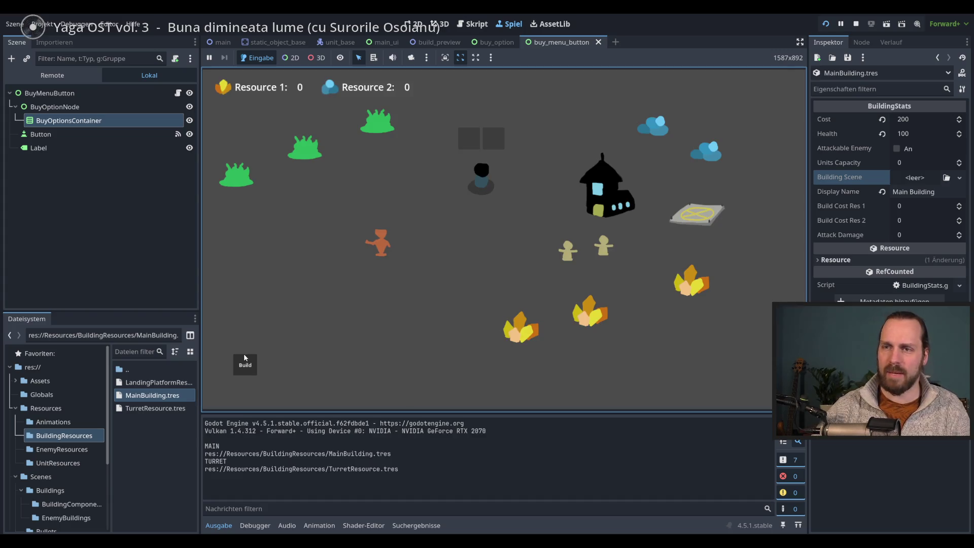
Step: Buy one Laser Turret (resources 200/200 to 170/190), stop the game, and review lines 21–22
{"action": "left_click", "coordinate": [244, 358]}
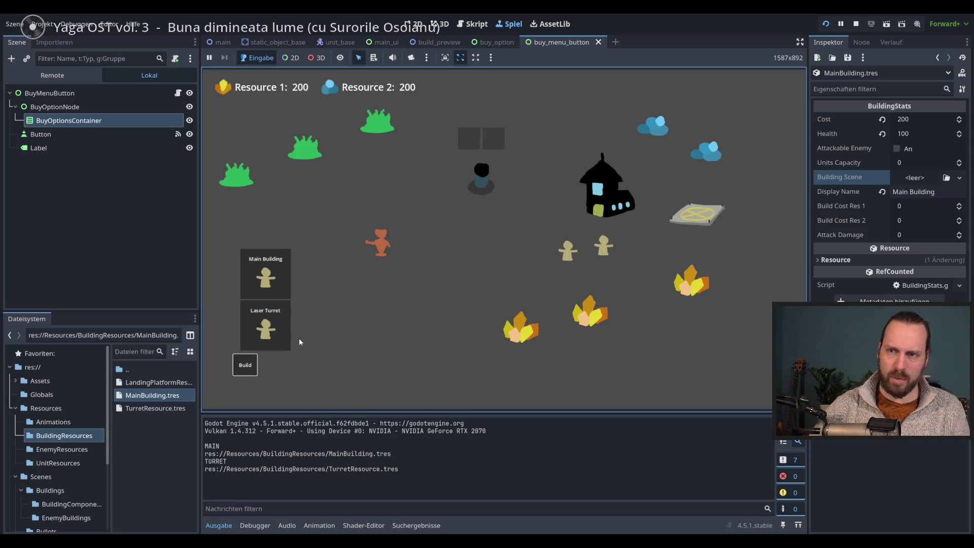
{"action": "left_click", "coordinate": [281, 330]}
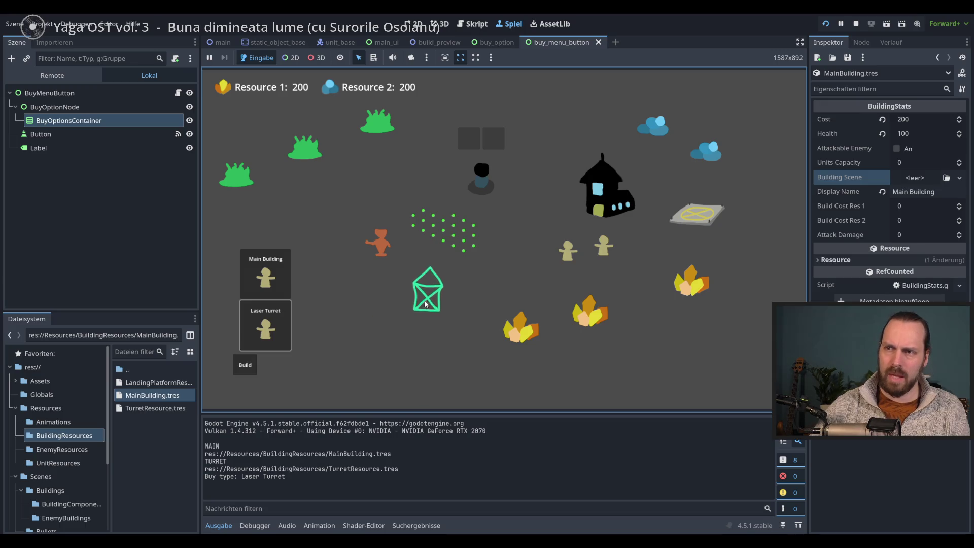
{"action": "left_click", "coordinate": [340, 256]}
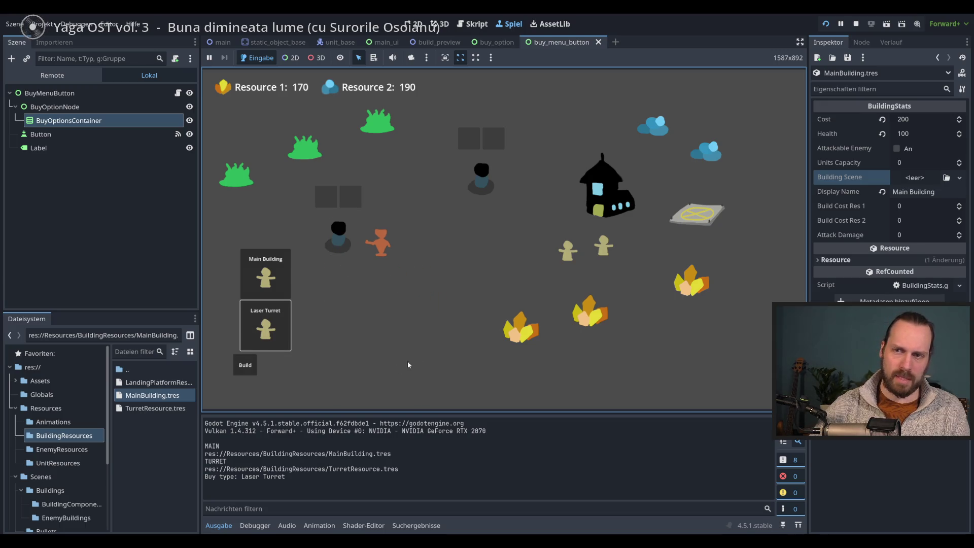
{"action": "key", "text": "F8"}
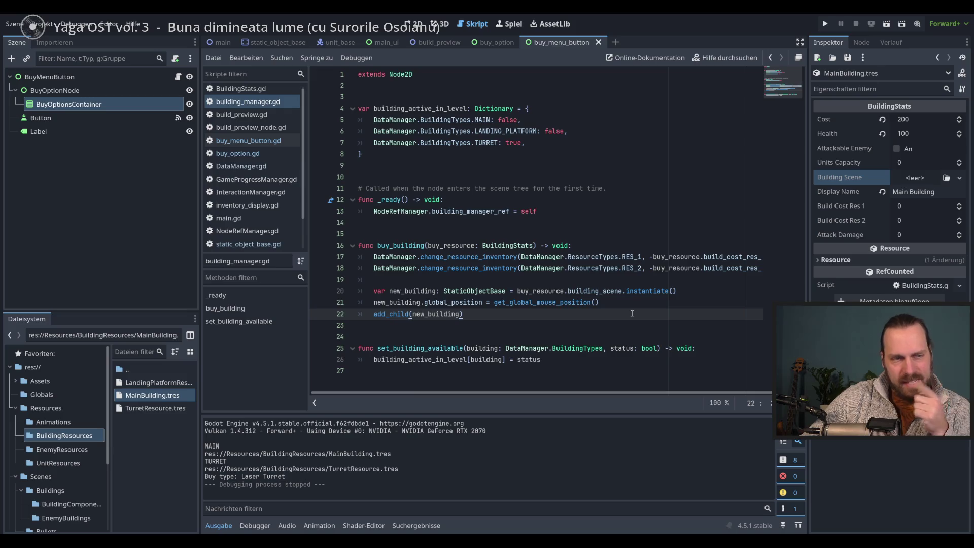
{"action": "key", "text": "Up"}
{"action": "key", "text": "Down"}
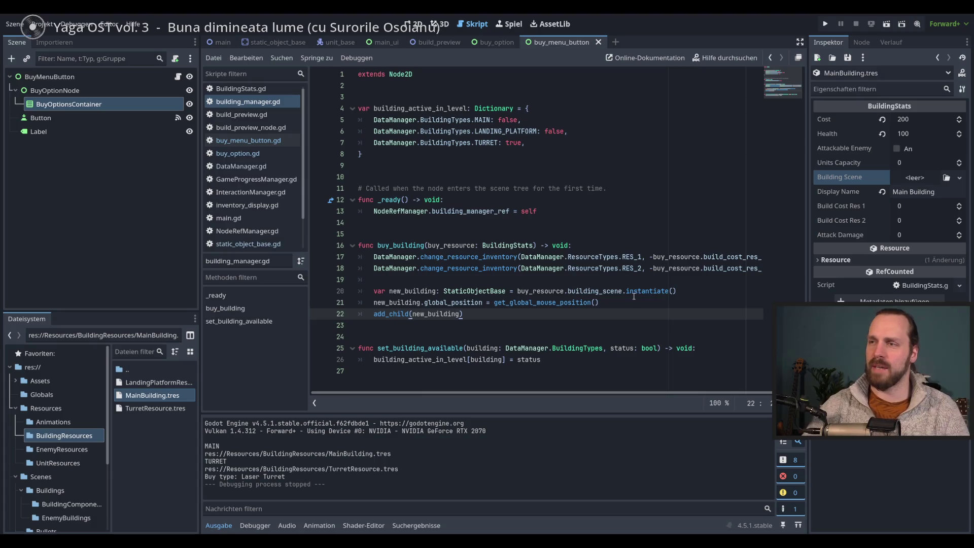
Step: Review the building instancing lines 21–22 and drag the script-list divider left to widen the code
{"action": "key", "text": "Up"}
{"action": "key", "text": "Up"}
{"action": "key", "text": "Down"}
{"action": "key", "text": "Down"}
{"action": "key", "text": "Up"}
{"action": "key", "text": "Down"}
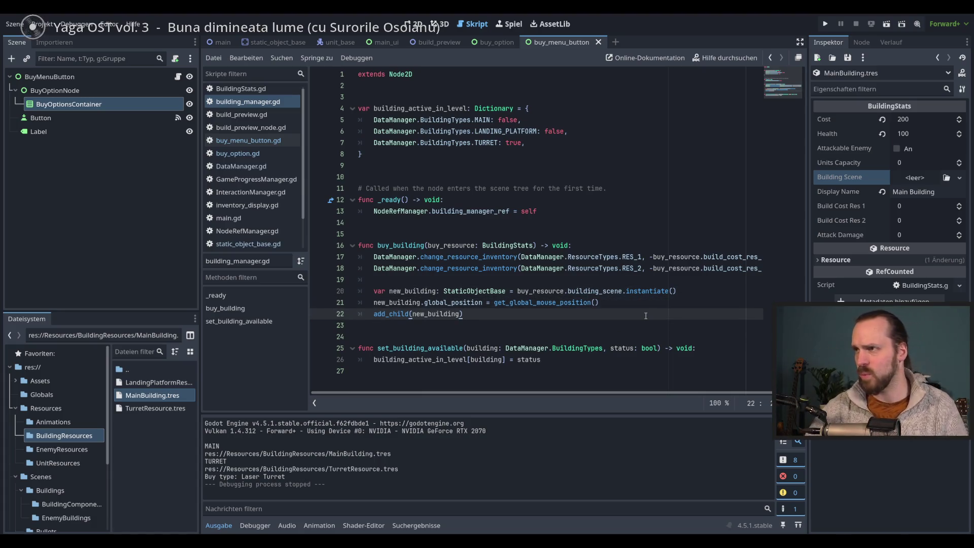
{"action": "left_click", "coordinate": [697, 302]}
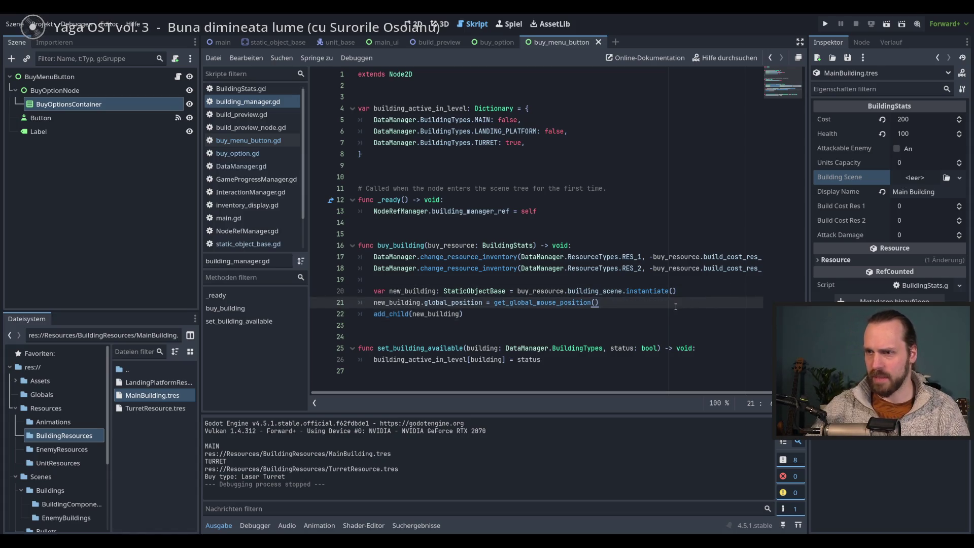
{"action": "left_click_drag", "start_coordinate": [309, 239], "coordinate": [300, 239]}
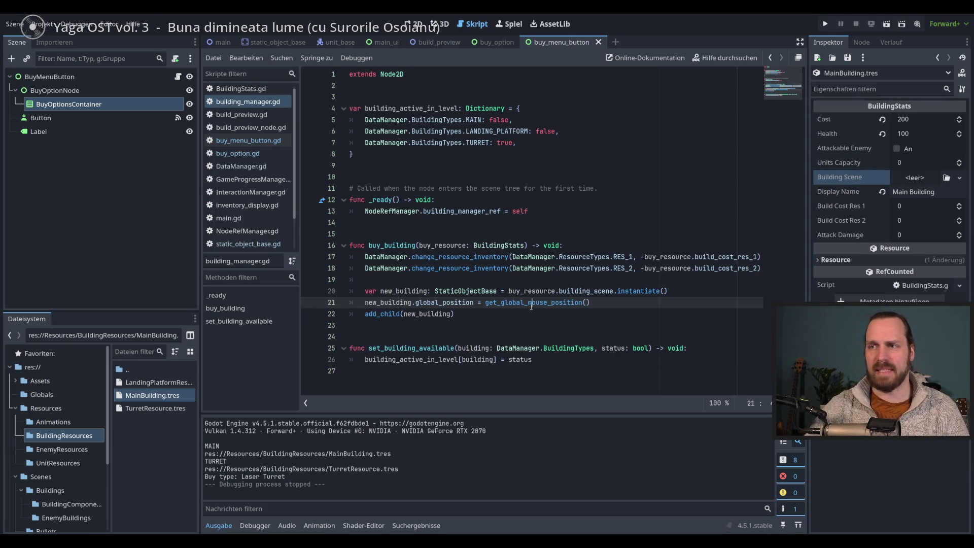
{"action": "key", "text": "Down"}
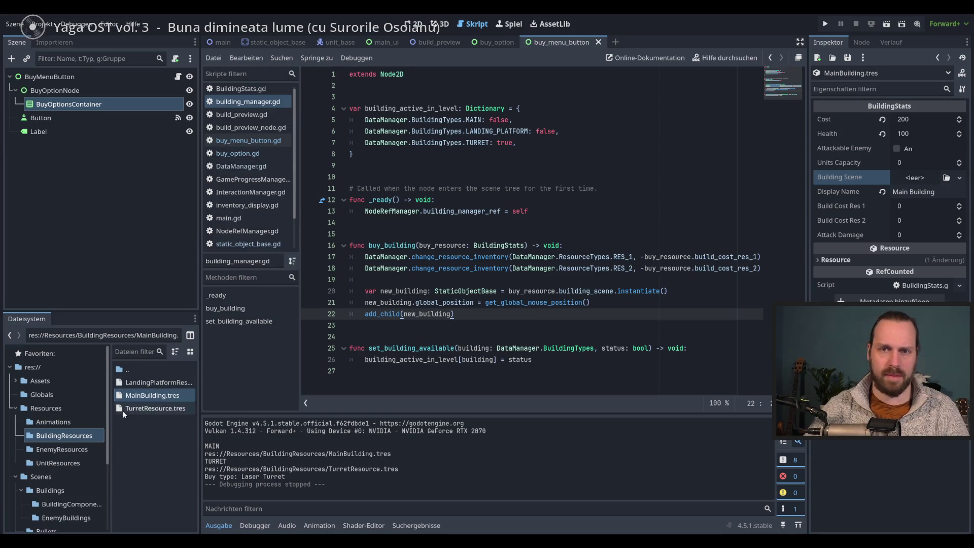
Step: Scroll the FileSystem dock and open the Scenes/Buildings folder
{"action": "scroll", "coordinate": [45, 472], "scroll_direction": "down", "scroll_amount": 3}
{"action": "scroll", "coordinate": [104, 454], "scroll_direction": "down", "scroll_amount": 2}
{"action": "scroll", "coordinate": [101, 454], "scroll_direction": "up", "scroll_amount": 5}
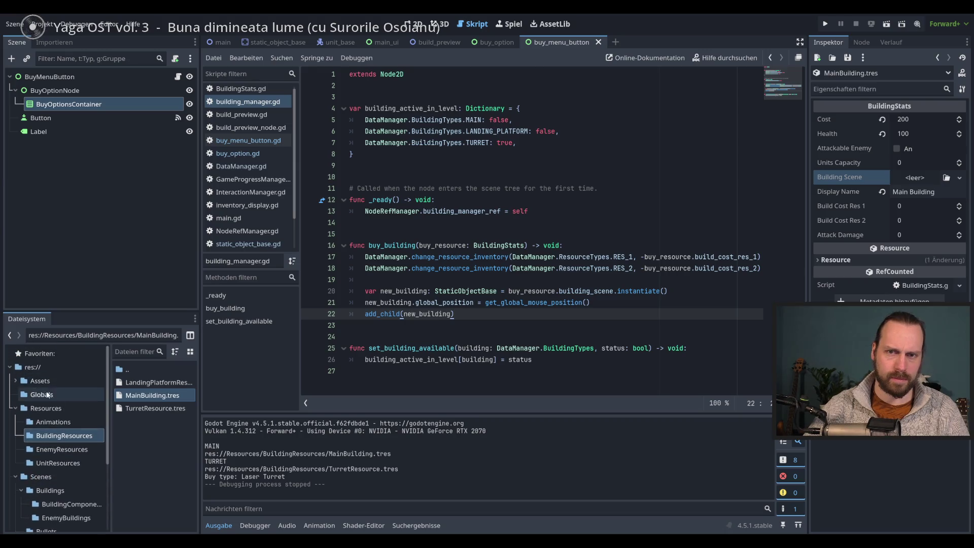
{"action": "scroll", "coordinate": [60, 467], "scroll_direction": "down", "scroll_amount": 2}
{"action": "left_click", "coordinate": [53, 444]}
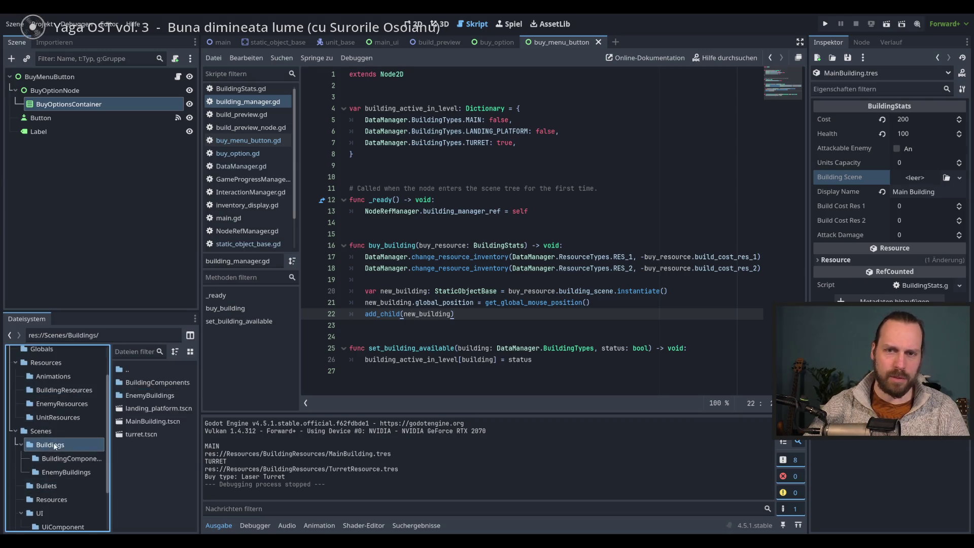
Step: Open landing_platform.tscn, MainBuilding.tscn and turret.tscn in tabs, ending on landing_platform
{"action": "left_click", "coordinate": [169, 409]}
{"action": "left_click", "coordinate": [163, 421]}
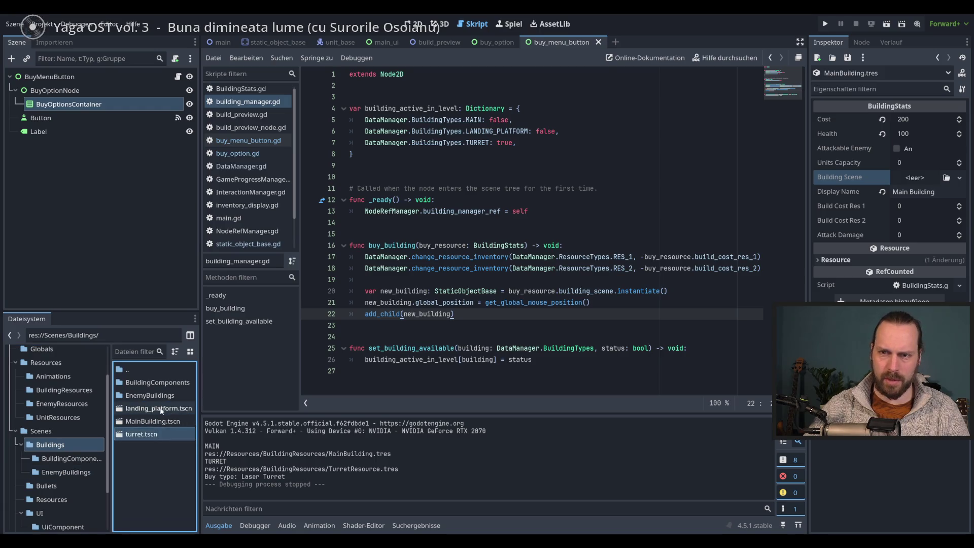
{"action": "double_click", "coordinate": [157, 408]}
{"action": "double_click", "coordinate": [152, 422]}
{"action": "double_click", "coordinate": [147, 434]}
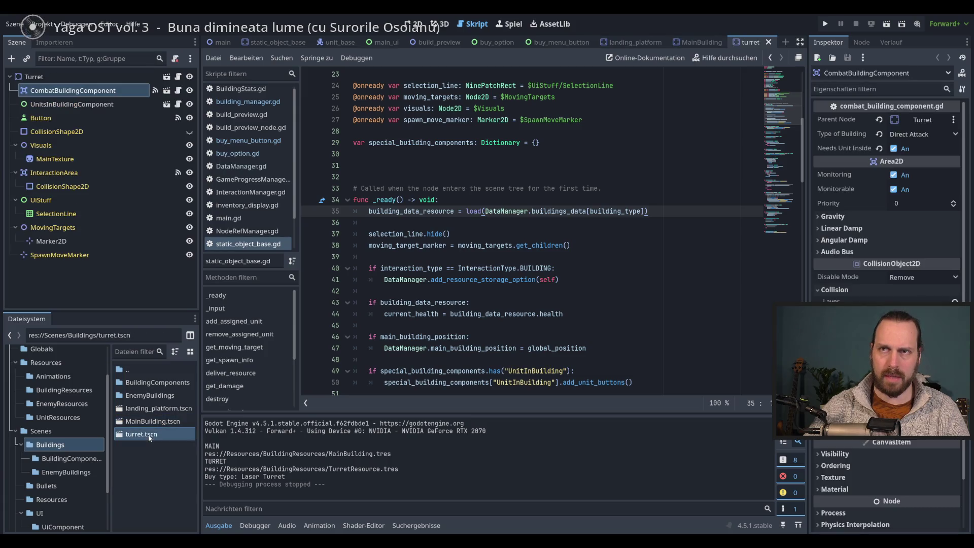
{"action": "double_click", "coordinate": [158, 409]}
{"action": "double_click", "coordinate": [150, 430]}
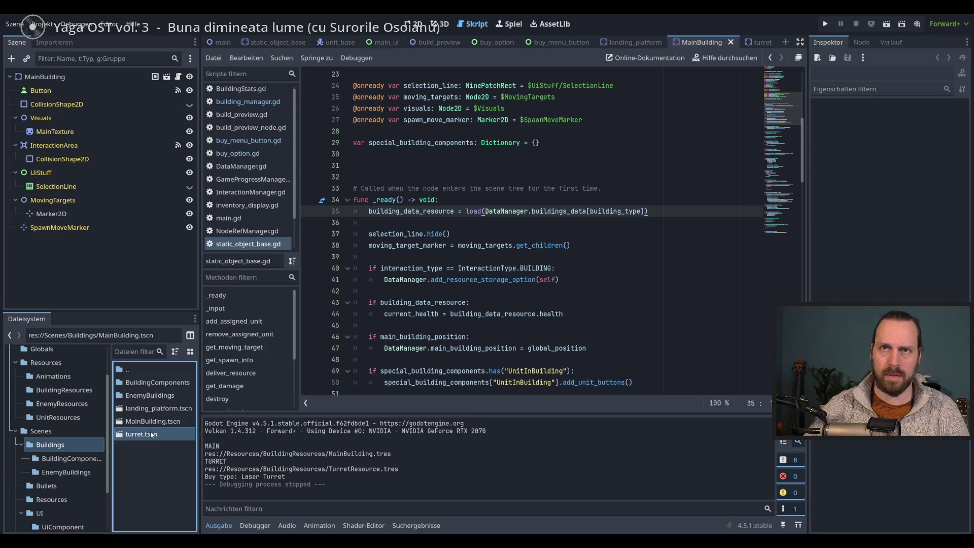
{"action": "double_click", "coordinate": [152, 422]}
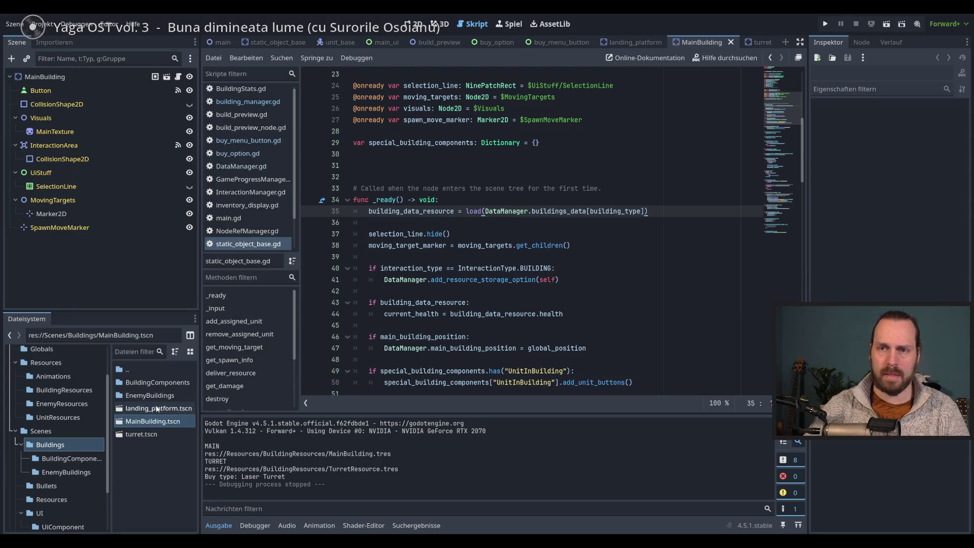
{"action": "double_click", "coordinate": [156, 408]}
{"action": "double_click", "coordinate": [154, 420]}
{"action": "double_click", "coordinate": [157, 409]}
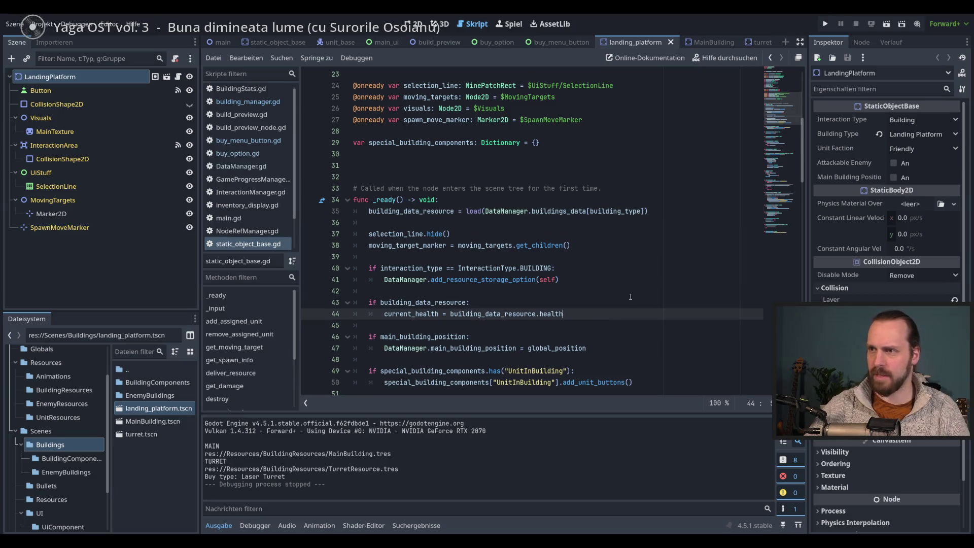
Step: Read static_object_base.gd's assigned_units, current_health and units_capacity lines, then run with F5
{"action": "left_click", "coordinate": [642, 325]}
{"action": "scroll", "coordinate": [632, 314], "scroll_direction": "down", "scroll_amount": 3}
{"action": "scroll", "coordinate": [633, 314], "scroll_direction": "up", "scroll_amount": 10}
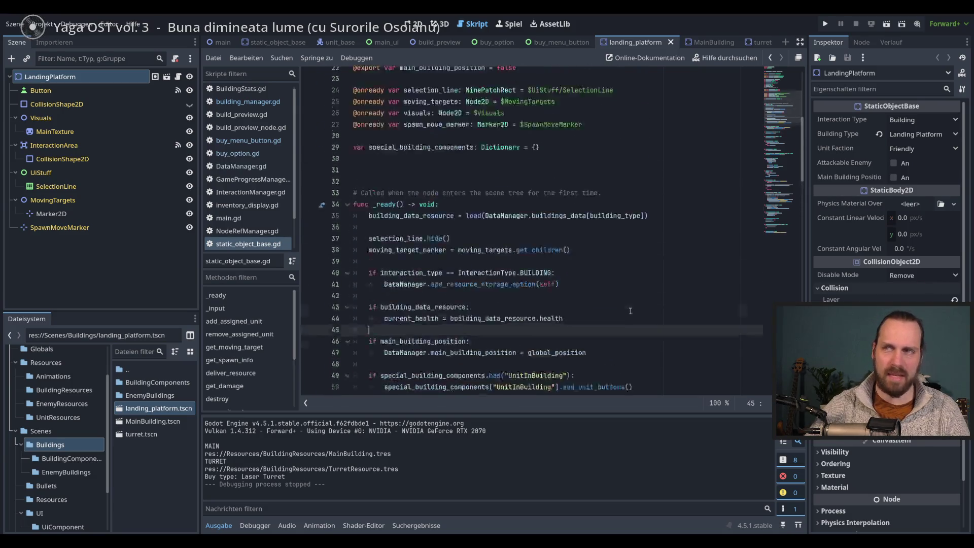
{"action": "left_click", "coordinate": [541, 220]}
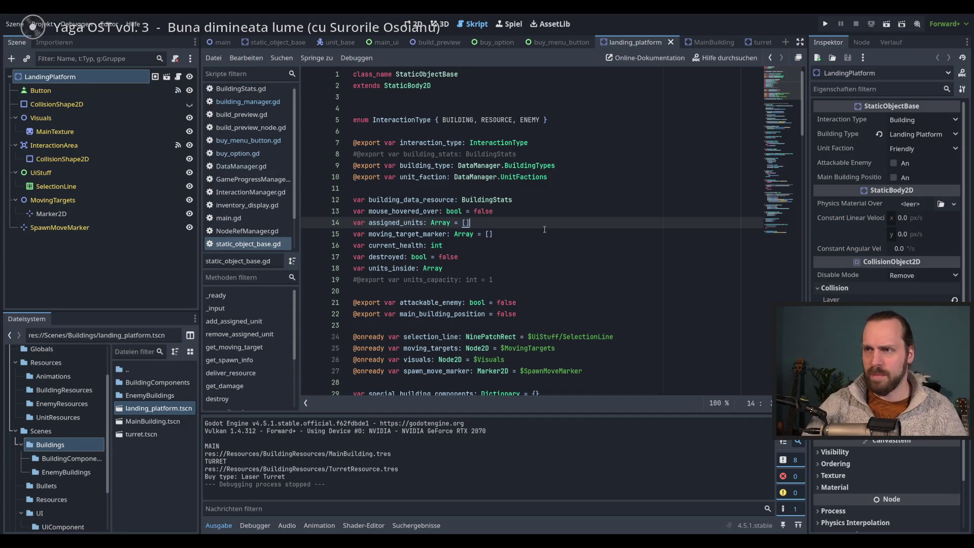
{"action": "left_click", "coordinate": [553, 236]}
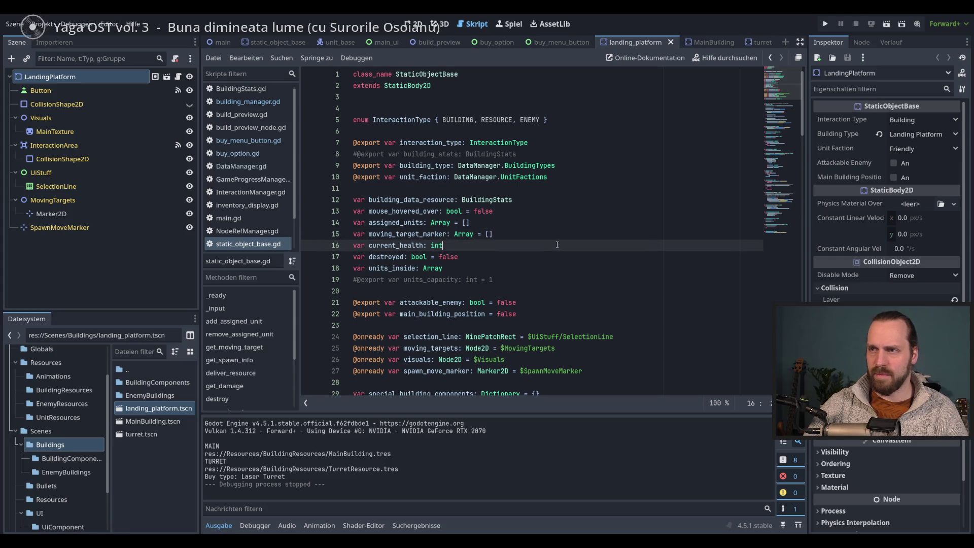
{"action": "left_click", "coordinate": [568, 245]}
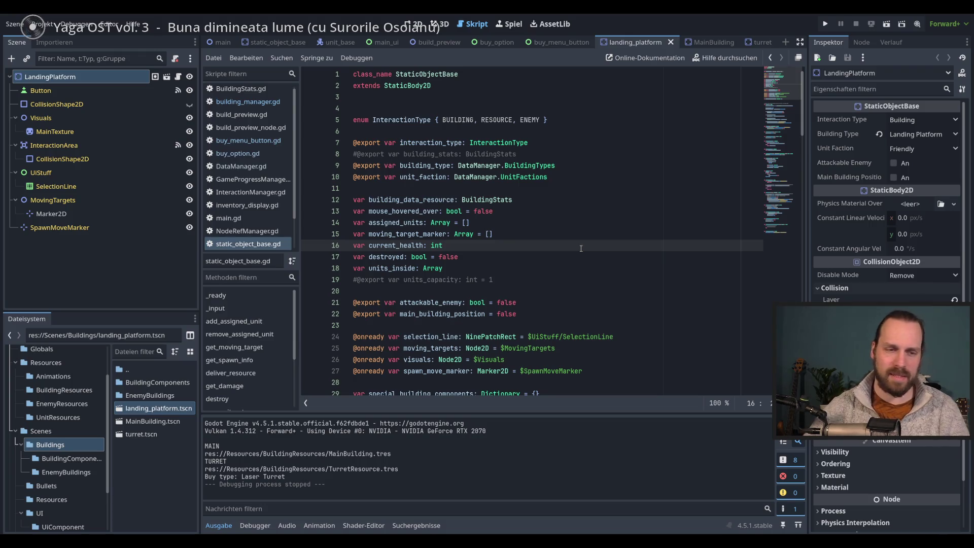
{"action": "key", "text": "Down"}
{"action": "key", "text": "Down"}
{"action": "key", "text": "Down"}
{"action": "scroll", "coordinate": [581, 284], "scroll_direction": "down", "scroll_amount": 3}
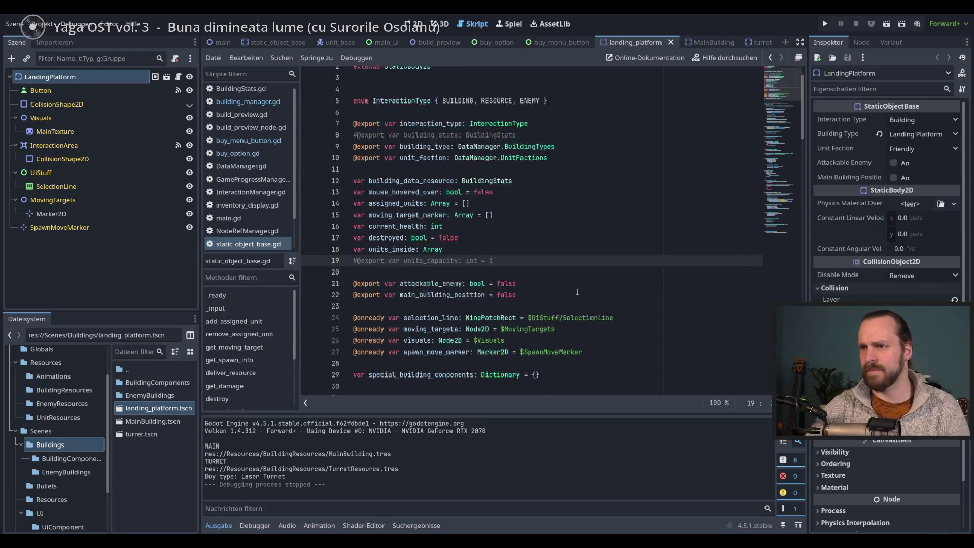
{"action": "key", "text": "F5"}
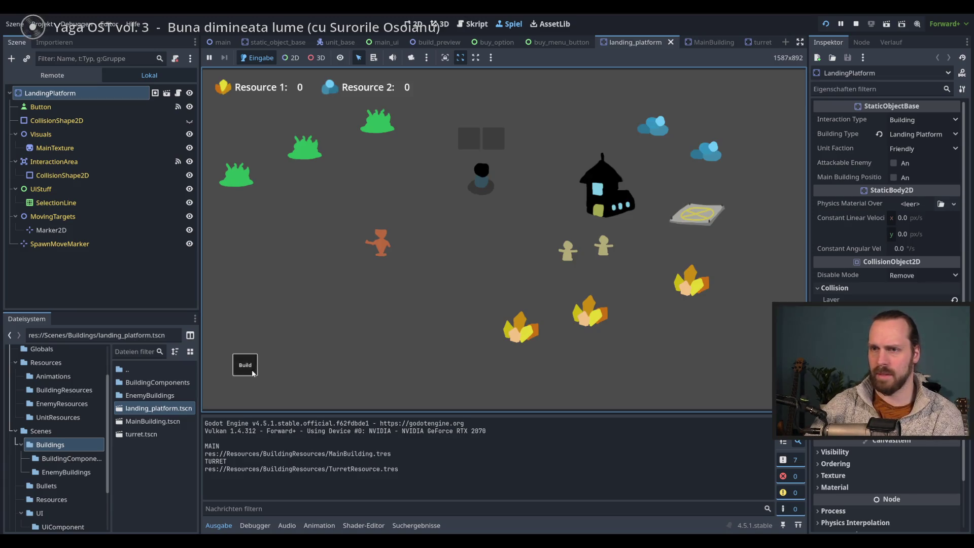
Step: Open Build in the running game, stop it, and switch to building_manager.gd
{"action": "left_click", "coordinate": [245, 365]}
{"action": "key", "text": "F8"}
{"action": "scroll", "coordinate": [362, 238], "scroll_direction": "up", "scroll_amount": 3}
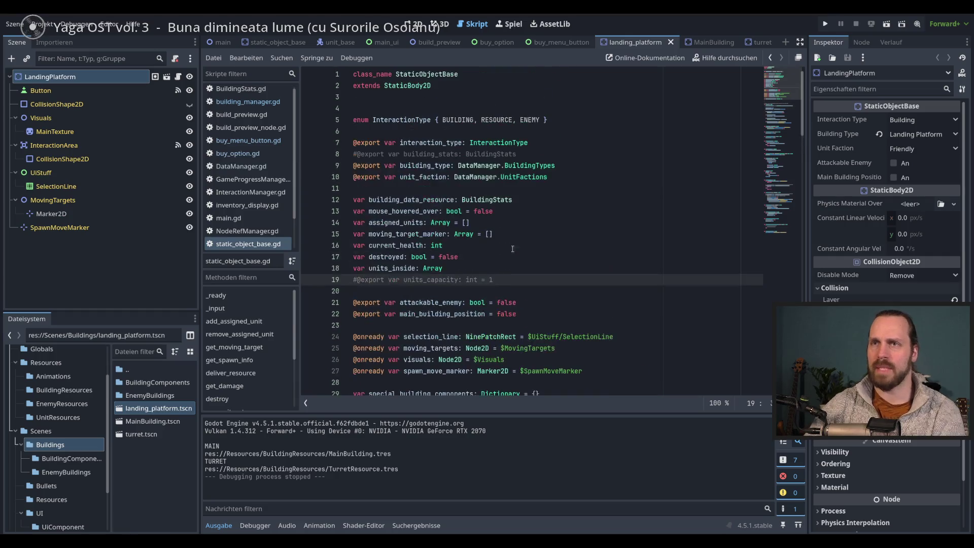
{"action": "left_click", "coordinate": [248, 101]}
Step: Review building_active_in_level's MAIN, LANDING_PLATFORM and TURRET entries, then open buy_menu_button.gd and GameProgressManager.gd
{"action": "left_click", "coordinate": [510, 122]}
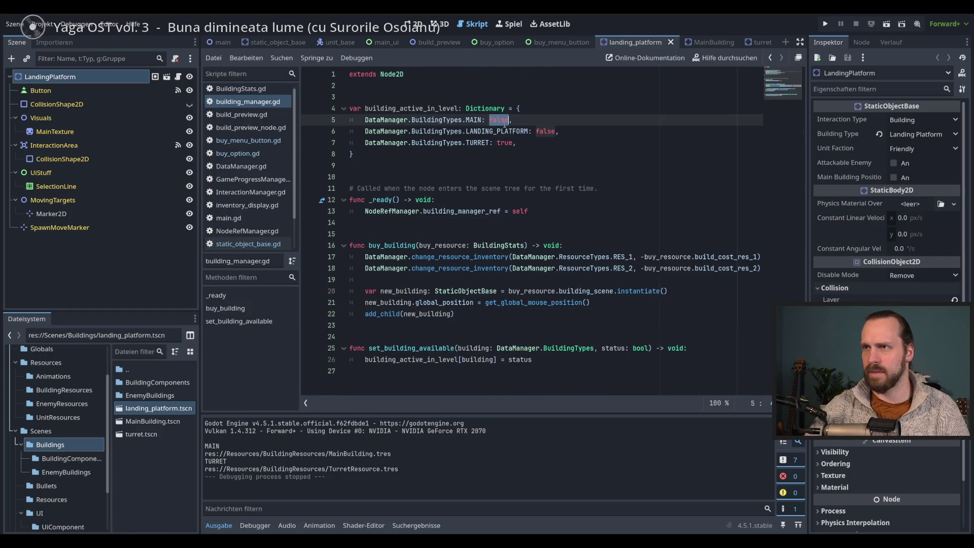
{"action": "left_click", "coordinate": [544, 188]}
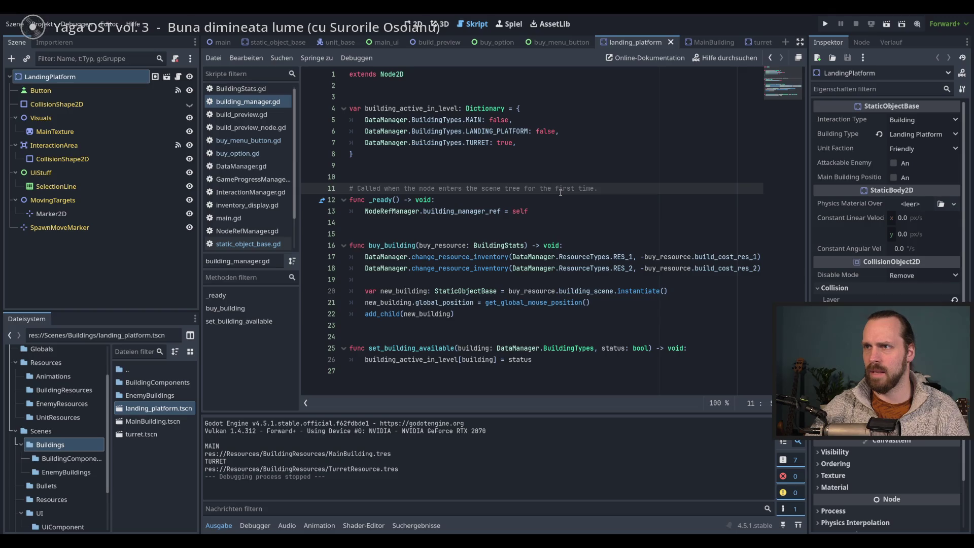
{"action": "left_click", "coordinate": [505, 119]}
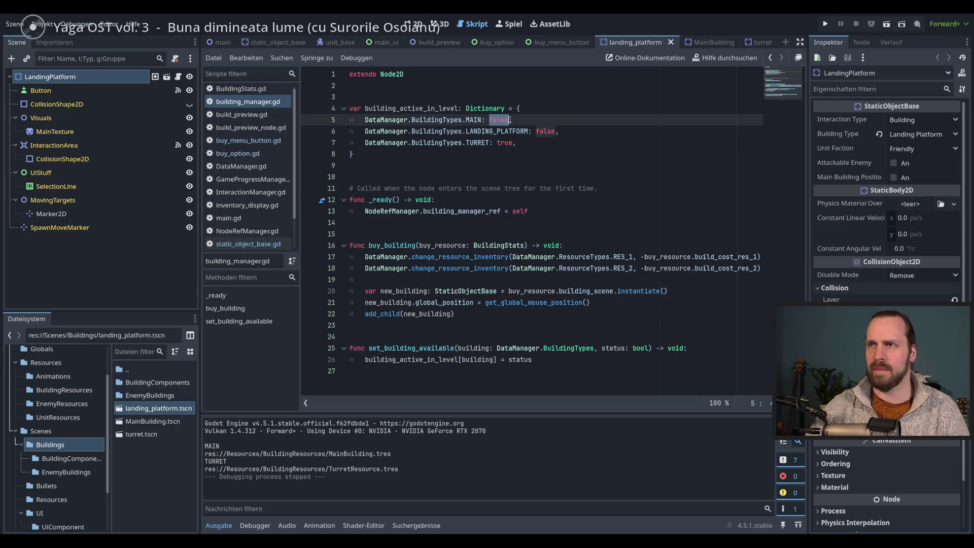
{"action": "left_click", "coordinate": [572, 127]}
{"action": "left_click", "coordinate": [576, 141]}
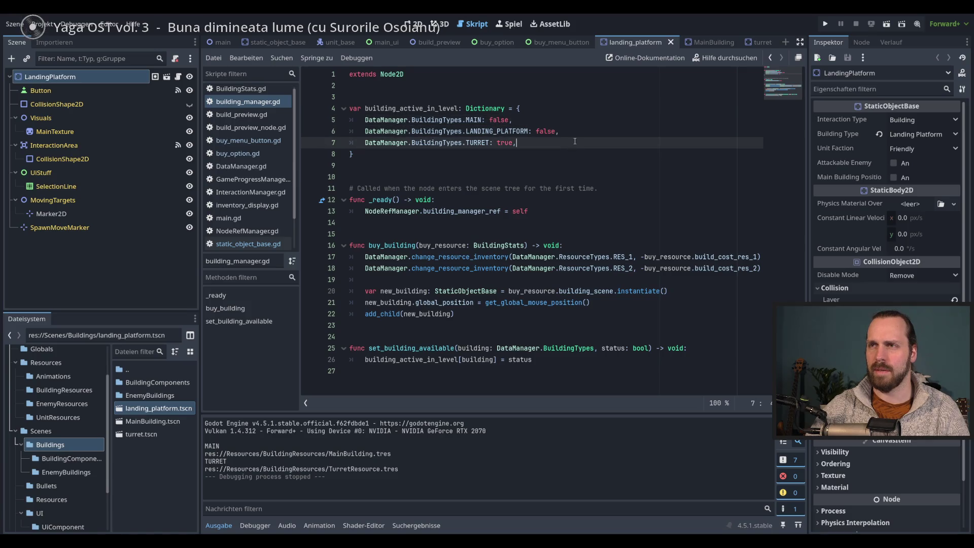
{"action": "left_click", "coordinate": [474, 128]}
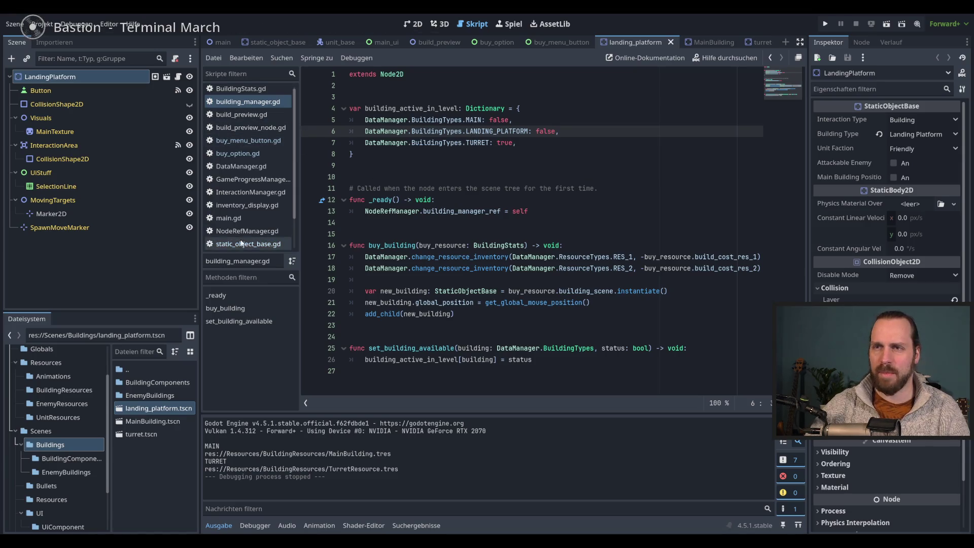
{"action": "left_click", "coordinate": [246, 142]}
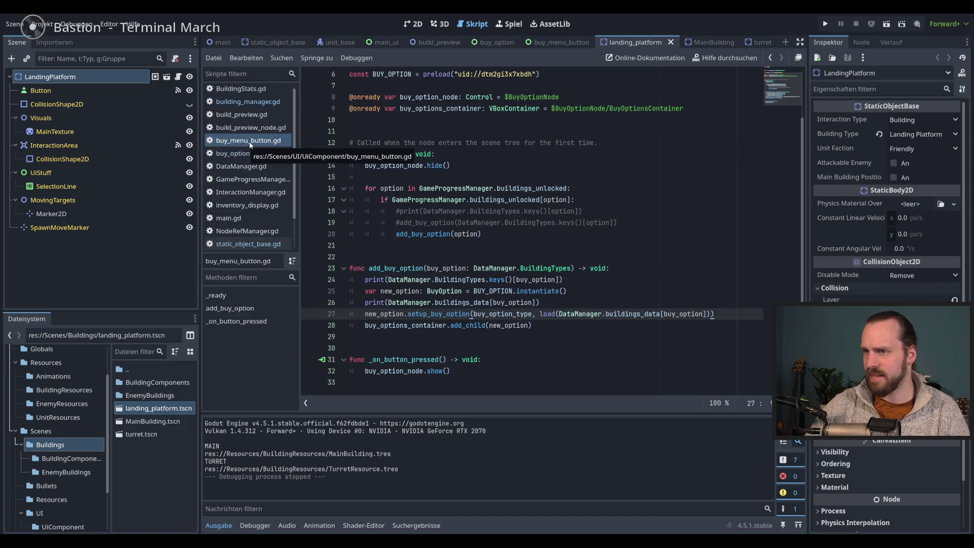
{"action": "left_click", "coordinate": [513, 199], "text": "ctrl"}
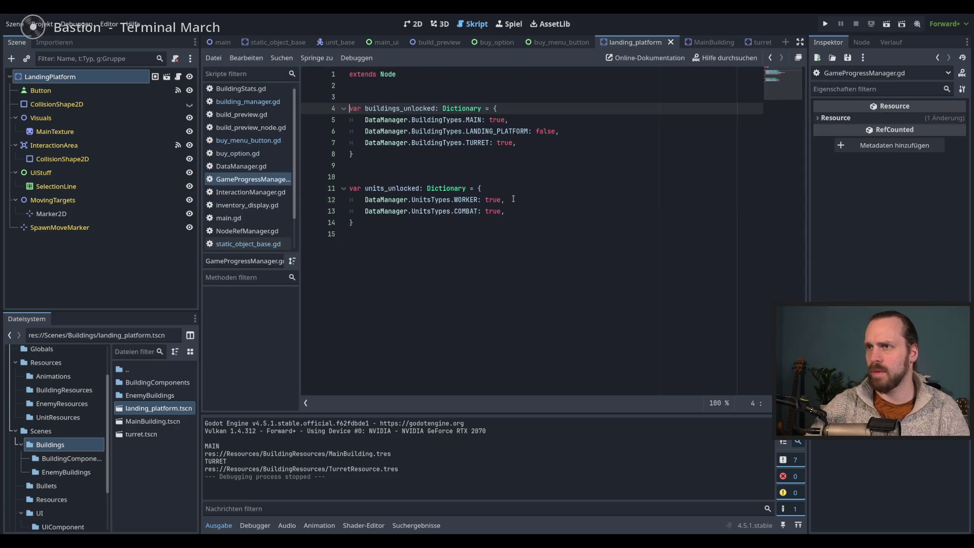
Step: Set MAIN and LANDING_PLATFORM to true in buildings_unlocked, then save and run the game with F5
{"action": "double_click", "coordinate": [497, 119]}
{"action": "type", "text": "false"}
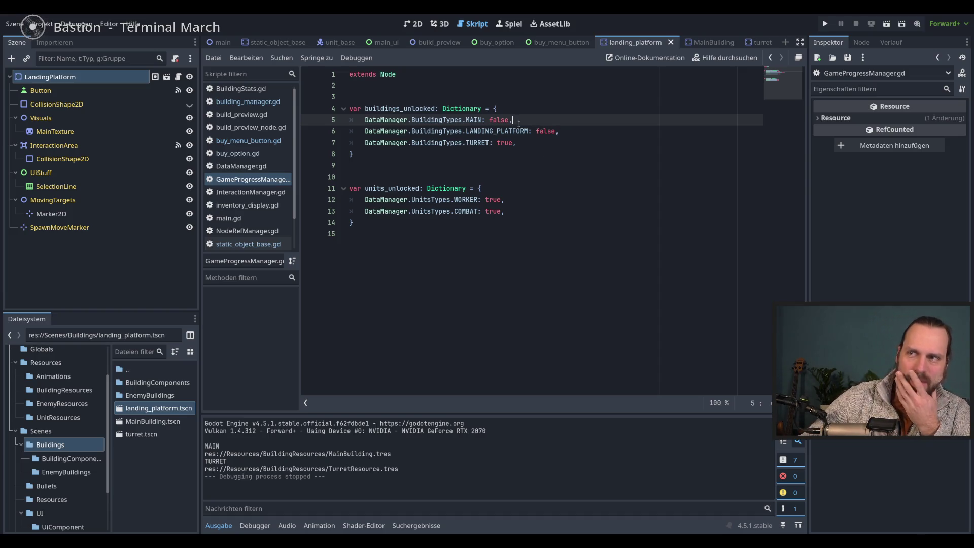
{"action": "double_click", "coordinate": [500, 121]}
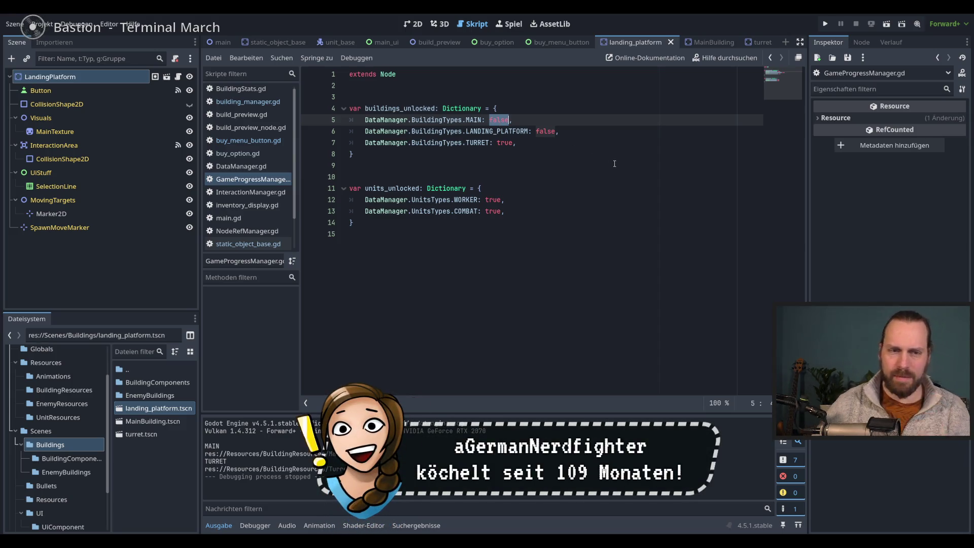
{"action": "type", "text": "true"}
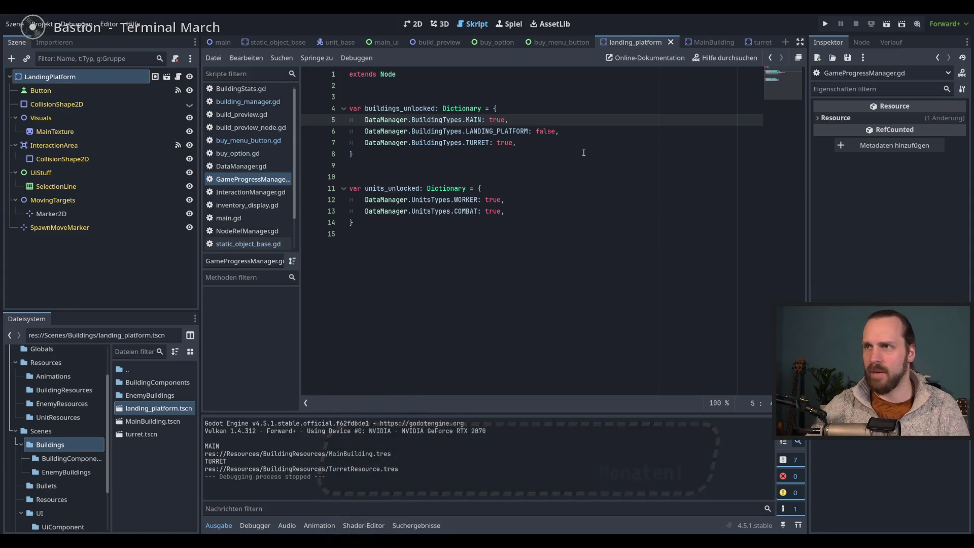
{"action": "left_click", "coordinate": [547, 131]}
{"action": "double_click", "coordinate": [547, 131]}
{"action": "type", "text": "true"}
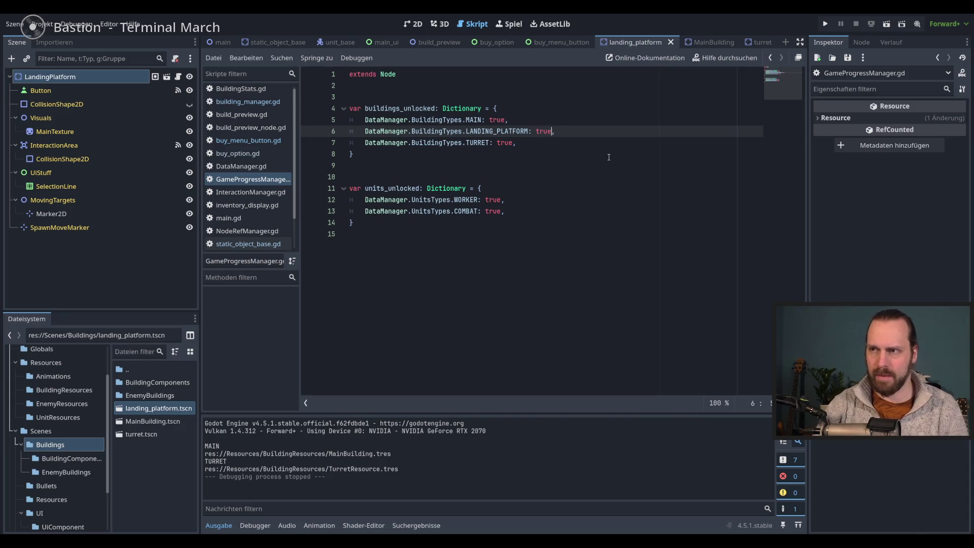
{"action": "key", "text": "F5"}
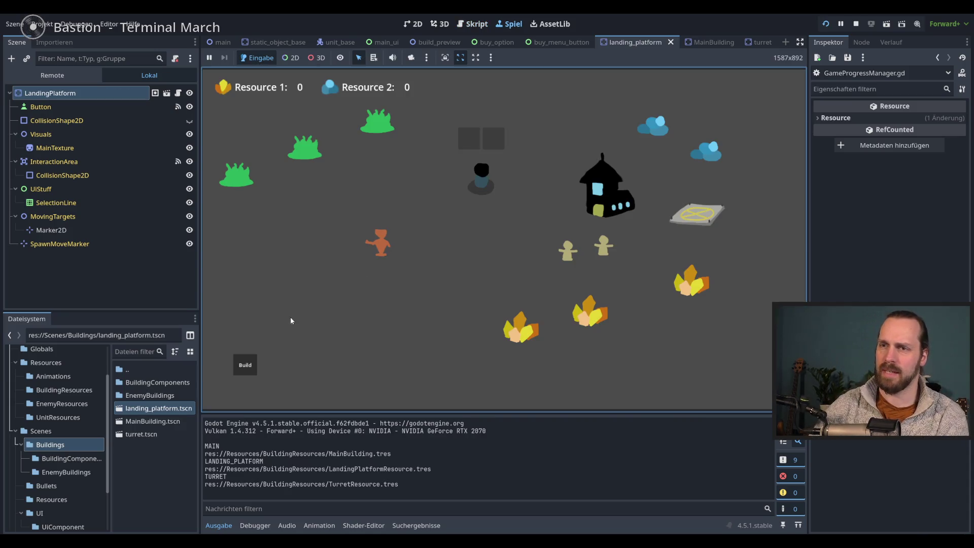
Step: From the Build menu, place three Landing Platforms and two Laser Turrets on the map
{"action": "left_click", "coordinate": [245, 365]}
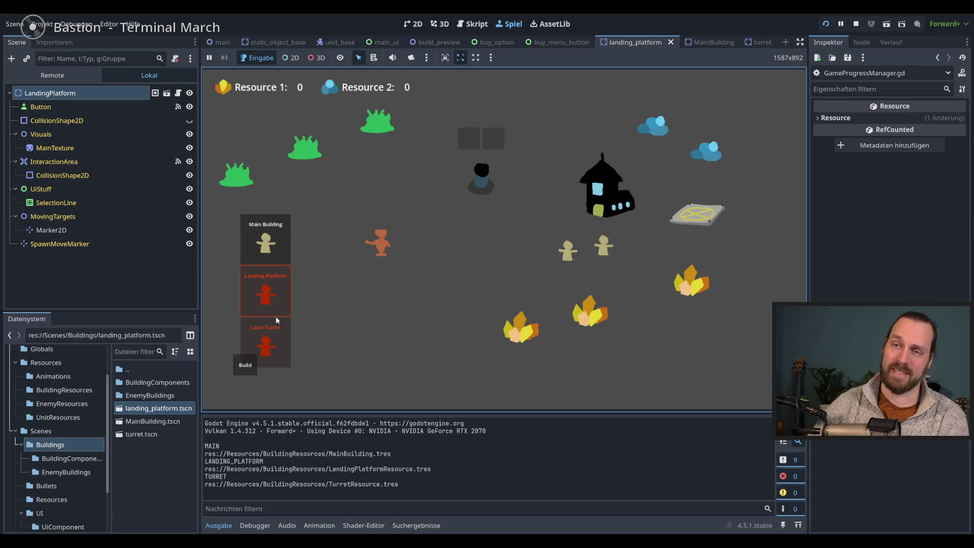
{"action": "left_click", "coordinate": [287, 304]}
{"action": "left_click", "coordinate": [422, 302]}
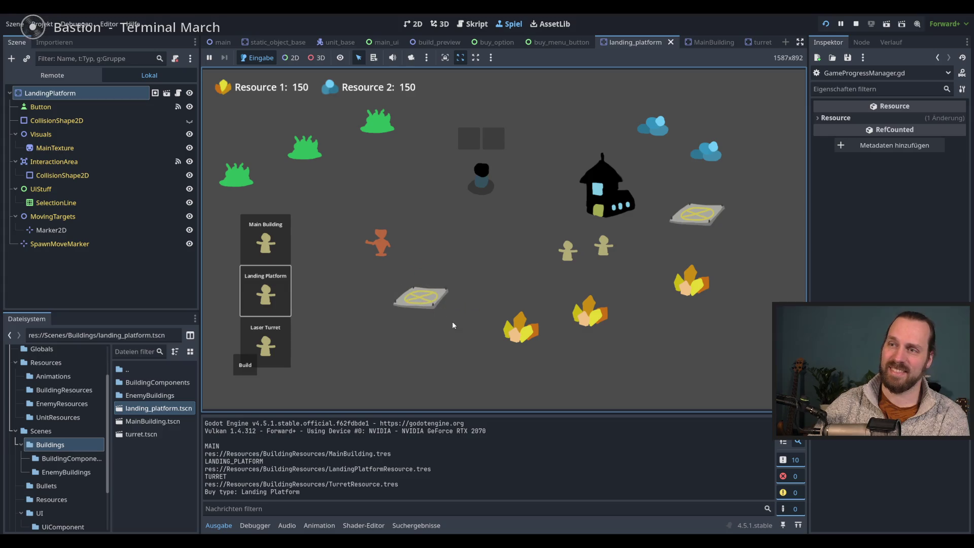
{"action": "left_click", "coordinate": [294, 308]}
{"action": "left_click", "coordinate": [490, 277]}
{"action": "left_click", "coordinate": [265, 342]}
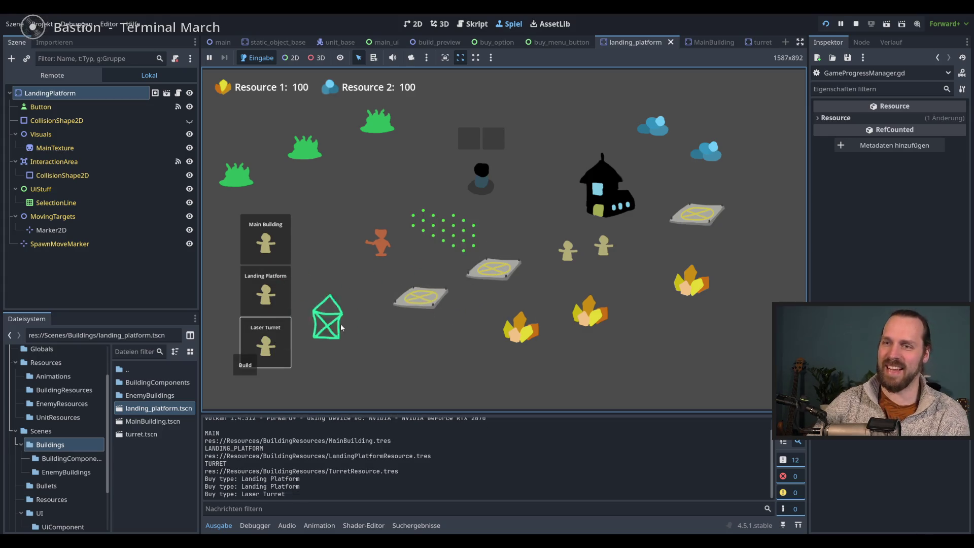
{"action": "left_click", "coordinate": [346, 293]}
{"action": "left_click", "coordinate": [266, 342]}
{"action": "left_click", "coordinate": [476, 349]}
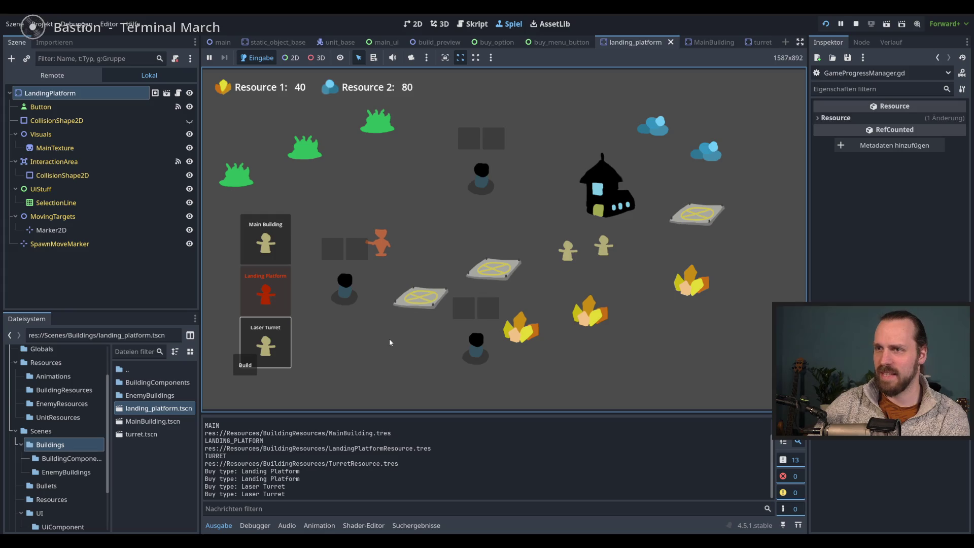
{"action": "left_click", "coordinate": [265, 293]}
{"action": "left_click", "coordinate": [399, 191]}
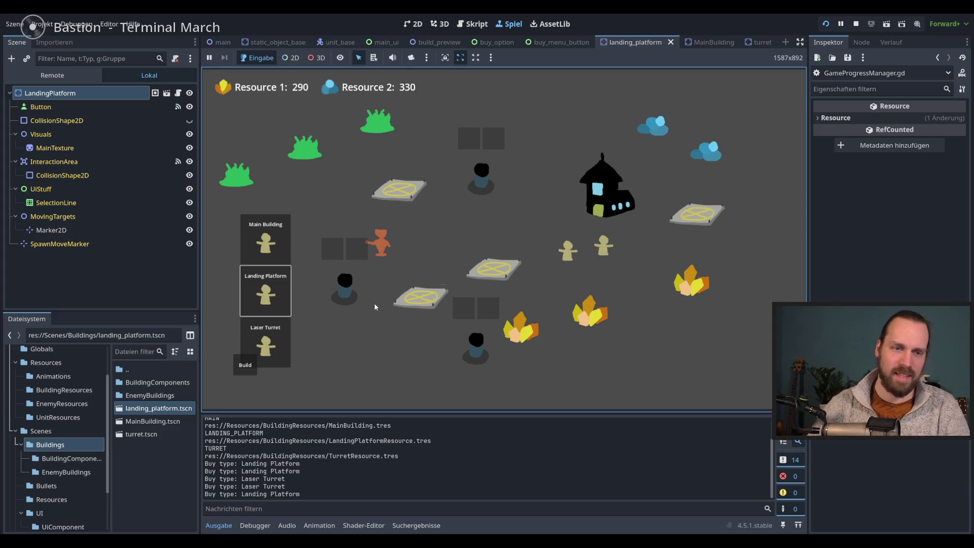
Step: Place three more Landing Platforms at the right side and a Laser Turret near the top
{"action": "left_click", "coordinate": [272, 281]}
{"action": "left_click", "coordinate": [521, 222]}
{"action": "left_click", "coordinate": [258, 338]}
{"action": "left_click", "coordinate": [266, 290]}
{"action": "left_click", "coordinate": [643, 344]}
{"action": "left_click", "coordinate": [263, 296]}
{"action": "left_click", "coordinate": [659, 160]}
{"action": "left_click", "coordinate": [265, 345]}
{"action": "left_click", "coordinate": [469, 104]}
Step: Add another Laser Turret, using up Resource 1, and three more central Landing Platforms
{"action": "left_click", "coordinate": [265, 292]}
{"action": "left_click", "coordinate": [437, 185]}
{"action": "left_click", "coordinate": [265, 344]}
{"action": "left_click", "coordinate": [358, 246]}
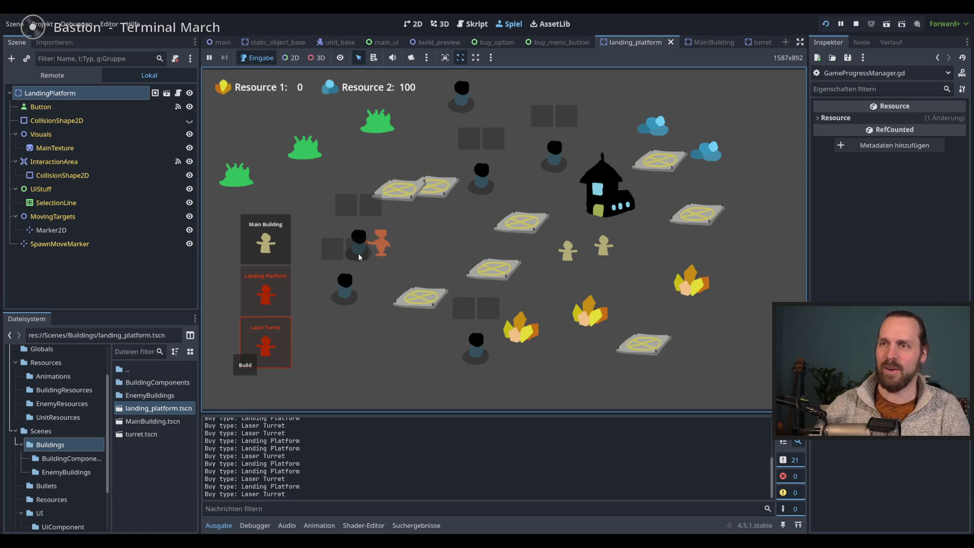
{"action": "left_click", "coordinate": [265, 291]}
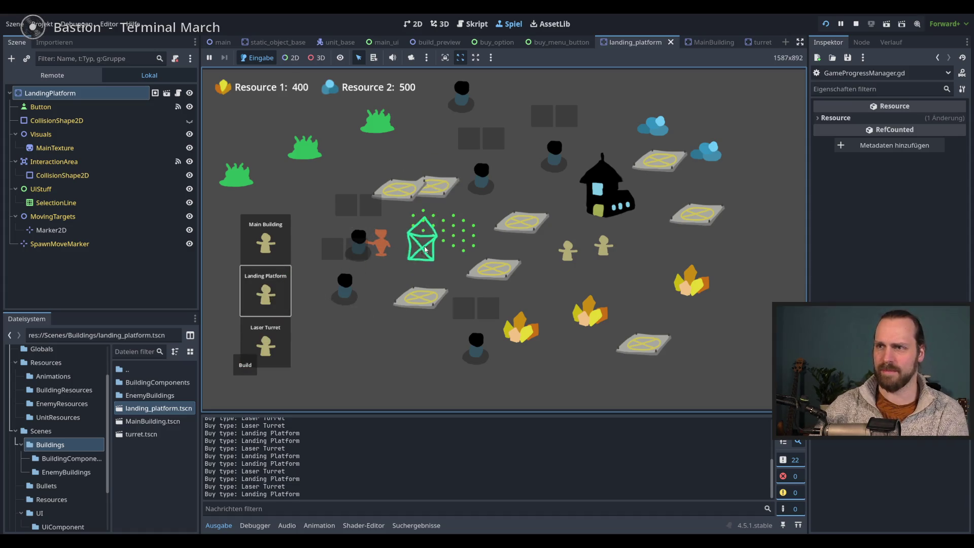
{"action": "left_click", "coordinate": [436, 213]}
{"action": "left_click", "coordinate": [266, 292]}
{"action": "left_click", "coordinate": [392, 226]}
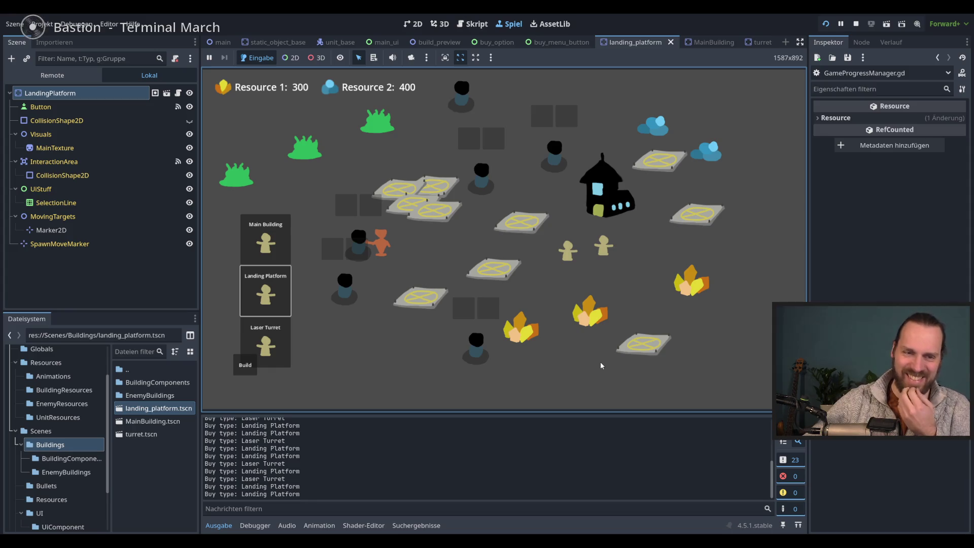
Step: Buy a few more platforms and turrets, leaving resources at 140 and 280, then stop the game
{"action": "left_click", "coordinate": [265, 291]}
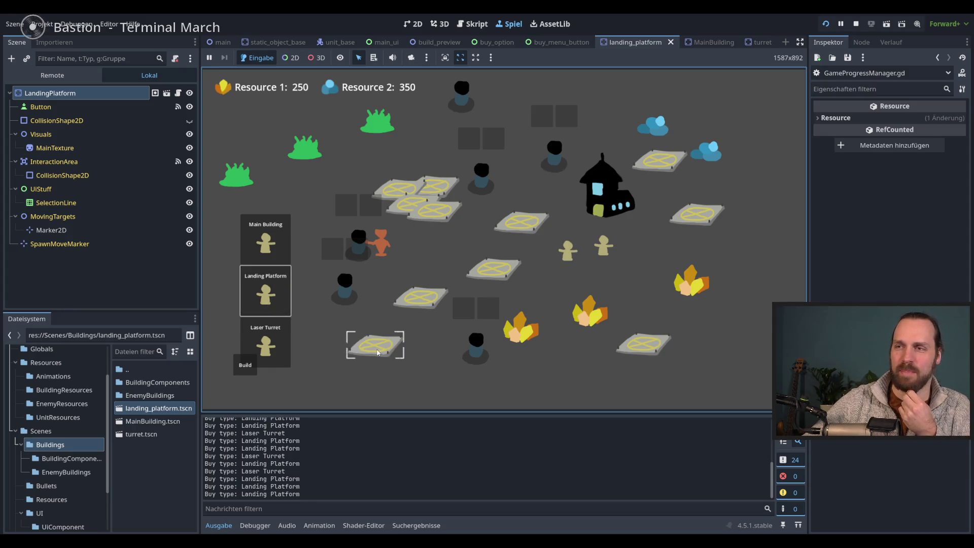
{"action": "left_click", "coordinate": [265, 342]}
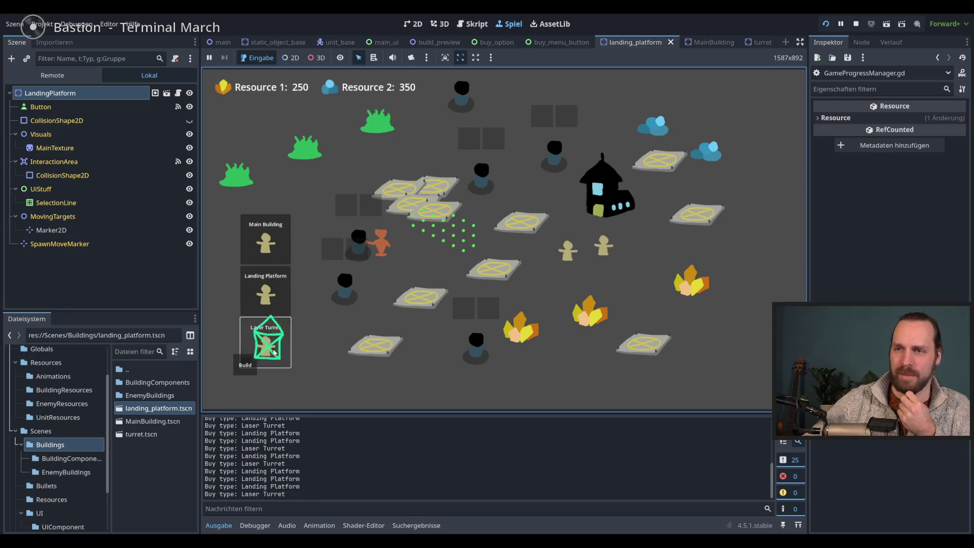
{"action": "left_click", "coordinate": [278, 308]}
{"action": "left_click", "coordinate": [265, 343]}
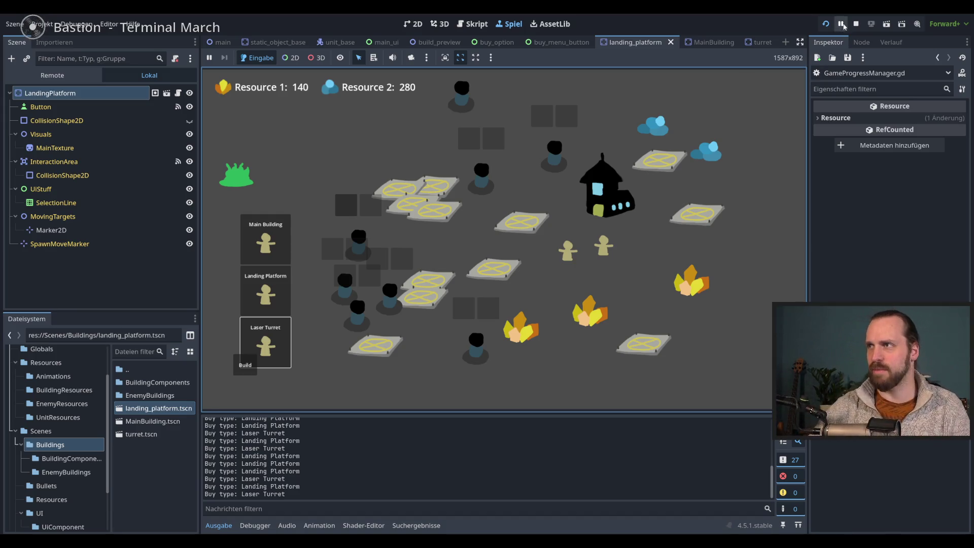
{"action": "left_click", "coordinate": [856, 24]}
Step: Look over the unlock entries in GameProgressManager.gd, ending on the COMBAT unit line
{"action": "left_click", "coordinate": [578, 233]}
{"action": "left_click", "coordinate": [579, 199]}
{"action": "left_click", "coordinate": [579, 222]}
{"action": "left_click", "coordinate": [581, 189]}
{"action": "left_click", "coordinate": [583, 211]}
{"action": "left_click", "coordinate": [583, 199]}
{"action": "left_click", "coordinate": [585, 189]}
{"action": "left_click", "coordinate": [586, 207]}
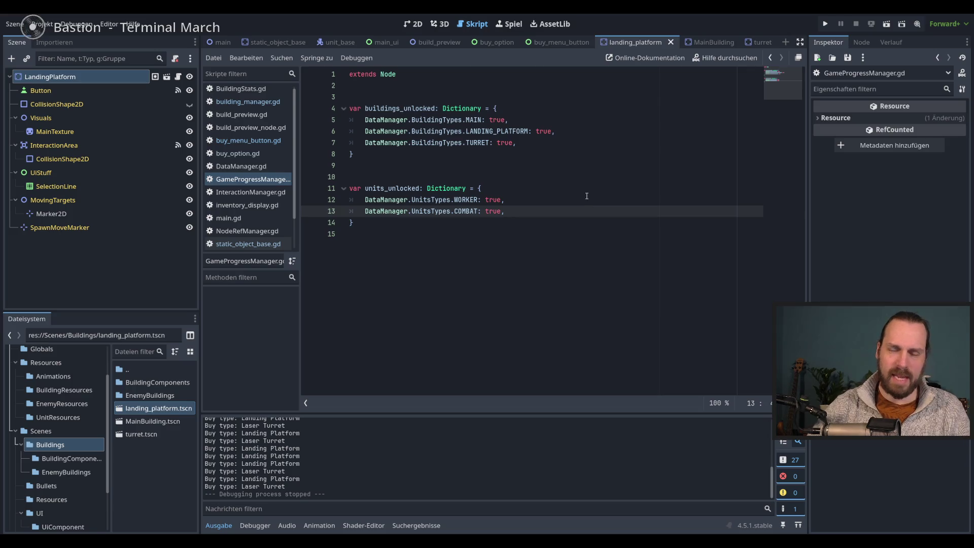
Step: Compare the WORKER and COMBAT units_unlocked lines, ending back on COMBAT
{"action": "key", "text": "Up"}
{"action": "key", "text": "Up"}
{"action": "key", "text": "Down"}
{"action": "key", "text": "Down"}
{"action": "key", "text": "Up"}
{"action": "key", "text": "Up"}
{"action": "key", "text": "Down"}
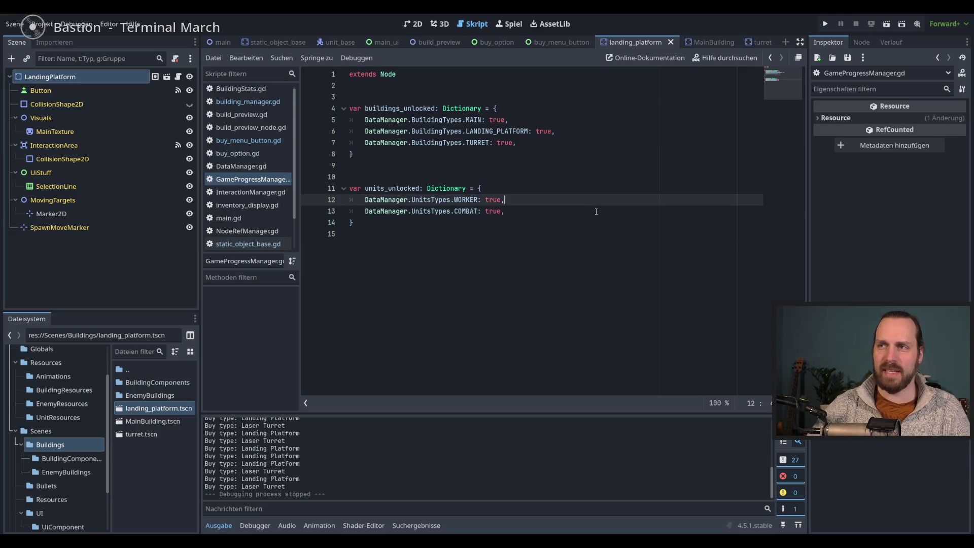
{"action": "key", "text": "Down"}
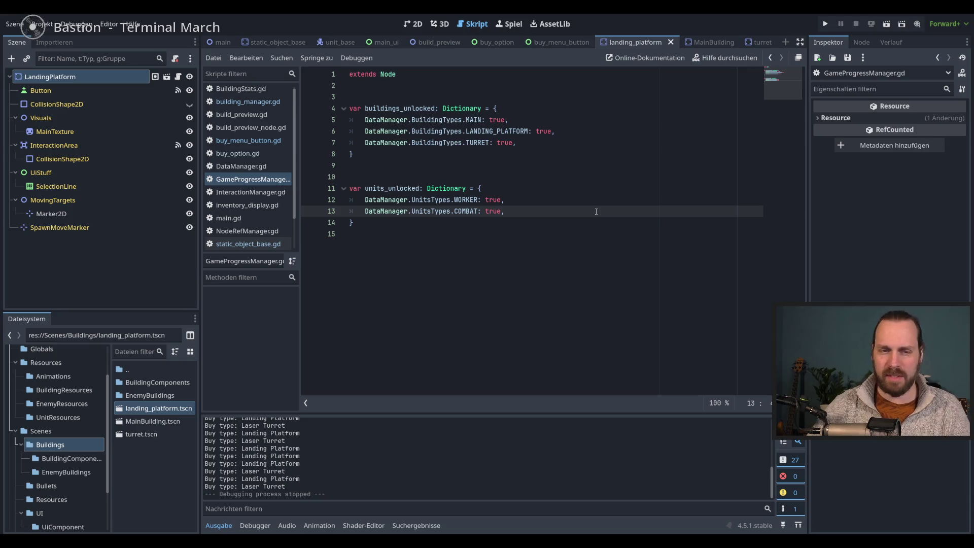